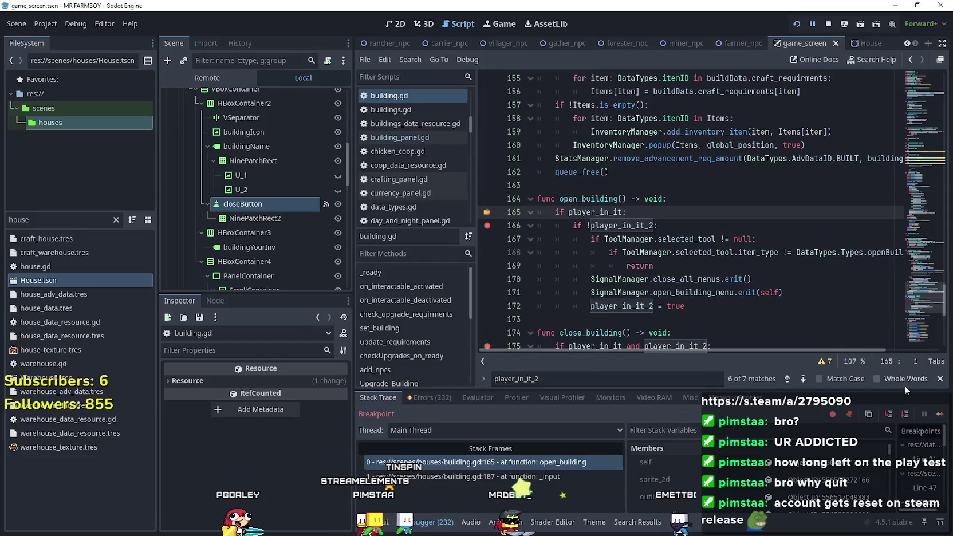
- Continue past the open_building breakpoint and highlight close_building's lines 173–176
{"action": "left_click", "coordinate": [940, 414]}
{"action": "left_click", "coordinate": [940, 413]}
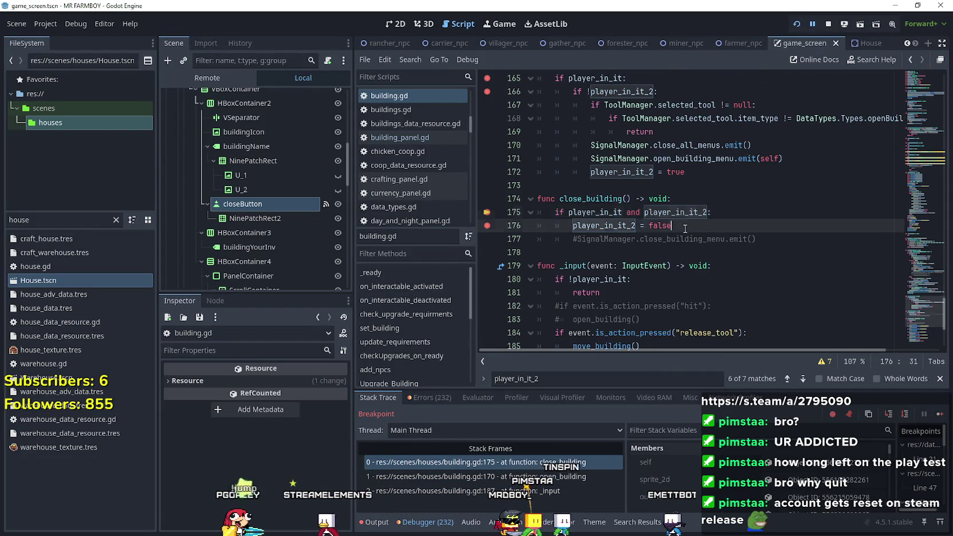
{"action": "left_click_drag", "start_coordinate": [689, 229], "coordinate": [460, 188]}
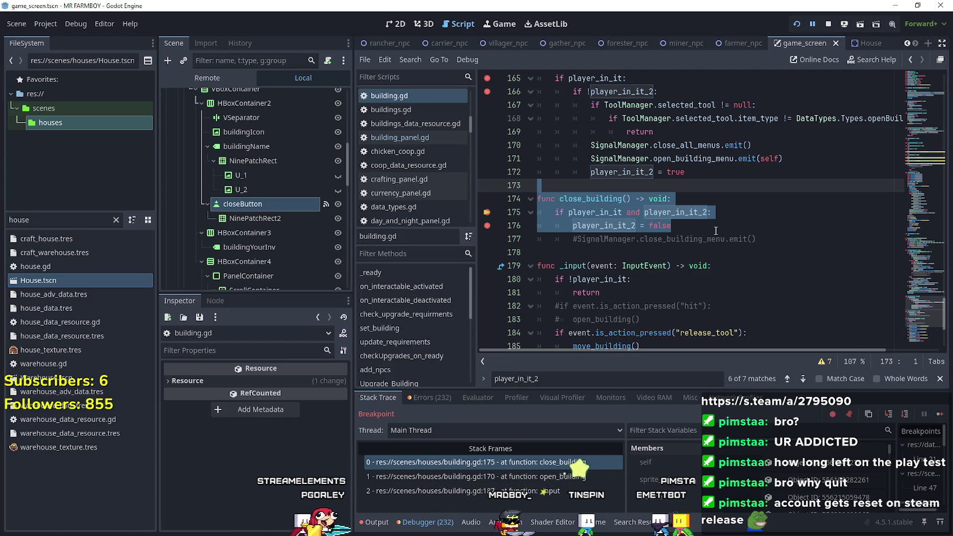
{"action": "scroll", "coordinate": [716, 230], "scroll_direction": "up", "scroll_amount": 1}
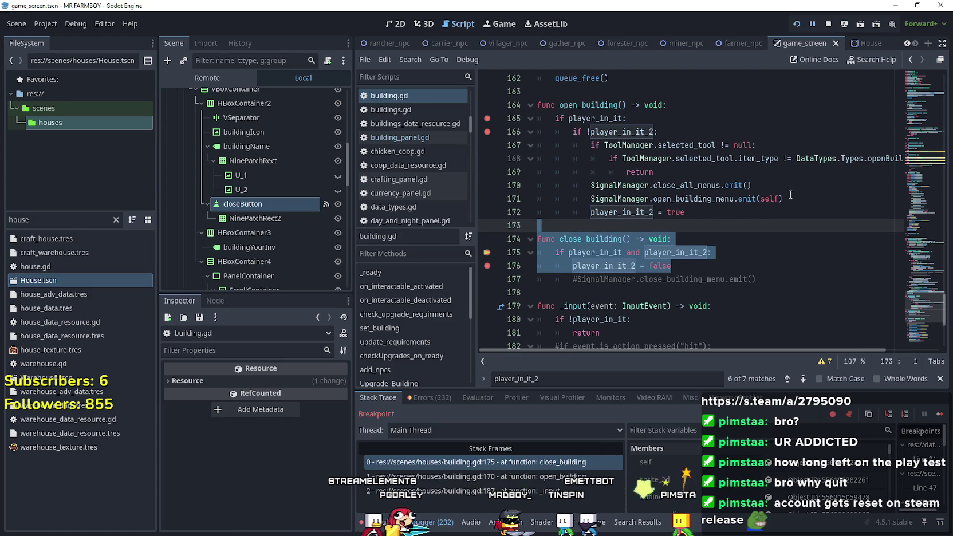
- Highlight the close_all_menus emit on line 170, then resume the game from the breakpoint
{"action": "left_click_drag", "start_coordinate": [776, 188], "coordinate": [587, 188]}
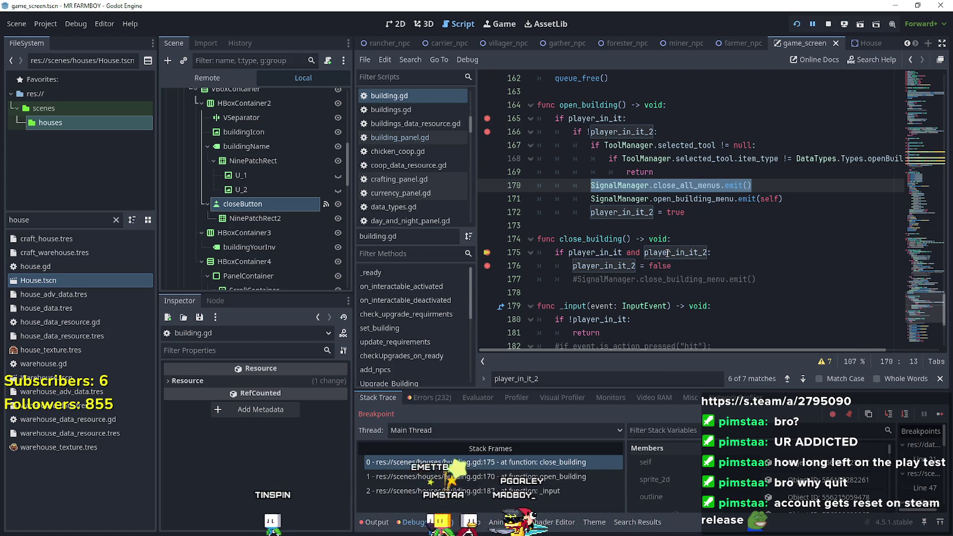
{"action": "mouse_move", "coordinate": [668, 253]}
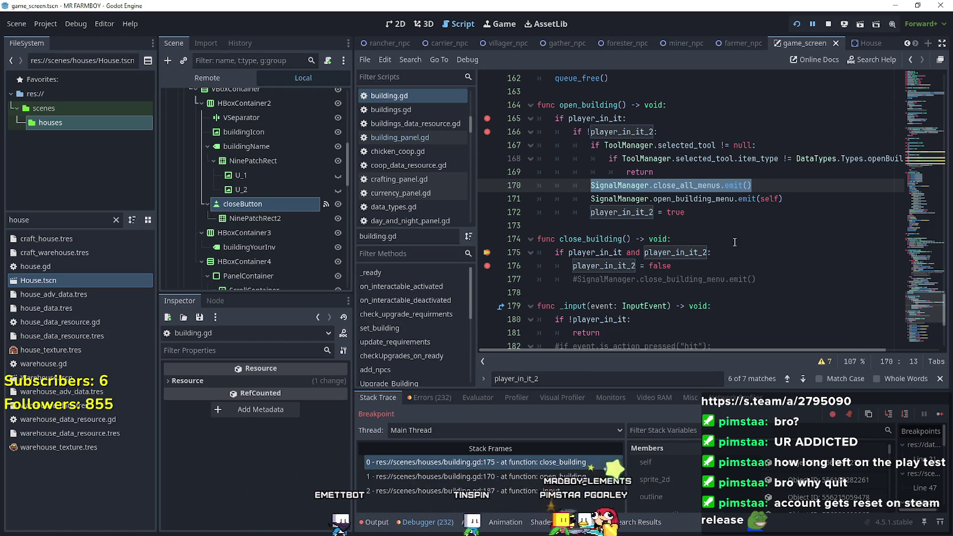
{"action": "left_click", "coordinate": [938, 418]}
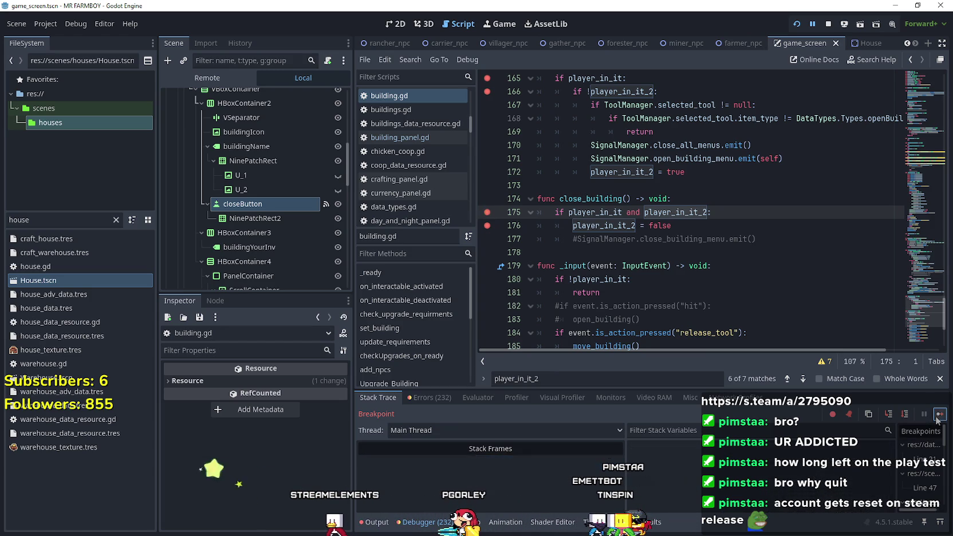
{"action": "left_click", "coordinate": [938, 418]}
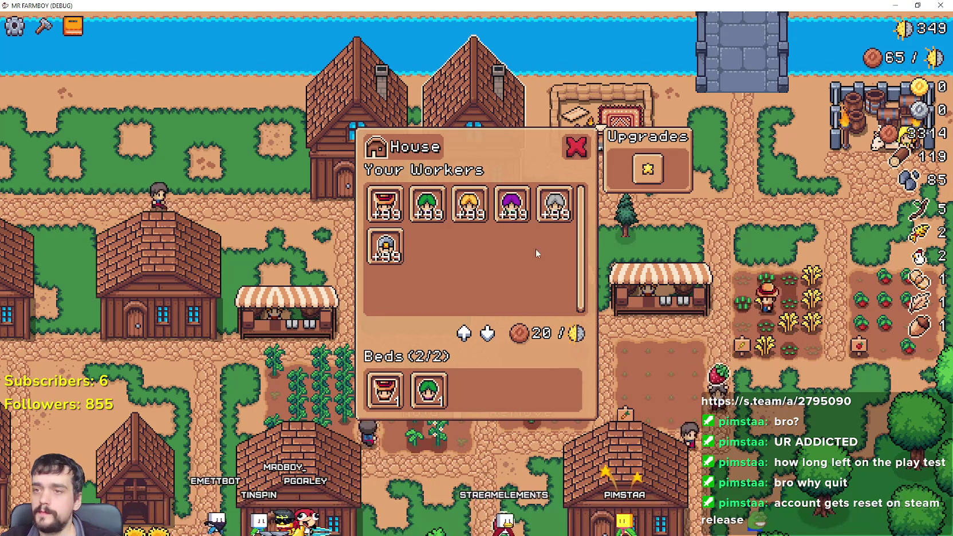
- Close the House panel, click the house, step over in open_building, then continue
{"action": "left_click", "coordinate": [577, 146]}
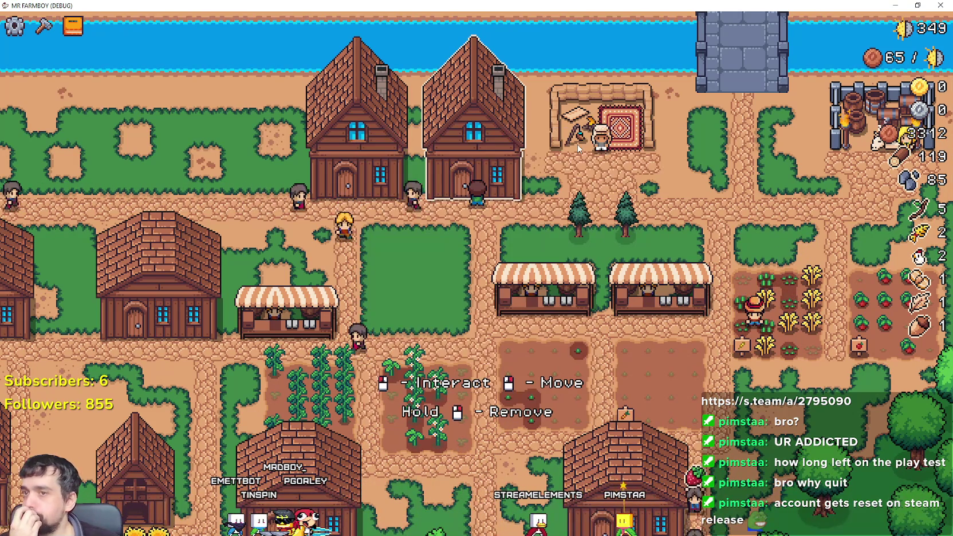
{"action": "left_click", "coordinate": [645, 211]}
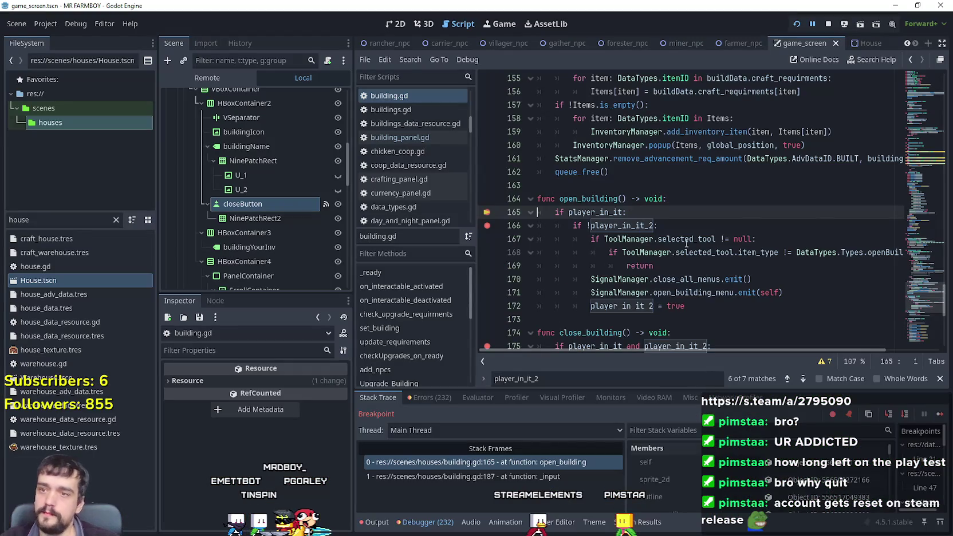
{"action": "left_click", "coordinate": [941, 418]}
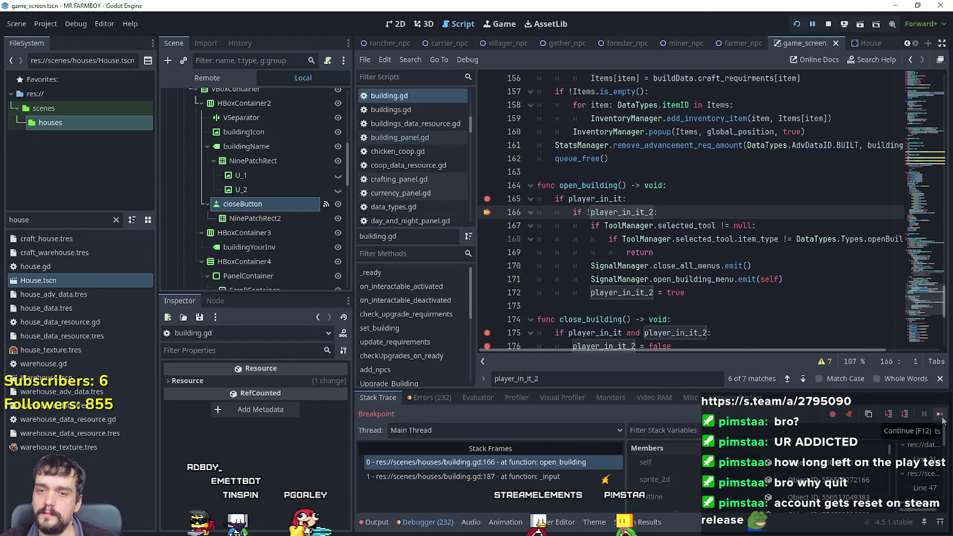
{"action": "left_click", "coordinate": [940, 414]}
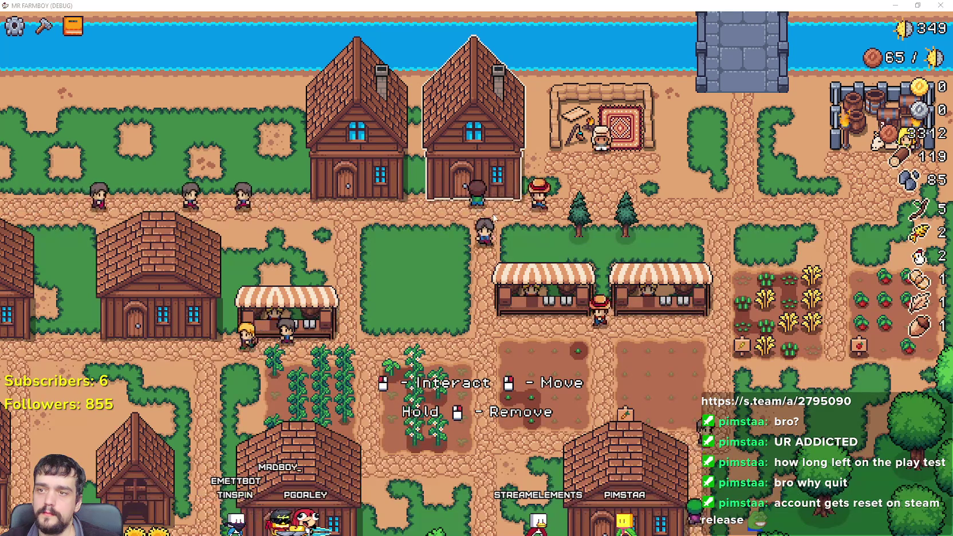
- Back in the script editor, review close_building and its lines 175–176
{"action": "key", "text": "alt+Tab"}
{"action": "double_click", "coordinate": [619, 319]}
{"action": "scroll", "coordinate": [623, 319], "scroll_direction": "down", "scroll_amount": 2}
{"action": "mouse_move", "coordinate": [674, 266]}
{"action": "left_mouse_down"}
{"action": "mouse_move", "coordinate": [550, 267]}
{"action": "mouse_move", "coordinate": [538, 252]}
{"action": "left_mouse_up"}
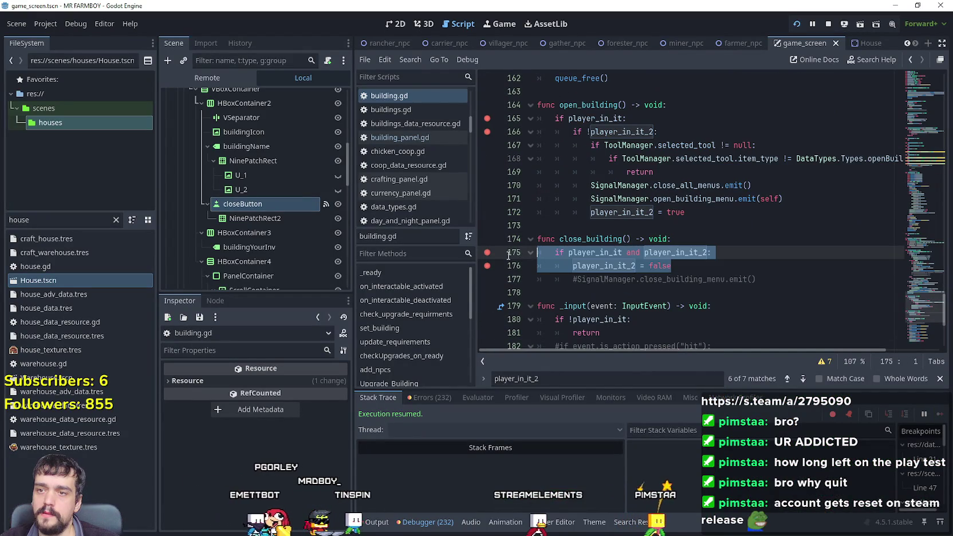
- Highlight the close_all_menus emit line 170 in close_building
{"action": "double_click", "coordinate": [580, 239]}
{"action": "left_click", "coordinate": [662, 186]}
{"action": "double_click", "coordinate": [663, 185]}
{"action": "triple_click", "coordinate": [772, 184]}
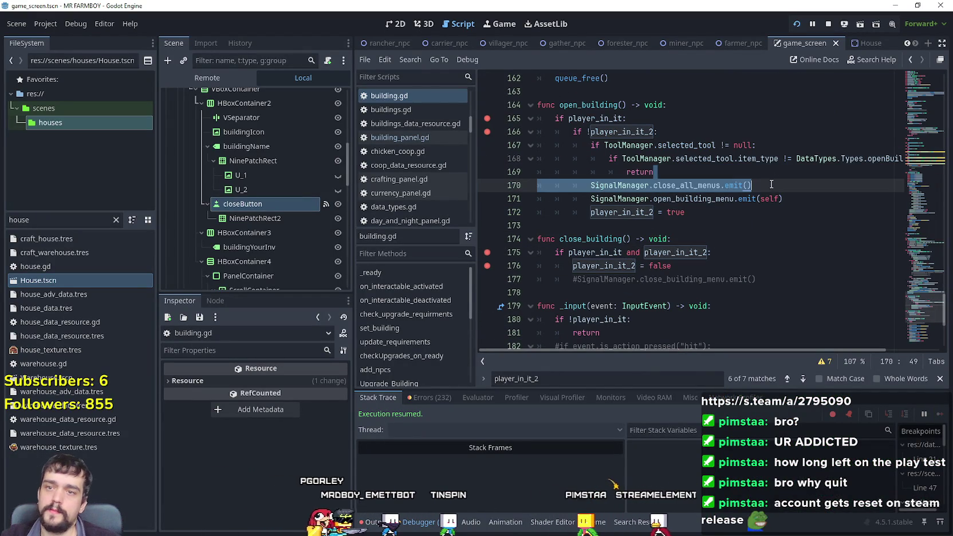
{"action": "left_click", "coordinate": [771, 184]}
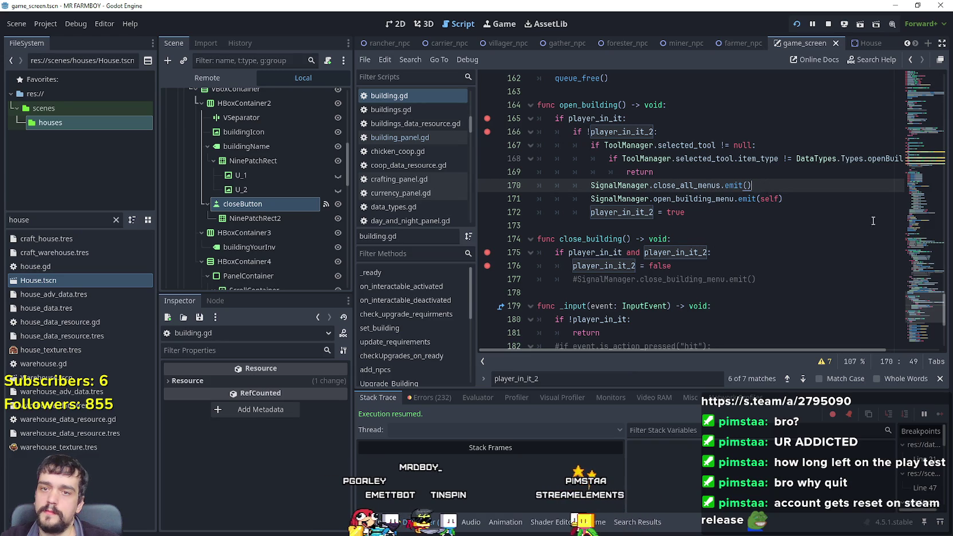
{"action": "mouse_move", "coordinate": [914, 313]}
{"action": "left_mouse_down"}
{"action": "mouse_move", "coordinate": [904, 74]}
{"action": "mouse_move", "coordinate": [902, 97]}
{"action": "left_mouse_up"}
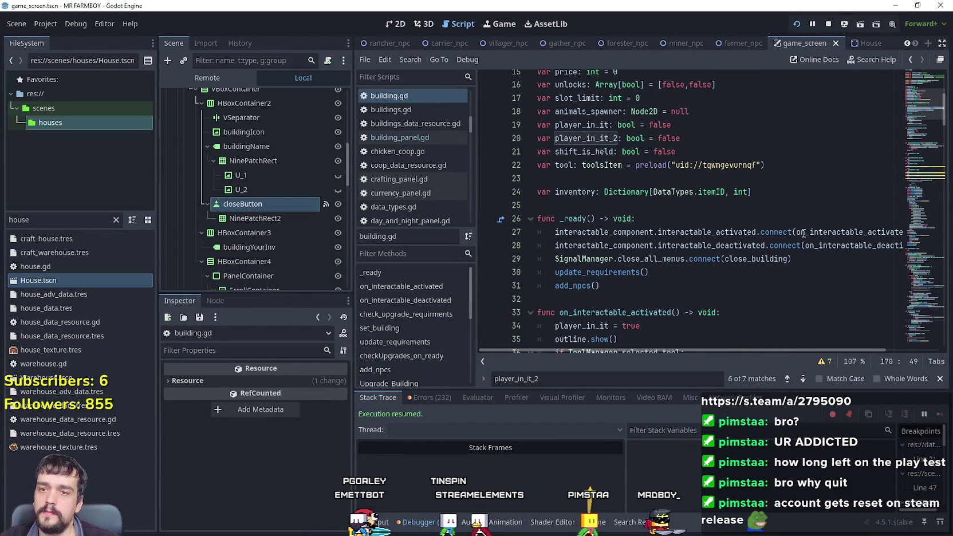
- Highlight the close_all_menus connect call on line 29, then open closeButton's pressed handler from its Signals
{"action": "left_click", "coordinate": [806, 261]}
{"action": "mouse_move", "coordinate": [806, 260]}
{"action": "left_mouse_down"}
{"action": "mouse_move", "coordinate": [562, 257]}
{"action": "mouse_move", "coordinate": [685, 258]}
{"action": "left_mouse_up"}
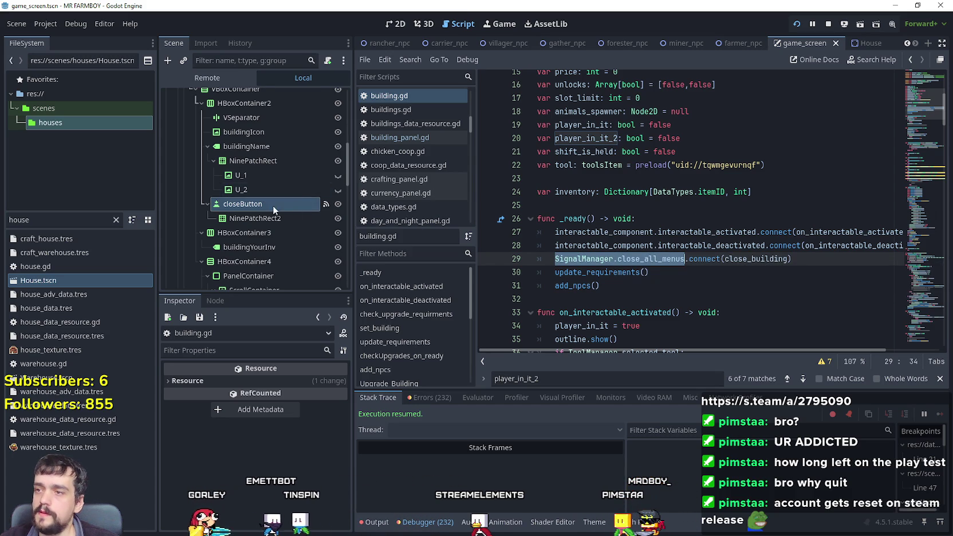
{"action": "scroll", "coordinate": [307, 197], "scroll_direction": "up", "scroll_amount": 2}
{"action": "left_click", "coordinate": [304, 253]}
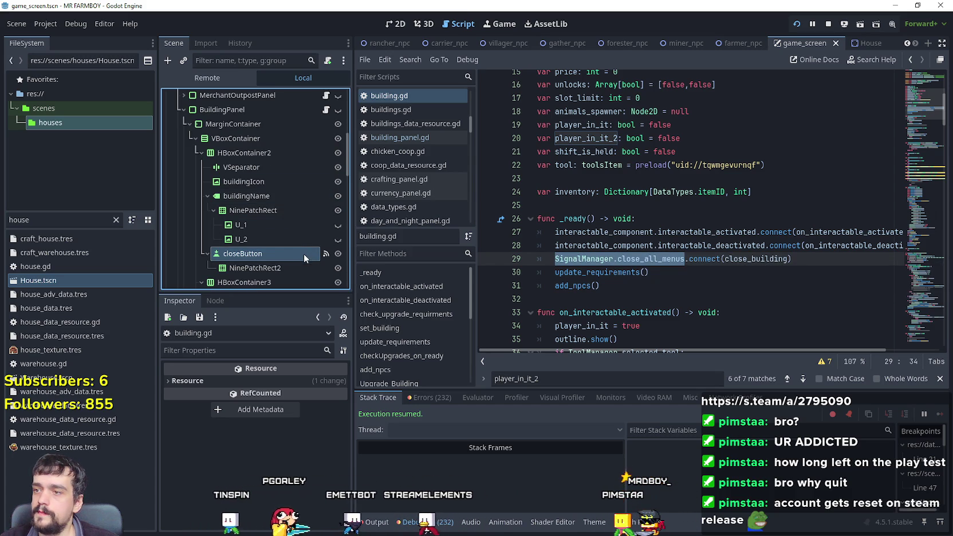
{"action": "left_click", "coordinate": [212, 304]}
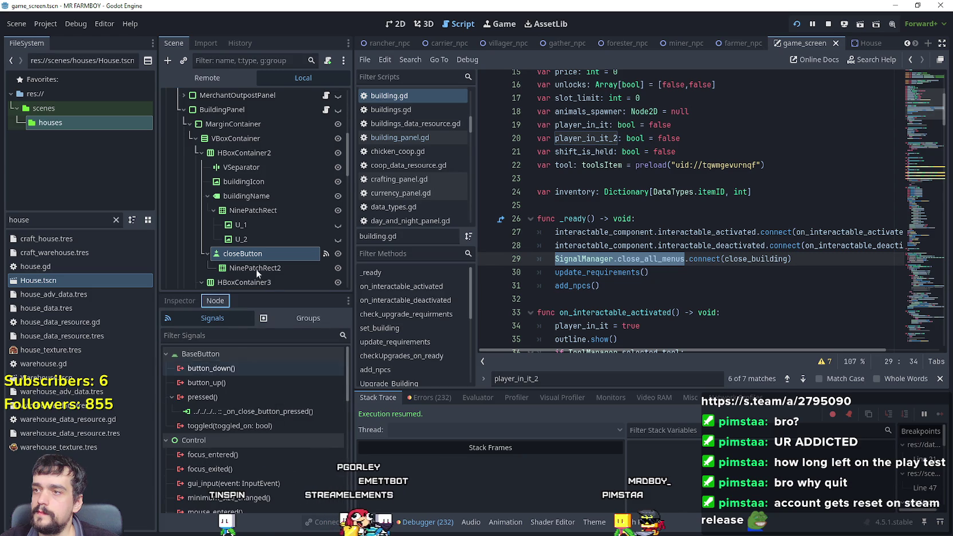
{"action": "double_click", "coordinate": [281, 410]}
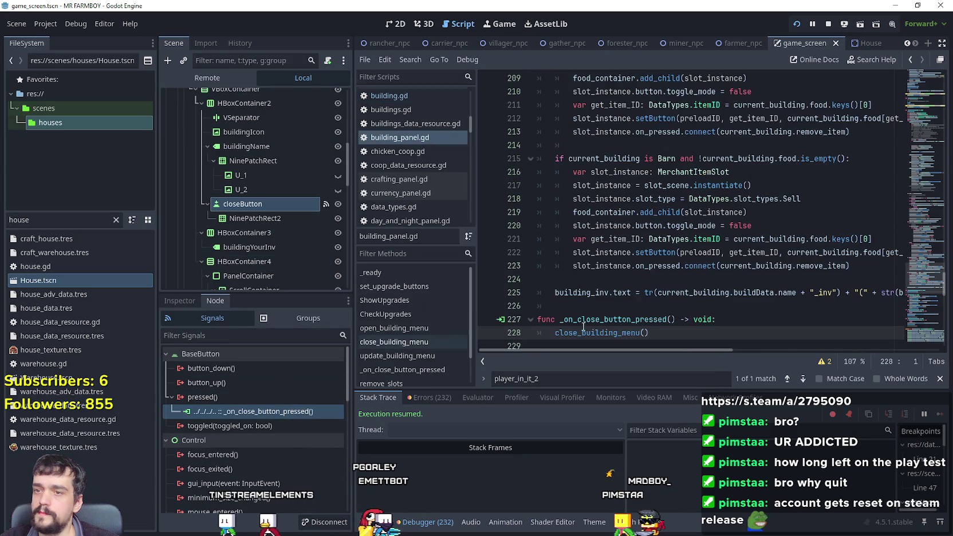
- Jump to close_building_menu and add SignalManager.close_all_menus.emit() at line 105, then save
{"action": "right_click", "coordinate": [609, 256]}
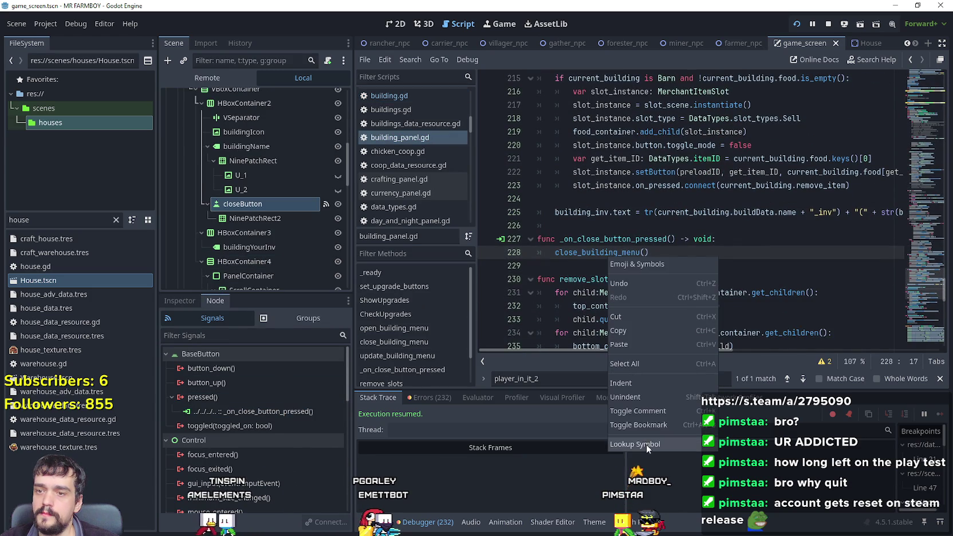
{"action": "left_click", "coordinate": [646, 444]}
{"action": "left_click", "coordinate": [728, 264]}
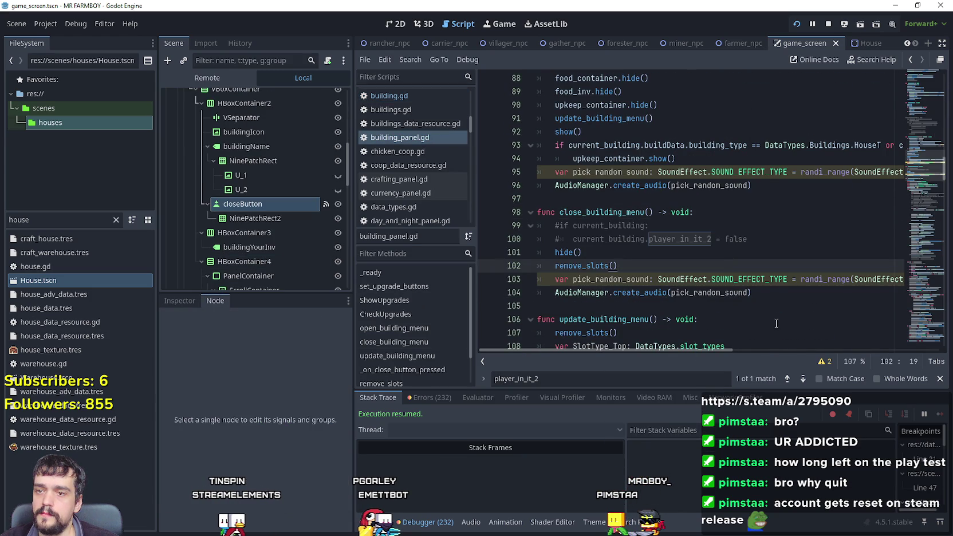
{"action": "left_click", "coordinate": [773, 292]}
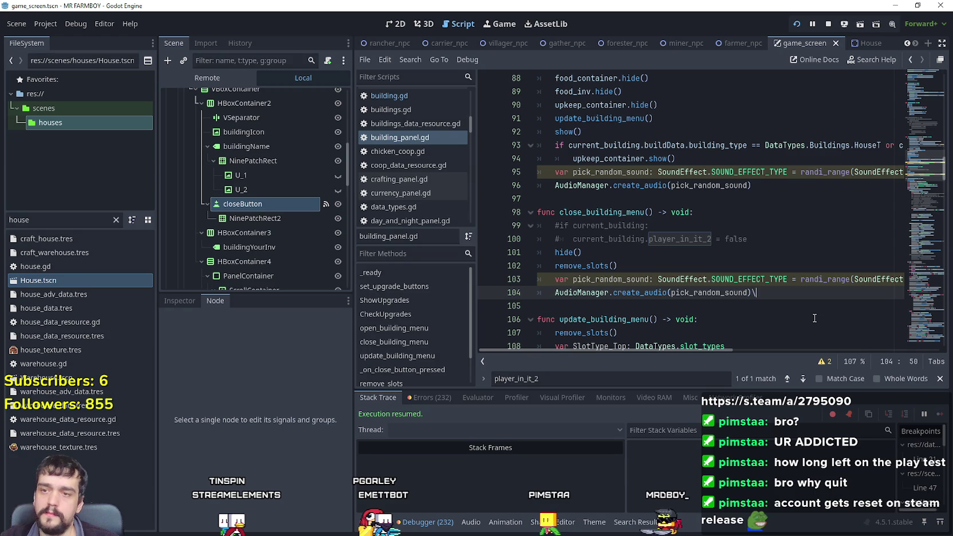
{"action": "key", "text": "Return"}
{"action": "type", "text": "SignalManager.close_all_menus"}
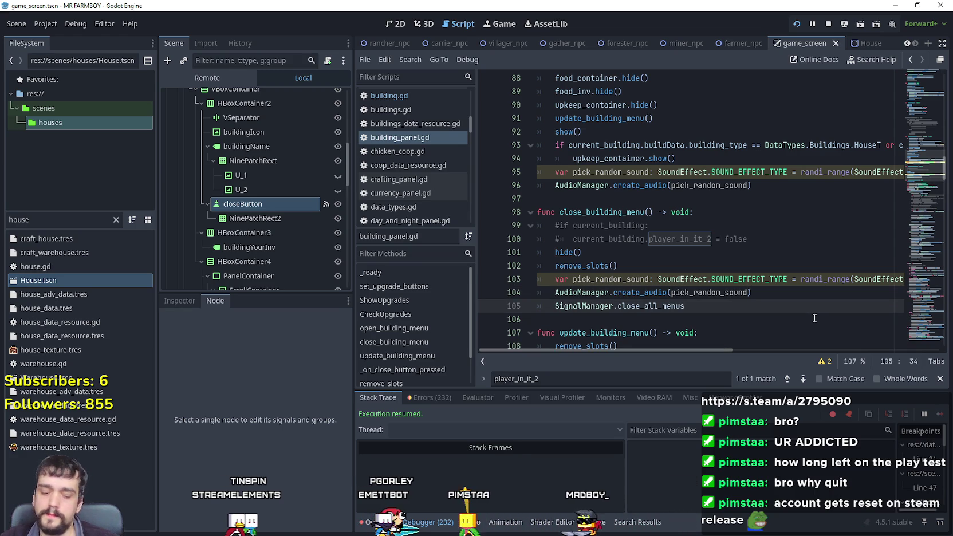
{"action": "type", "text": ".emit("}
{"action": "key", "text": "ctrl+s"}
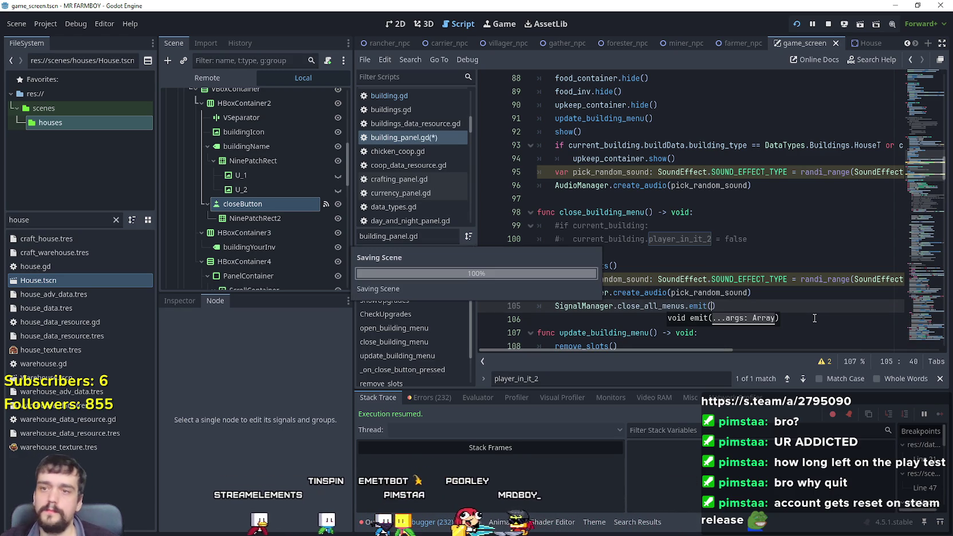
- Run the game with F5 and remove a stray 'w' typed on line 44
{"action": "left_click", "coordinate": [736, 310]}
{"action": "key", "text": "F5"}
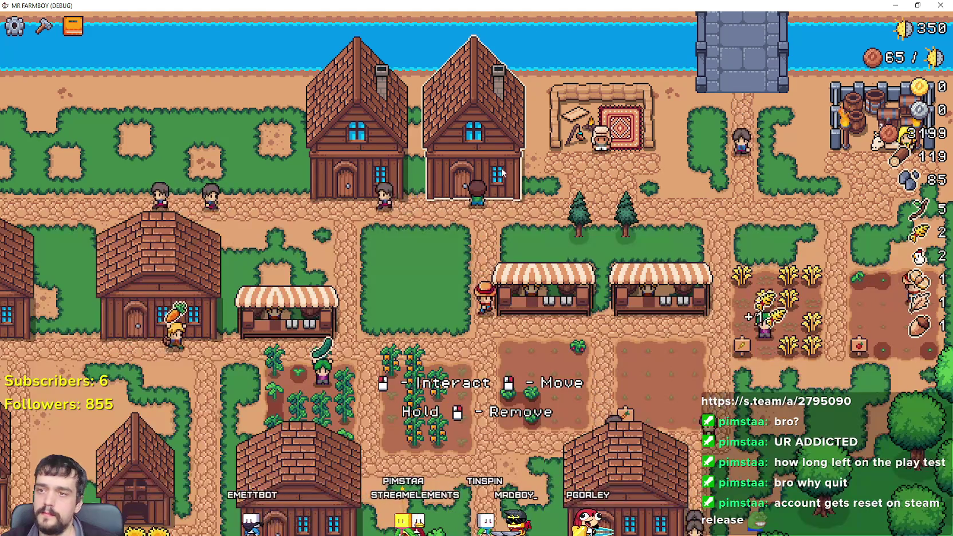
{"action": "type", "text": "w"}
{"action": "key", "text": "BackSpace"}
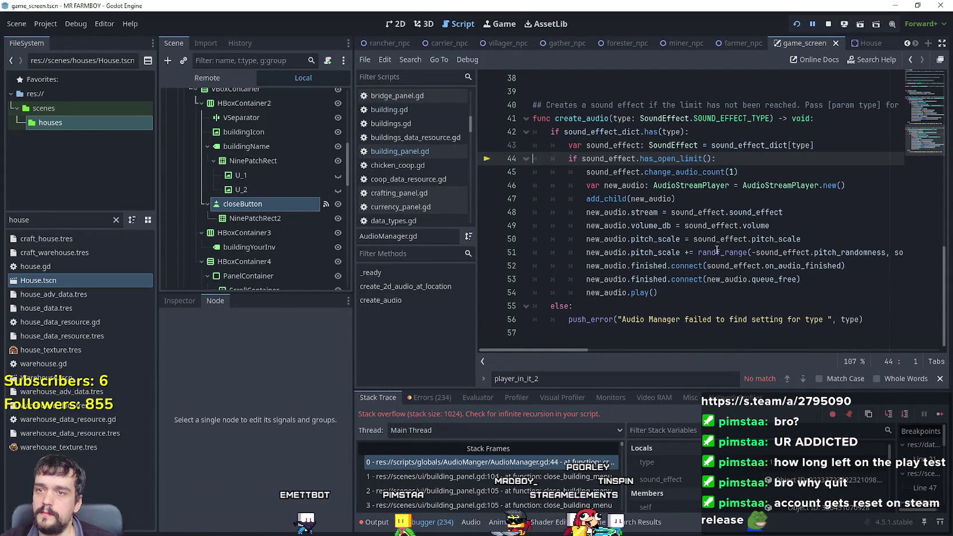
- Resume the game after the stack-overflow break and return to the script editor
{"action": "scroll", "coordinate": [716, 250], "scroll_direction": "up", "scroll_amount": 1}
{"action": "left_click", "coordinate": [940, 414]}
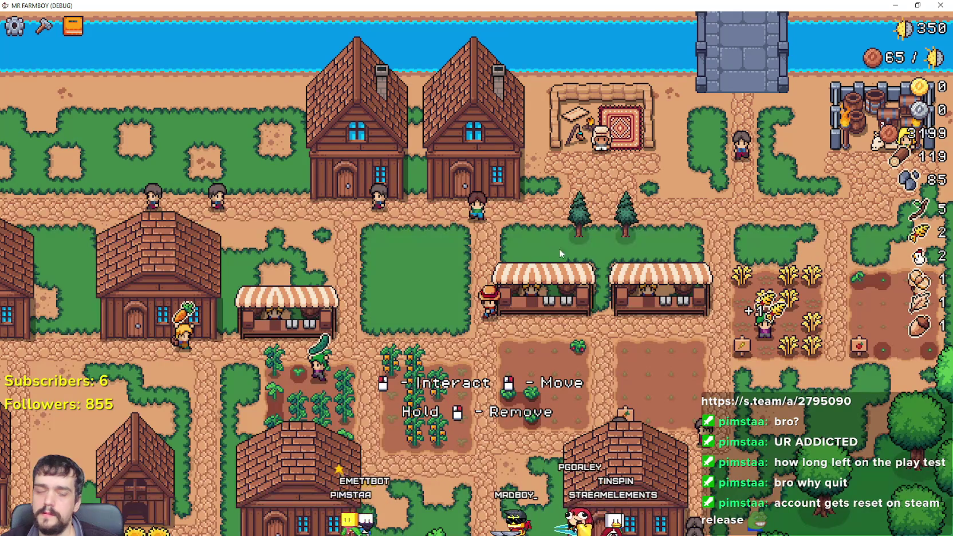
{"action": "key", "text": "alt+Tab"}
{"action": "left_click", "coordinate": [694, 212]}
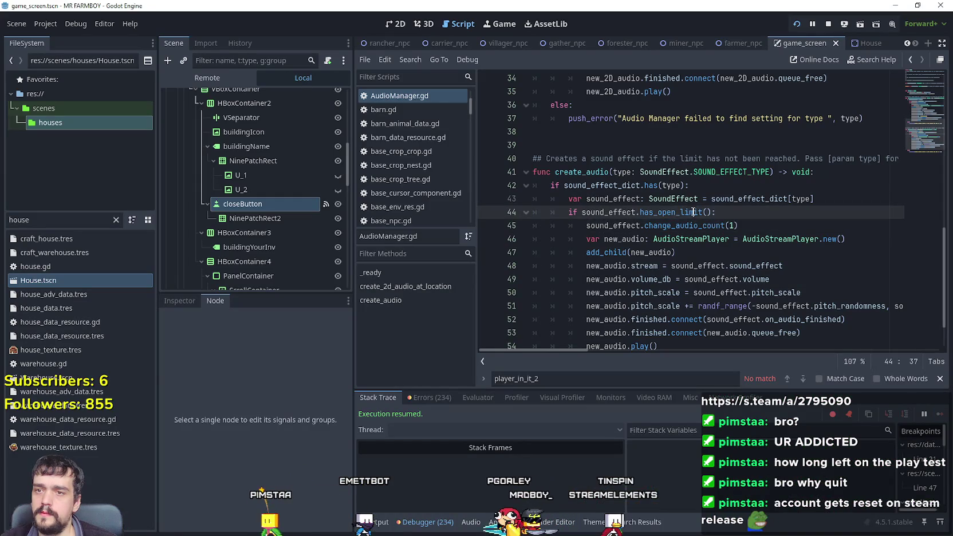
- Open closeButton's pressed handler and jump to the close_building_menu definition
{"action": "left_click", "coordinate": [306, 204]}
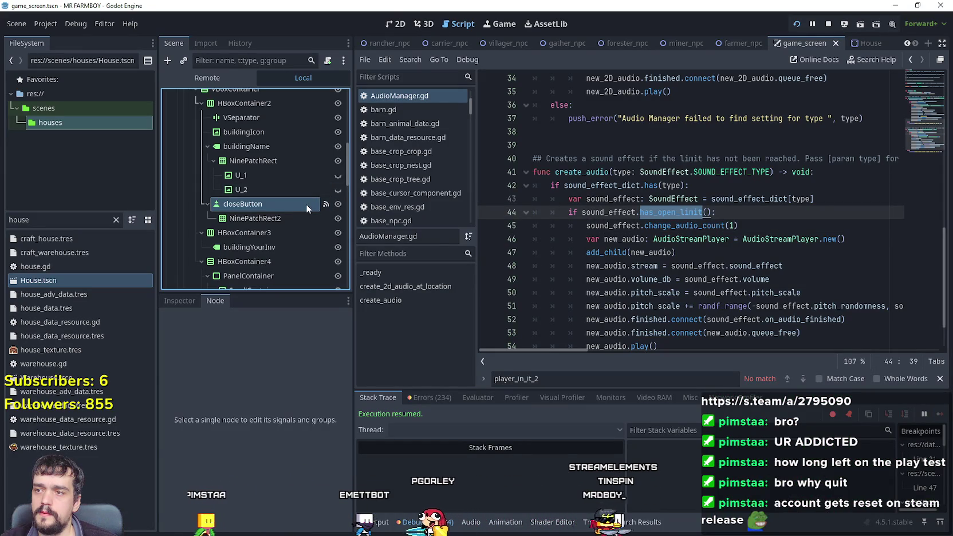
{"action": "left_click", "coordinate": [268, 413]}
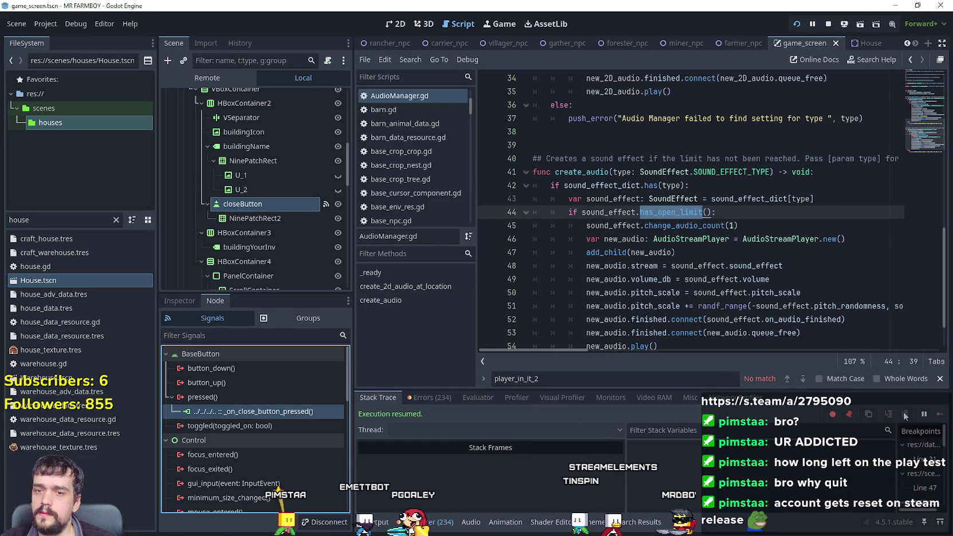
{"action": "double_click", "coordinate": [249, 412]}
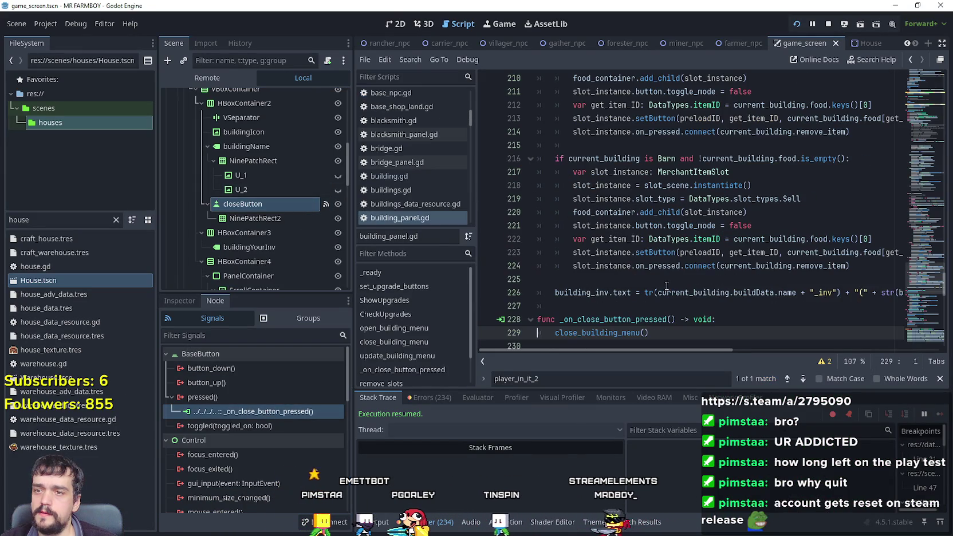
{"action": "scroll", "coordinate": [572, 337], "scroll_direction": "down", "scroll_amount": 1}
{"action": "right_click", "coordinate": [606, 292]}
{"action": "key", "text": "Escape"}
{"action": "left_click", "coordinate": [600, 292], "text": "ctrl"}
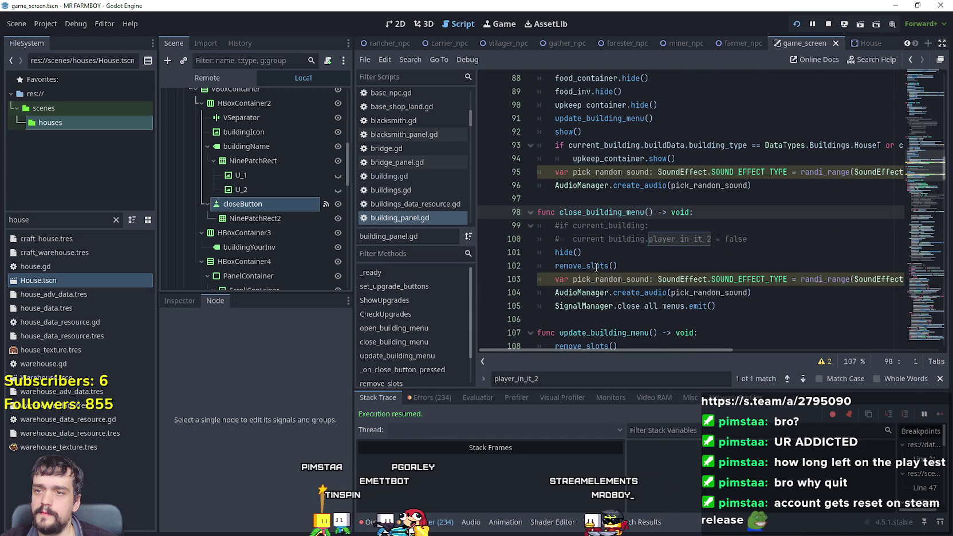
{"action": "scroll", "coordinate": [597, 265], "scroll_direction": "down", "scroll_amount": 1}
- Comment out the close_all_menus emit on line 105, save, and resume the game
{"action": "left_click", "coordinate": [555, 266]}
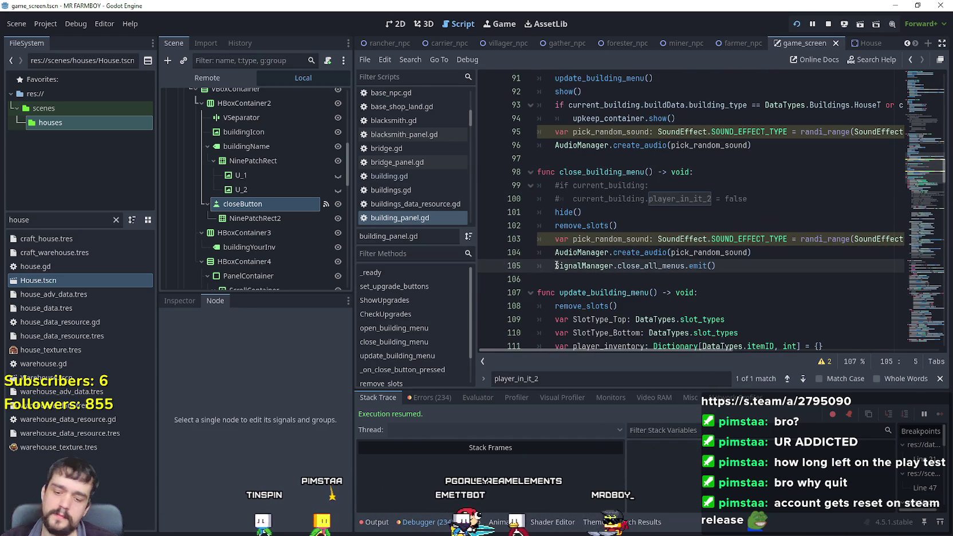
{"action": "type", "text": "#"}
{"action": "left_click", "coordinate": [707, 267]}
{"action": "key", "text": "ctrl+s"}
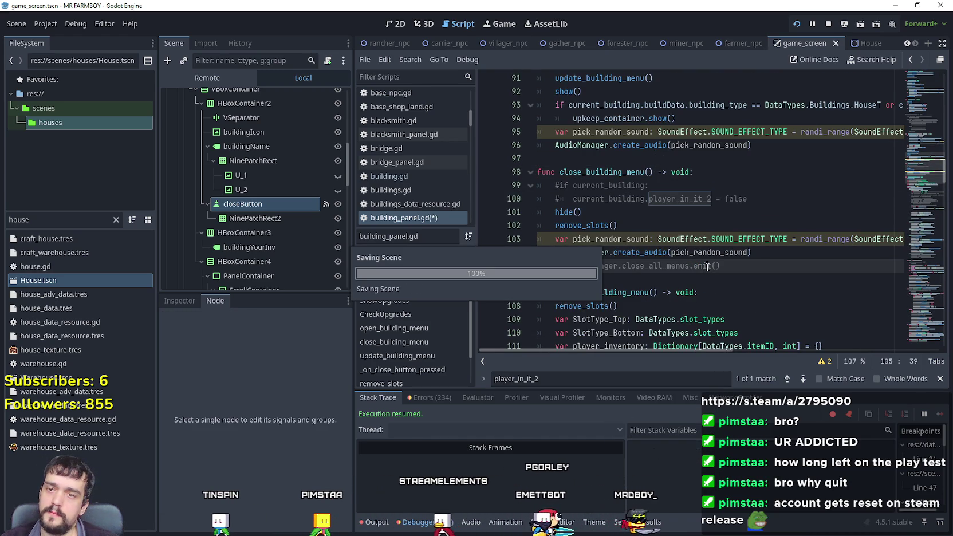
{"action": "left_click", "coordinate": [734, 268]}
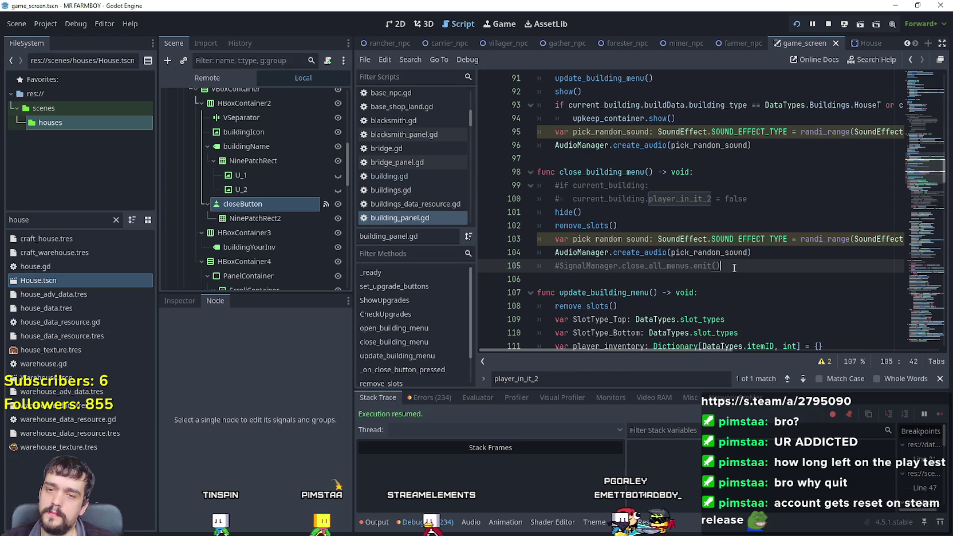
{"action": "key", "text": "alt+Tab"}
{"action": "key", "text": "alt+Tab"}
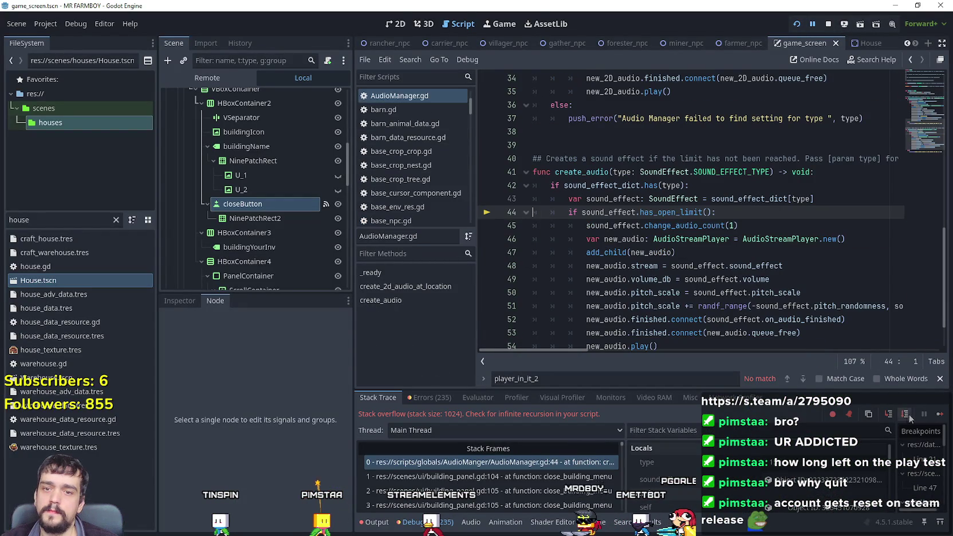
{"action": "left_click", "coordinate": [941, 415]}
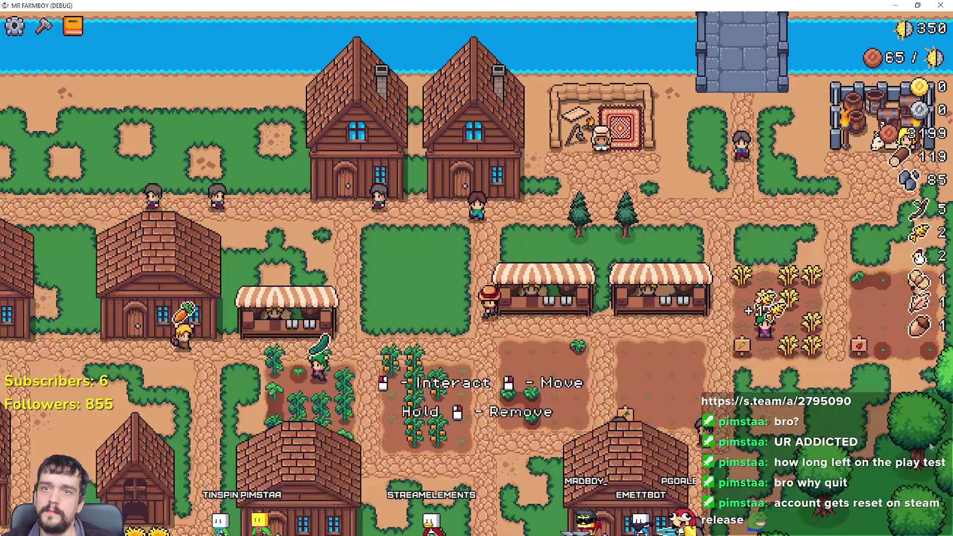
- Stop the running game and jump from closeButton's pressed handler to close_building_menu's definition
{"action": "key", "text": "alt+Tab"}
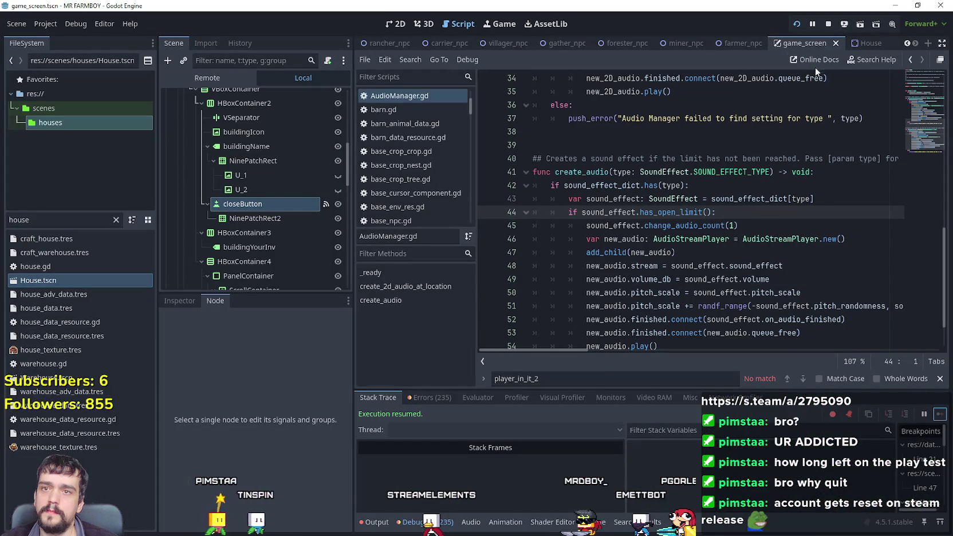
{"action": "left_click", "coordinate": [827, 25]}
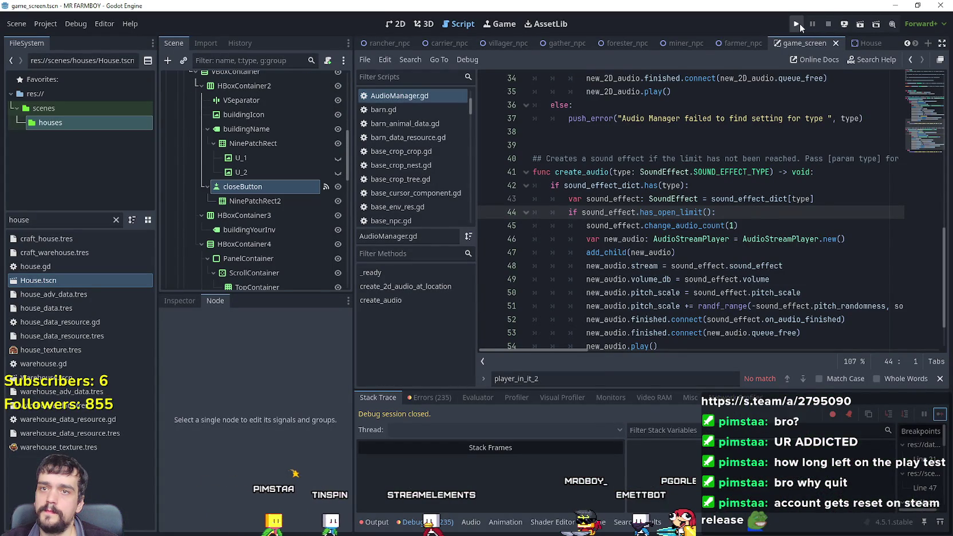
{"action": "left_click", "coordinate": [282, 188]}
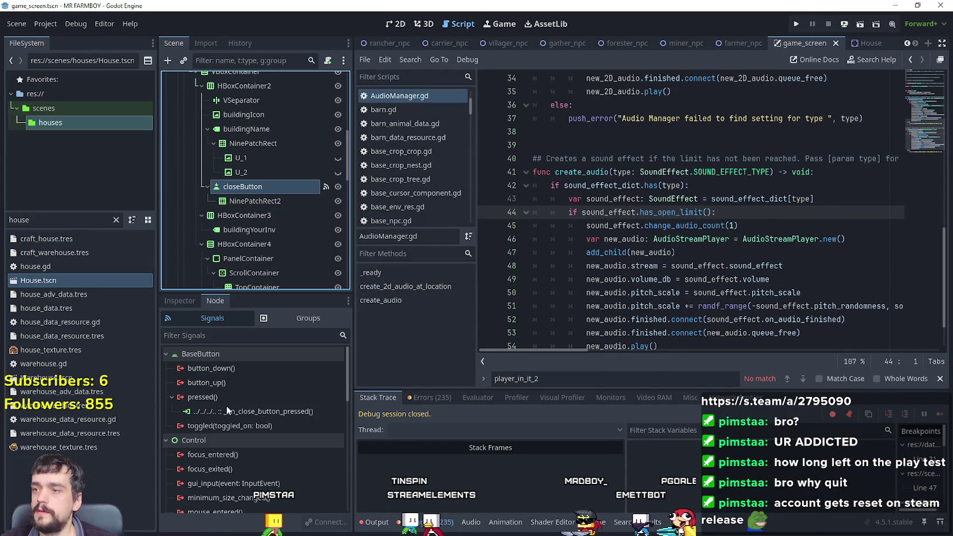
{"action": "double_click", "coordinate": [258, 411]}
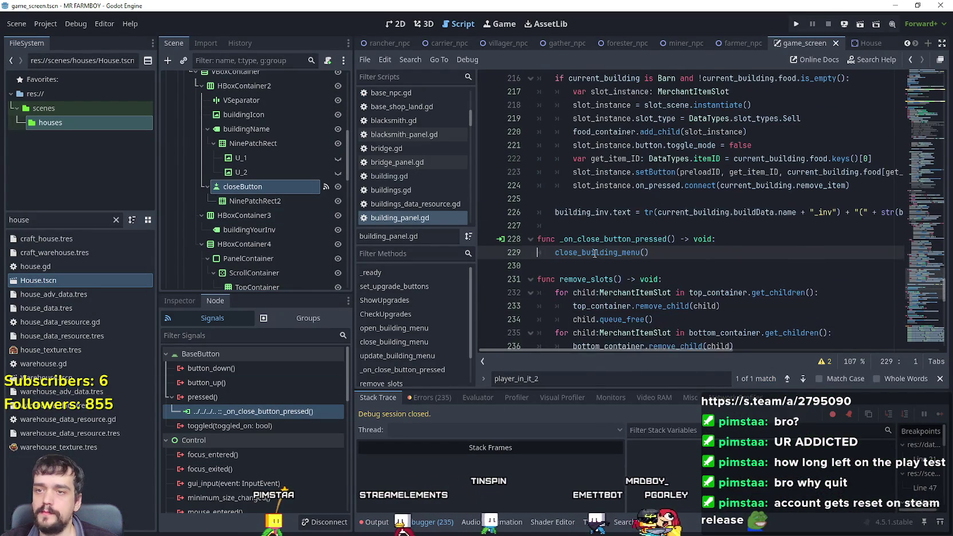
{"action": "right_click", "coordinate": [594, 253]}
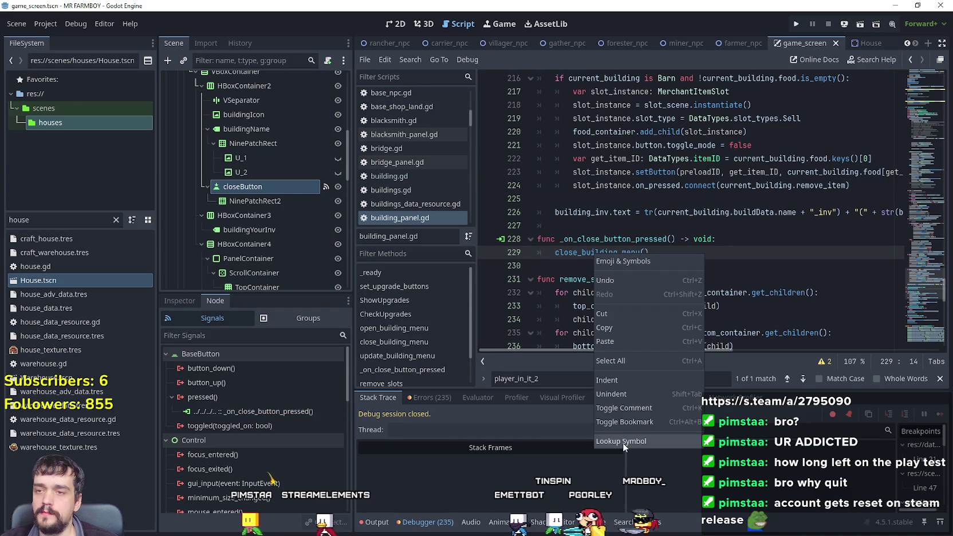
{"action": "left_click", "coordinate": [623, 439]}
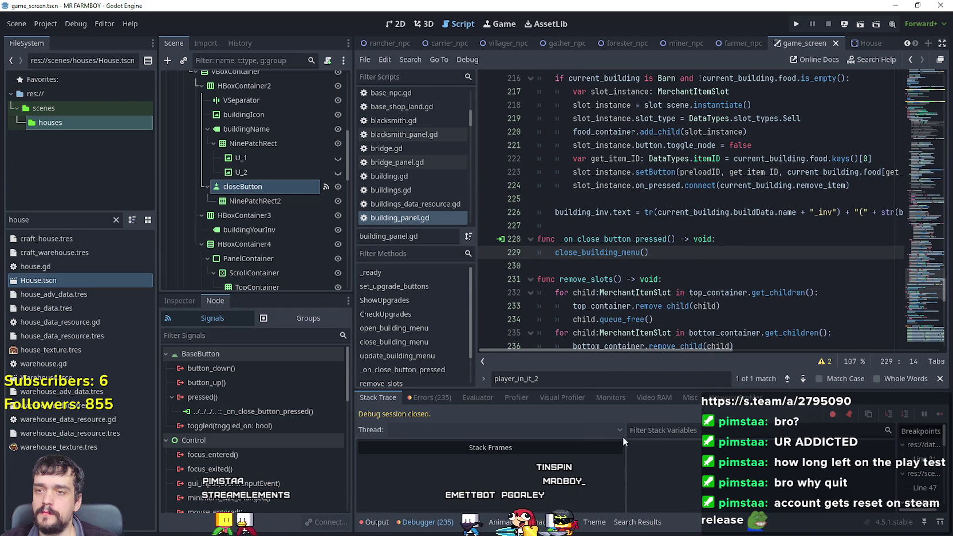
{"action": "left_click", "coordinate": [598, 253], "text": "ctrl"}
- Scroll to _ready's signal connections and collapse the BuildingPanel node in the scene tree
{"action": "scroll", "coordinate": [619, 276], "scroll_direction": "down", "scroll_amount": 4}
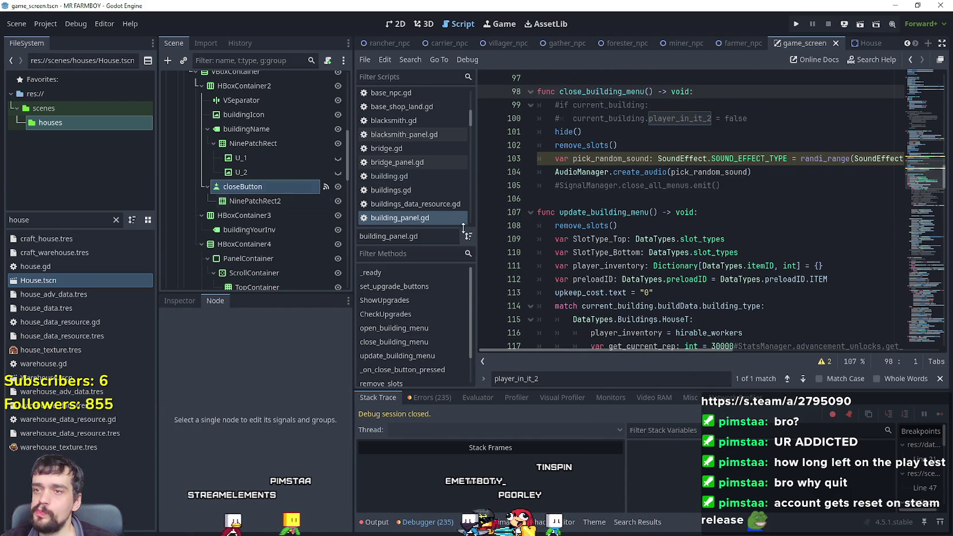
{"action": "scroll", "coordinate": [726, 268], "scroll_direction": "up", "scroll_amount": 2}
{"action": "scroll", "coordinate": [296, 226], "scroll_direction": "up", "scroll_amount": 1}
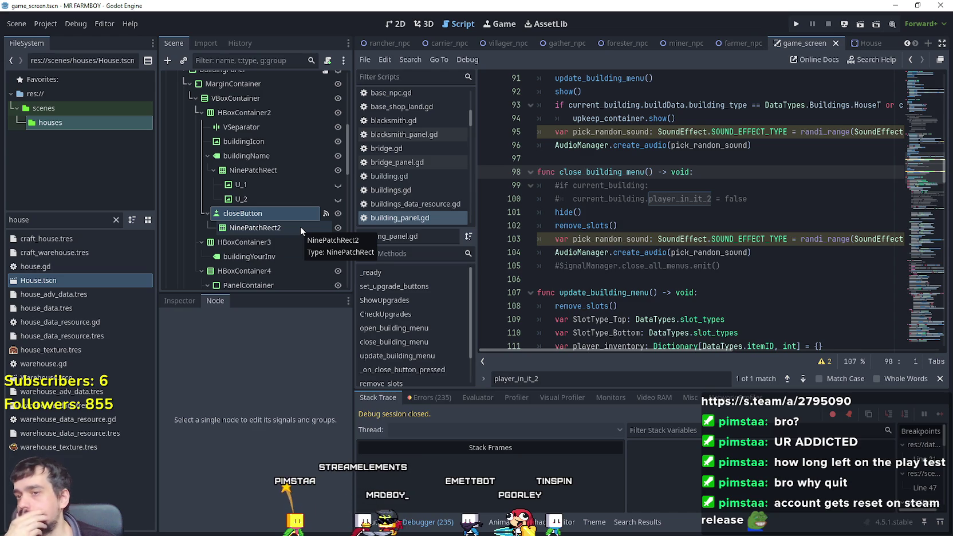
{"action": "scroll", "coordinate": [300, 229], "scroll_direction": "up", "scroll_amount": 2}
{"action": "scroll", "coordinate": [300, 226], "scroll_direction": "up", "scroll_amount": 2}
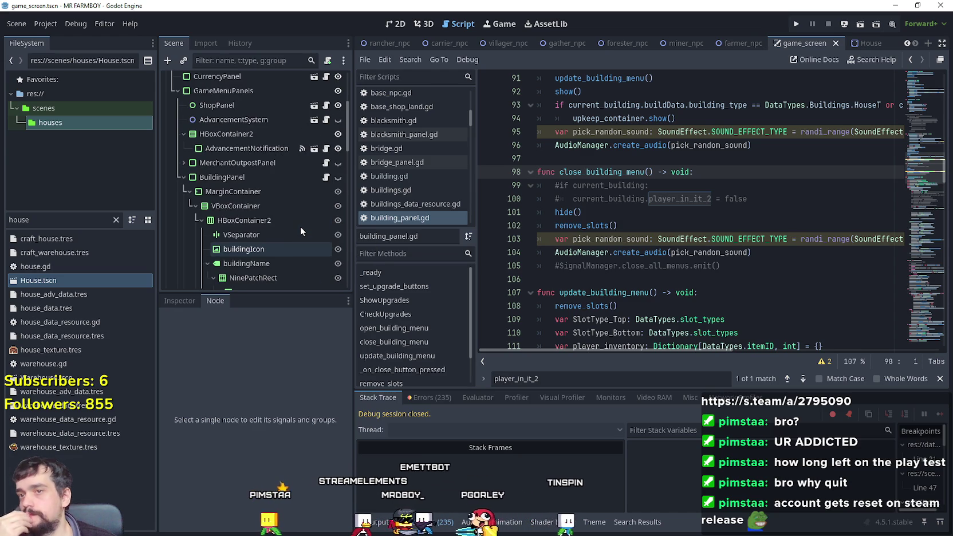
{"action": "scroll", "coordinate": [301, 230], "scroll_direction": "down", "scroll_amount": 1}
{"action": "scroll", "coordinate": [300, 226], "scroll_direction": "down", "scroll_amount": 1}
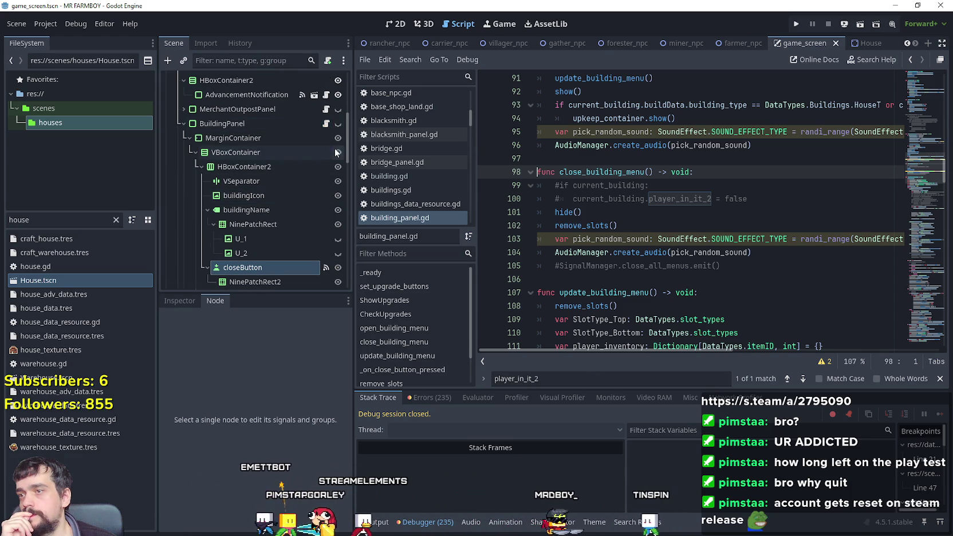
{"action": "left_click", "coordinate": [182, 123]}
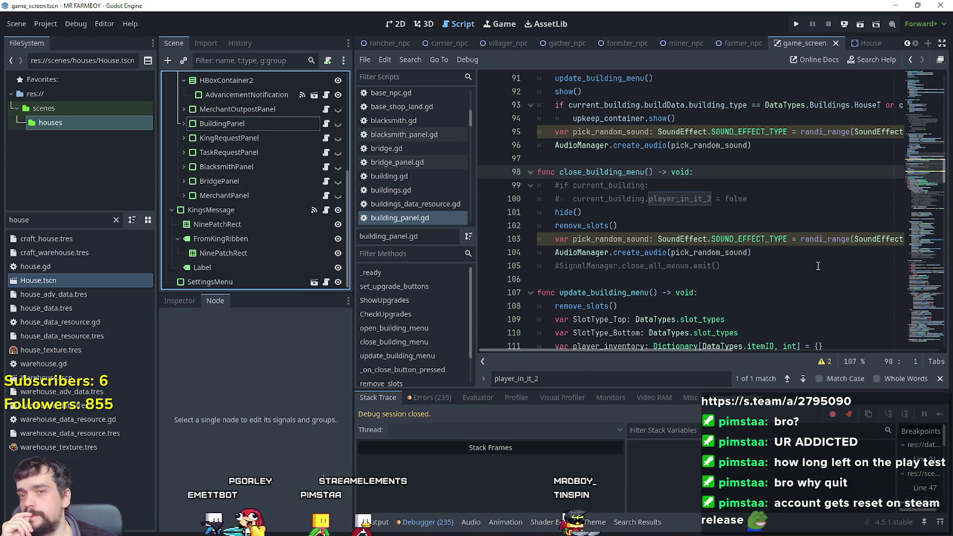
{"action": "left_click_drag", "start_coordinate": [940, 189], "coordinate": [918, 98]}
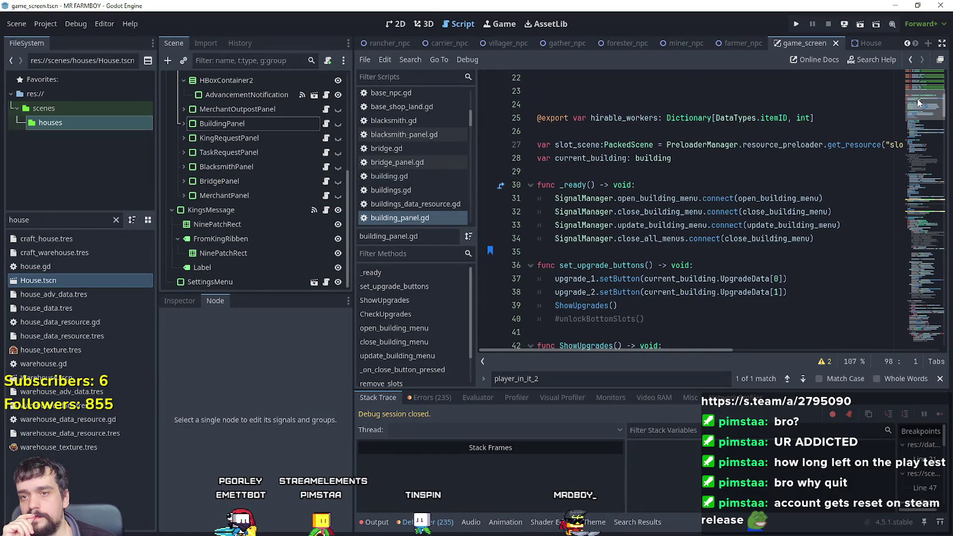
{"action": "double_click", "coordinate": [835, 235]}
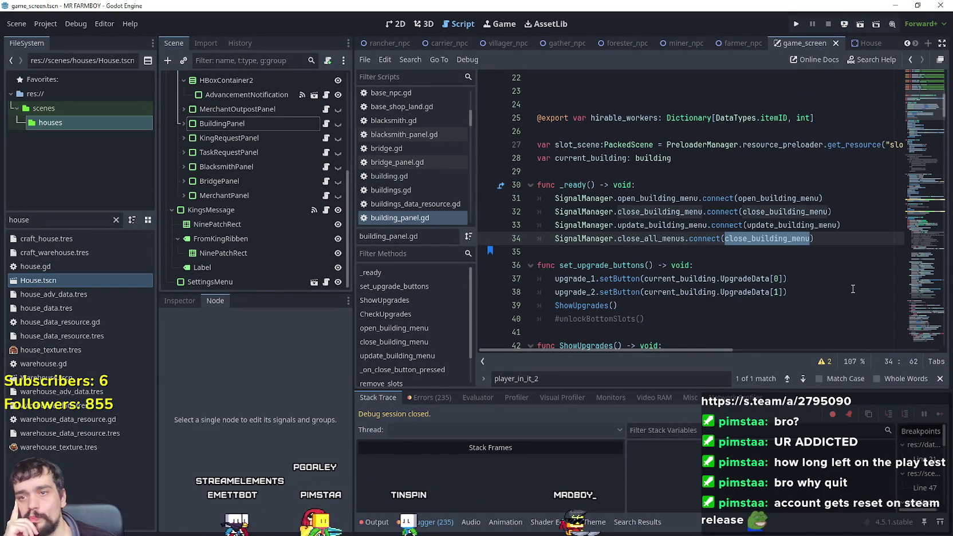
{"action": "left_click", "coordinate": [819, 240]}
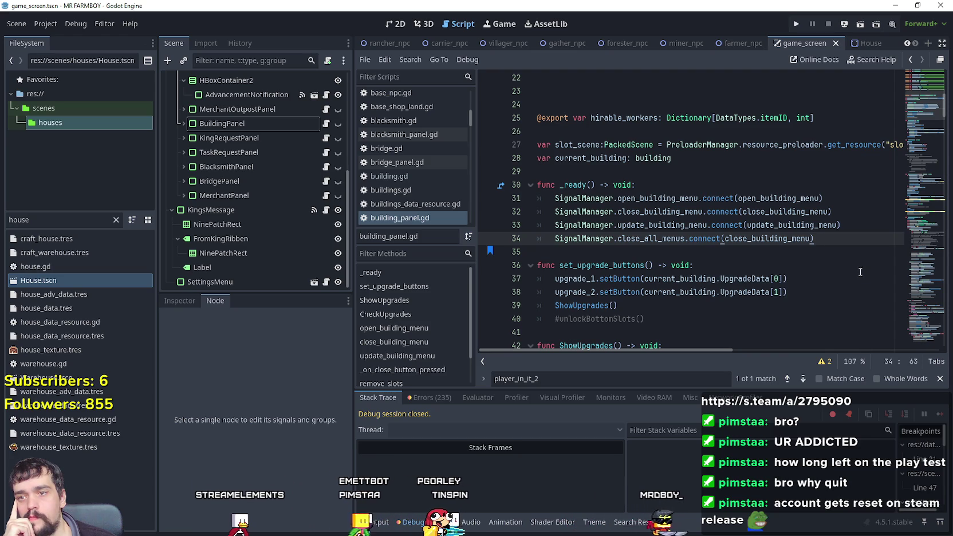
{"action": "mouse_move", "coordinate": [832, 211]}
{"action": "left_mouse_down"}
{"action": "mouse_move", "coordinate": [549, 213]}
{"action": "mouse_move", "coordinate": [703, 212]}
{"action": "left_mouse_up"}
{"action": "right_click", "coordinate": [793, 212]}
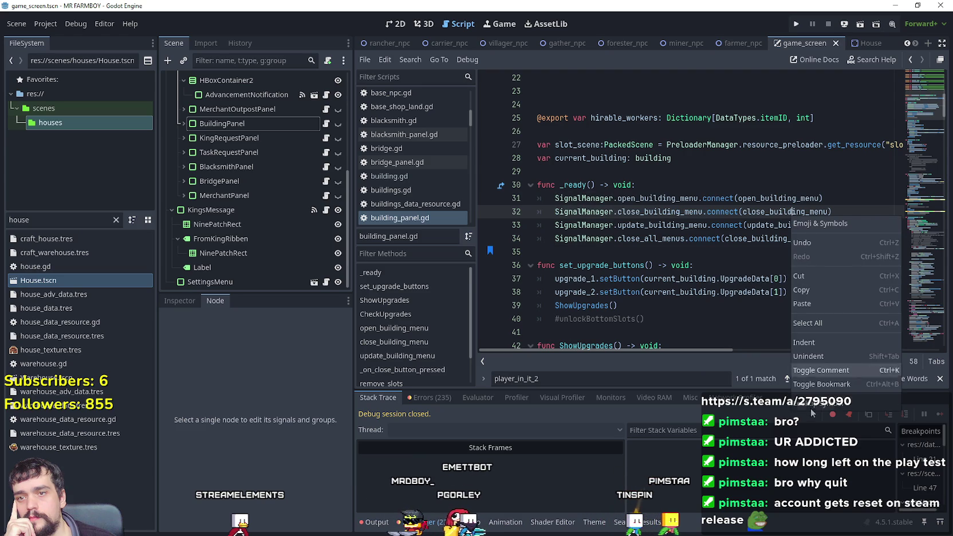
{"action": "left_click", "coordinate": [812, 391]}
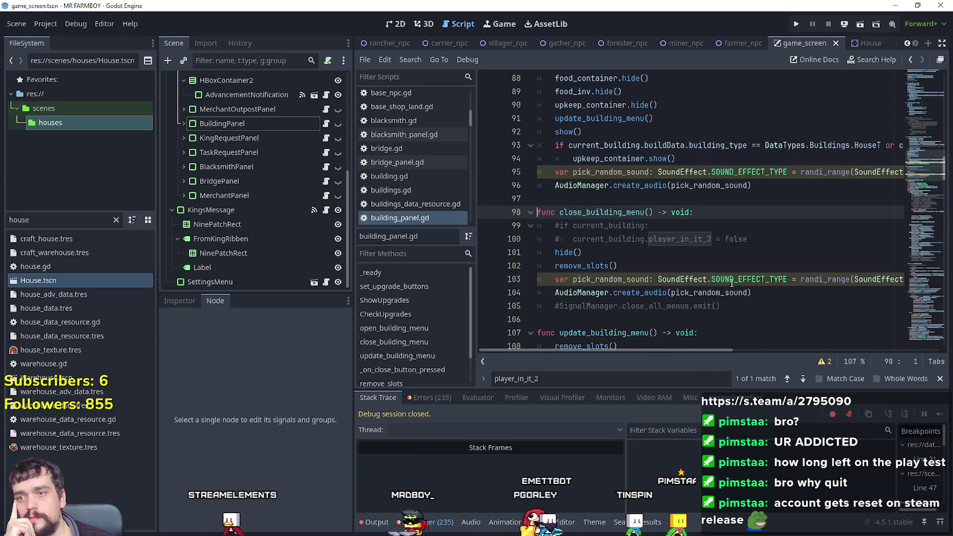
{"action": "scroll", "coordinate": [734, 230], "scroll_direction": "down", "scroll_amount": 1}
{"action": "left_click", "coordinate": [921, 80]}
{"action": "left_click_drag", "start_coordinate": [920, 79], "coordinate": [917, 109]}
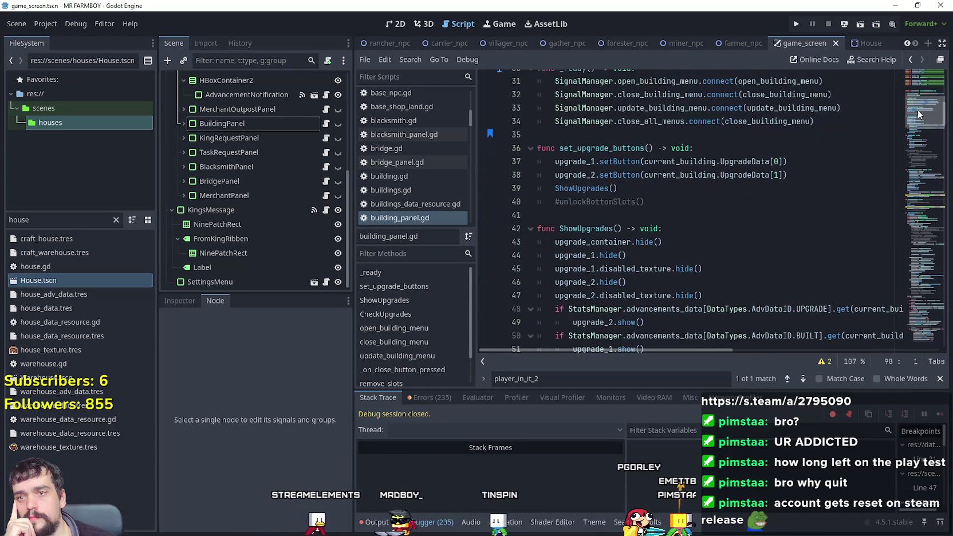
{"action": "left_click", "coordinate": [820, 122]}
{"action": "left_click", "coordinate": [820, 136]}
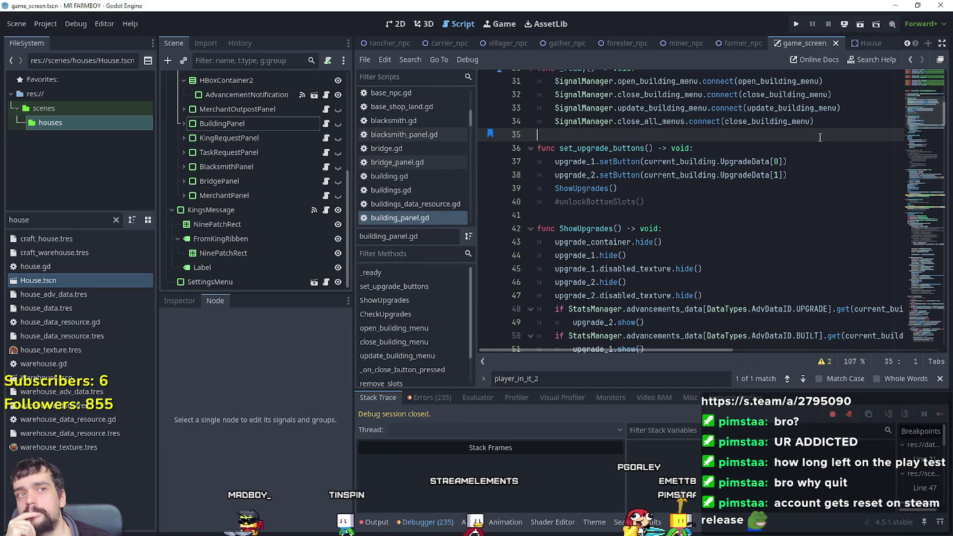
{"action": "mouse_move", "coordinate": [919, 112]}
{"action": "left_mouse_down"}
{"action": "mouse_move", "coordinate": [916, 136]}
{"action": "mouse_move", "coordinate": [921, 98]}
{"action": "mouse_move", "coordinate": [917, 109]}
{"action": "left_mouse_up"}
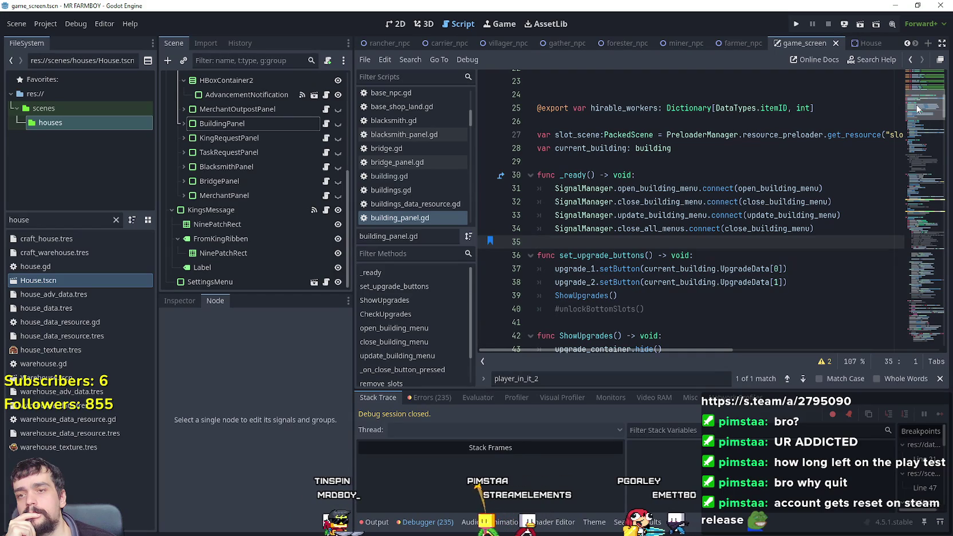
{"action": "left_click_drag", "start_coordinate": [917, 109], "coordinate": [899, 295]}
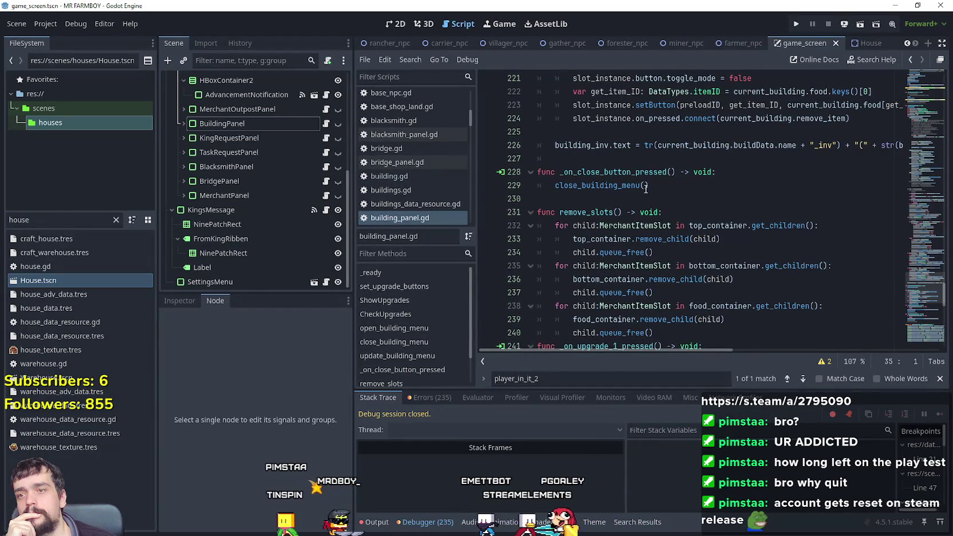
{"action": "right_click", "coordinate": [622, 190]}
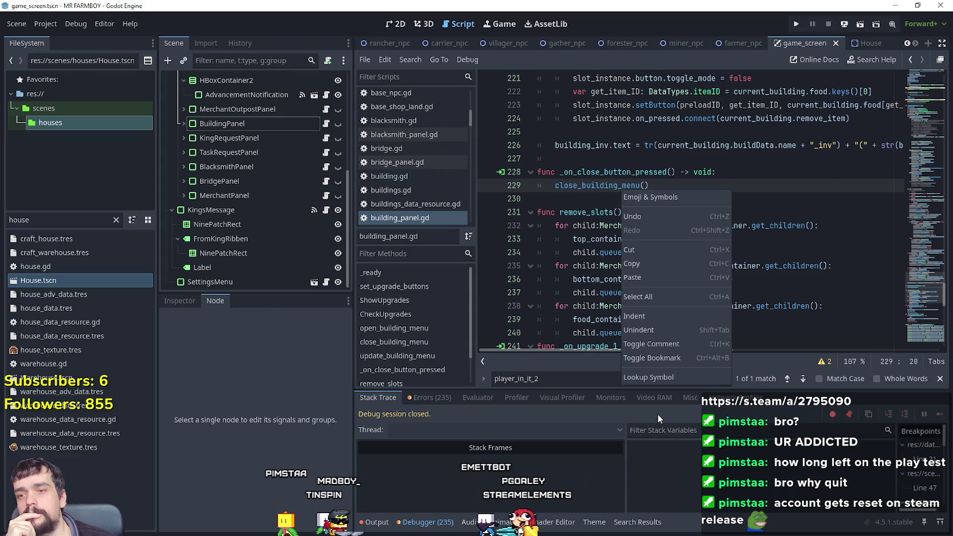
{"action": "right_click", "coordinate": [553, 186]}
{"action": "right_click", "coordinate": [572, 187]}
{"action": "left_click", "coordinate": [599, 373]}
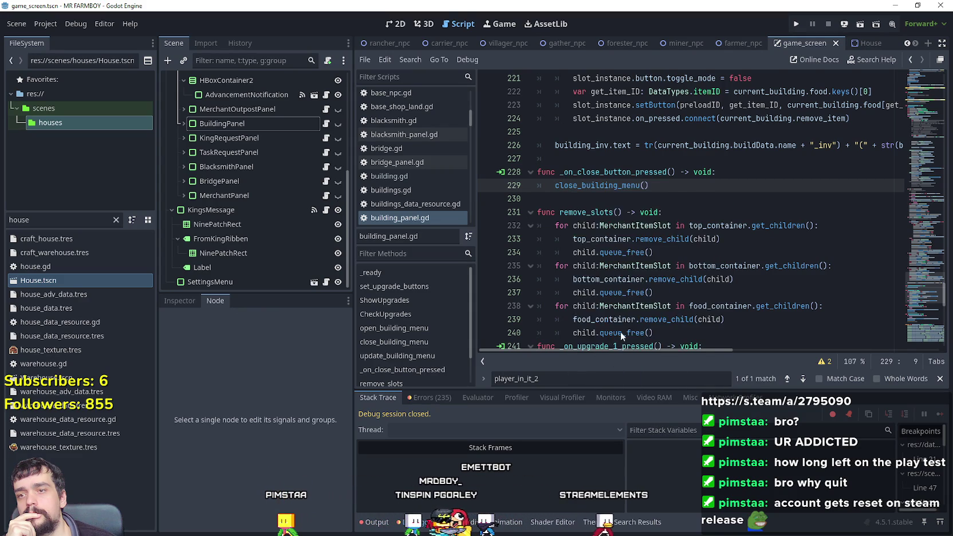
{"action": "scroll", "coordinate": [622, 305], "scroll_direction": "down", "scroll_amount": 1}
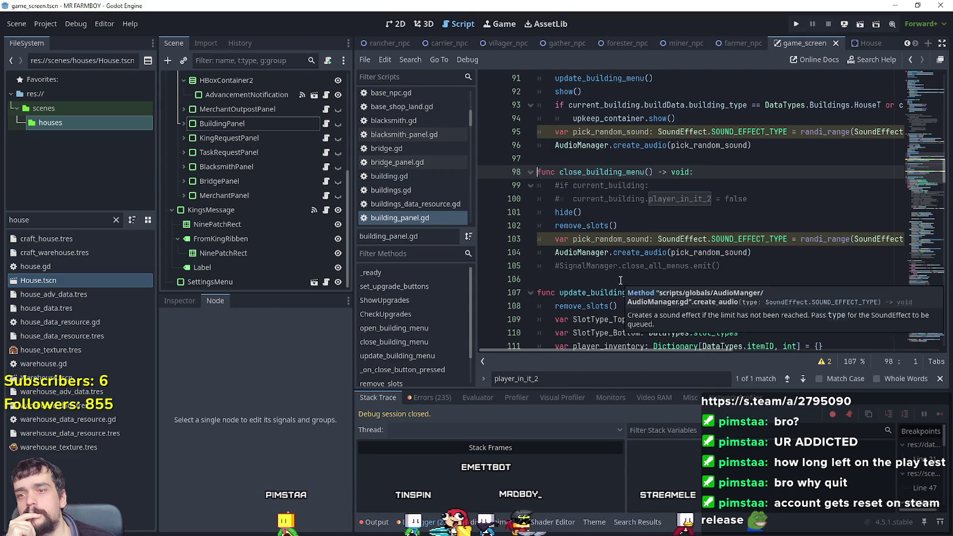
{"action": "left_click", "coordinate": [621, 280]}
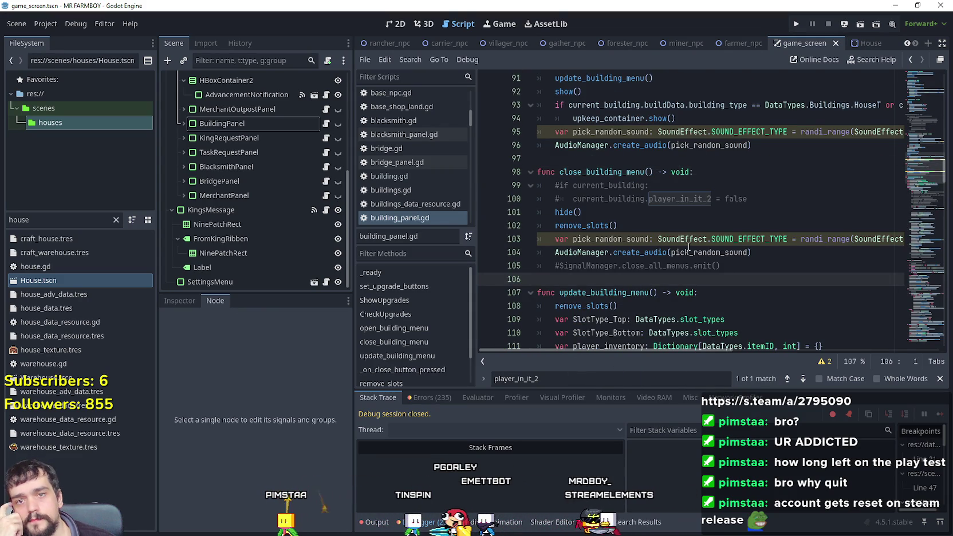
{"action": "mouse_move", "coordinate": [922, 167]}
{"action": "left_mouse_down"}
{"action": "mouse_move", "coordinate": [920, 80]}
{"action": "mouse_move", "coordinate": [919, 95]}
{"action": "left_mouse_up"}
{"action": "double_click", "coordinate": [614, 211]}
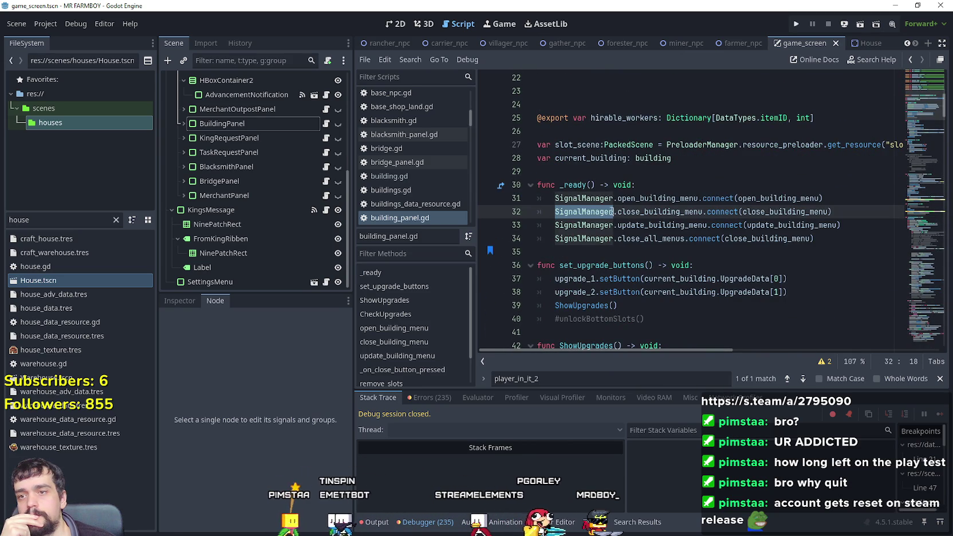
{"action": "key", "text": "ctrl+shift+Right"}
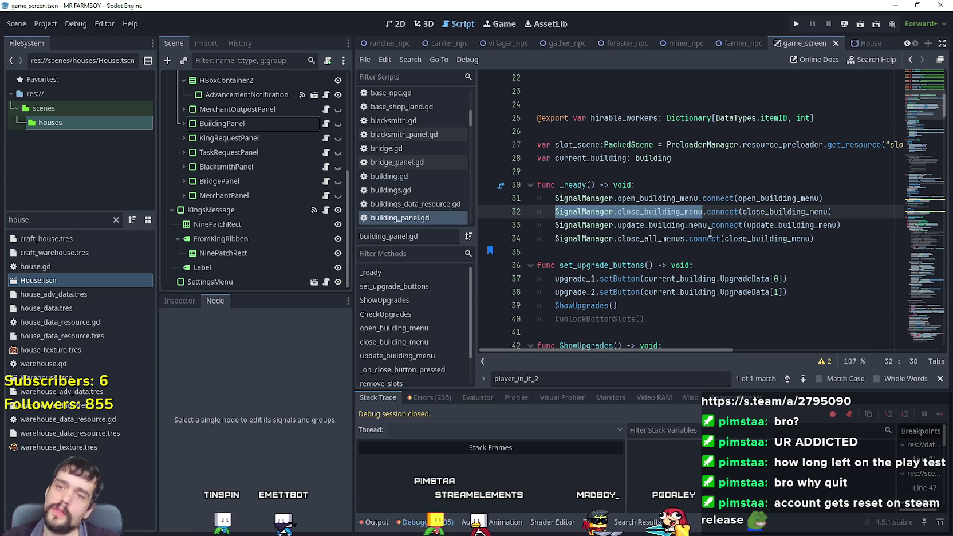
{"action": "mouse_move", "coordinate": [920, 103]}
{"action": "left_mouse_down"}
{"action": "mouse_move", "coordinate": [907, 183]}
{"action": "mouse_move", "coordinate": [902, 98]}
{"action": "left_mouse_up"}
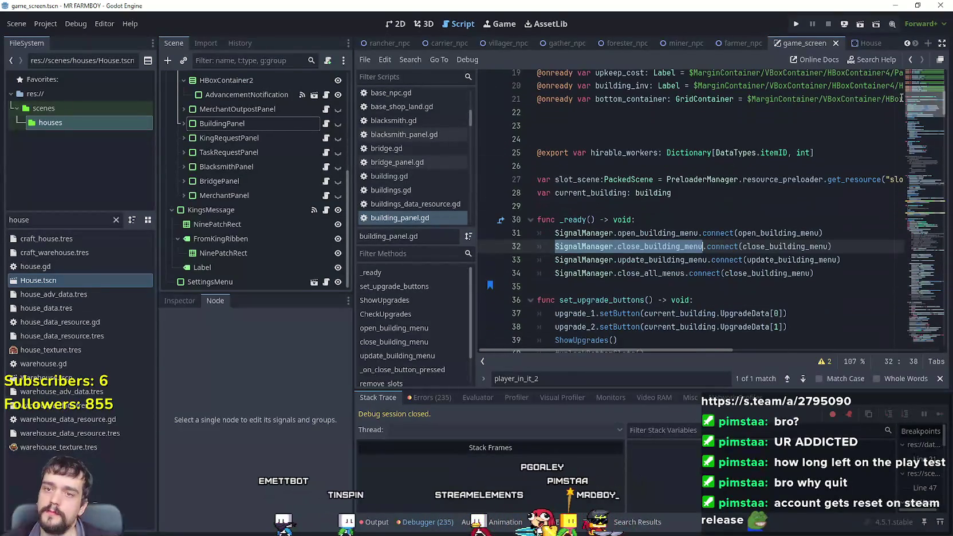
{"action": "left_click", "coordinate": [766, 246]}
{"action": "right_click", "coordinate": [766, 246]}
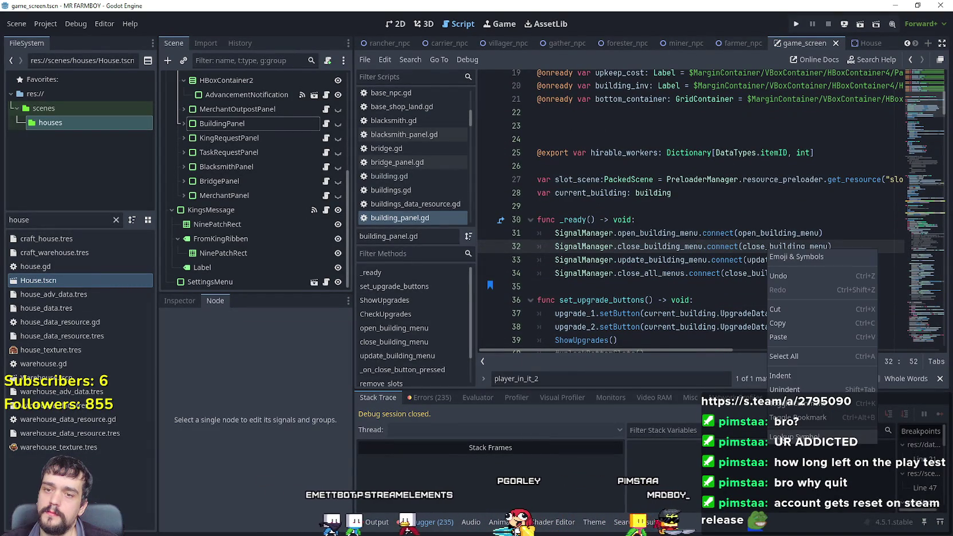
{"action": "left_click", "coordinate": [682, 256]}
{"action": "left_click", "coordinate": [783, 259]}
{"action": "double_click", "coordinate": [782, 276]}
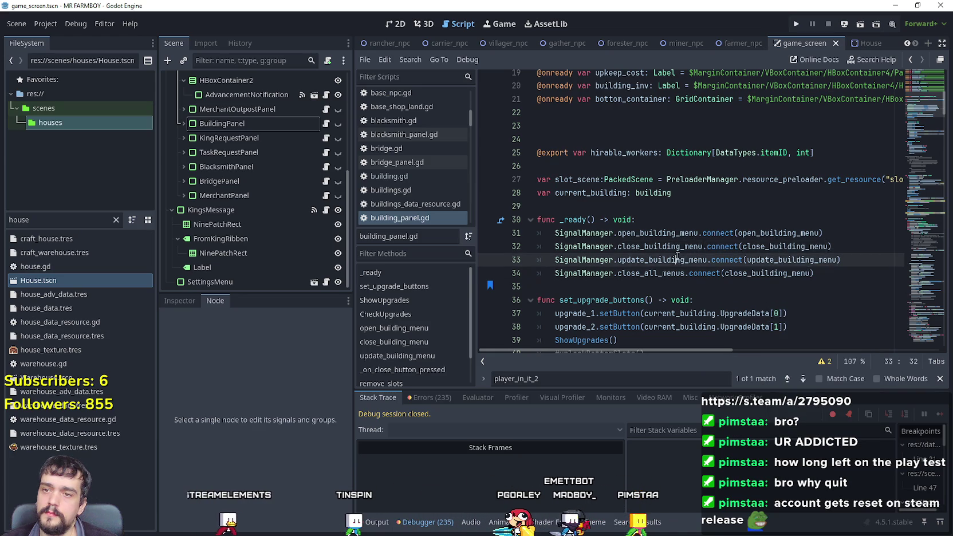
{"action": "double_click", "coordinate": [679, 247]}
{"action": "left_click_drag", "start_coordinate": [679, 246], "coordinate": [584, 243]}
{"action": "left_click", "coordinate": [771, 251]}
{"action": "scroll", "coordinate": [679, 284], "scroll_direction": "down", "scroll_amount": 1}
{"action": "right_click", "coordinate": [772, 205]}
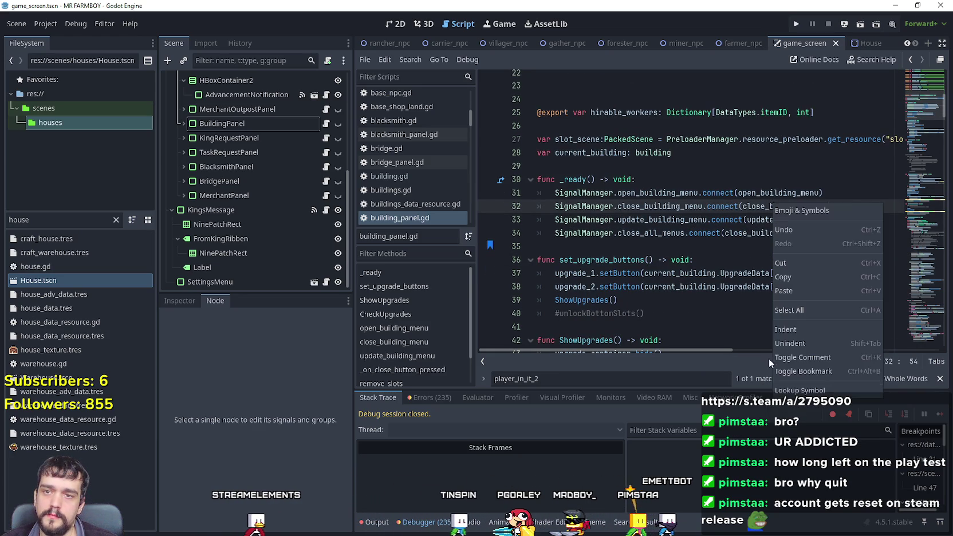
{"action": "left_click", "coordinate": [792, 390]}
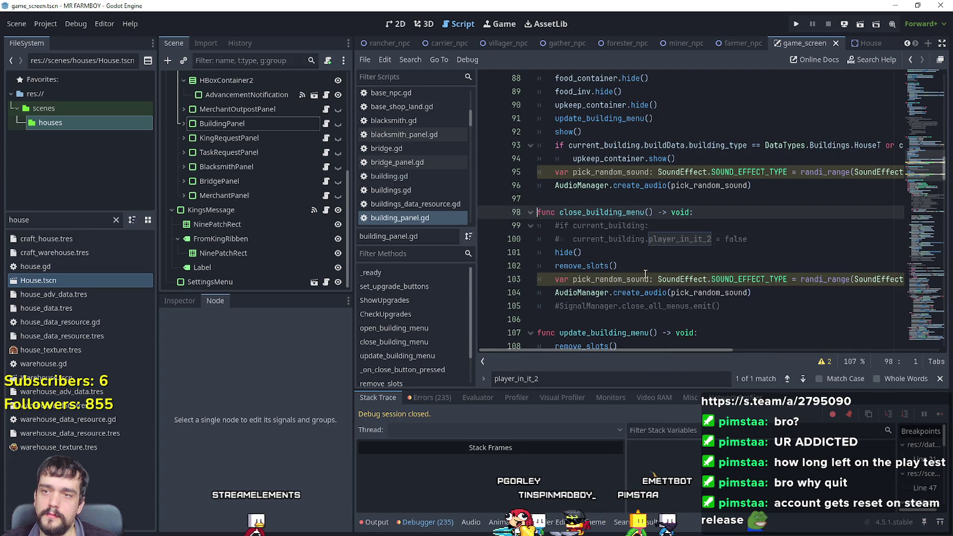
{"action": "scroll", "coordinate": [909, 175], "scroll_direction": "down", "scroll_amount": 2}
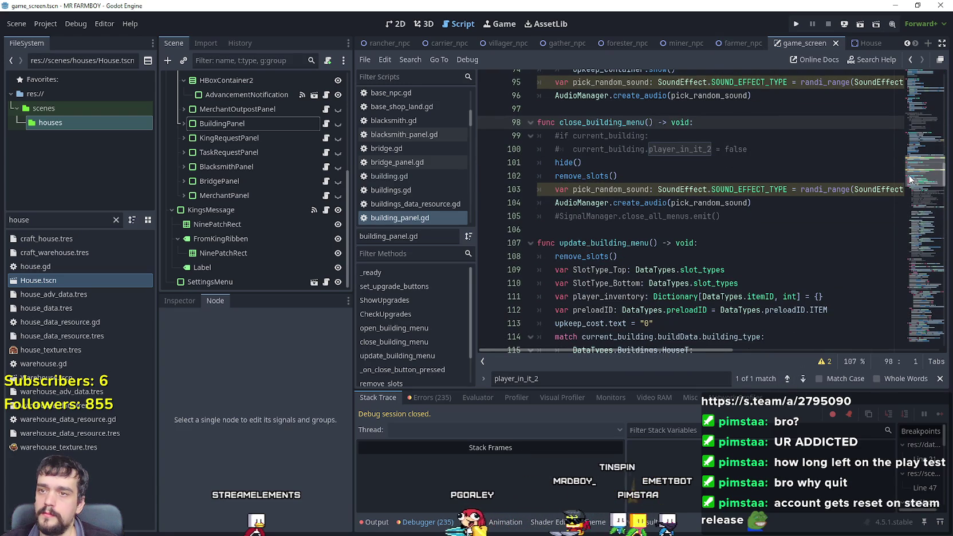
{"action": "left_click_drag", "start_coordinate": [908, 180], "coordinate": [895, 288]}
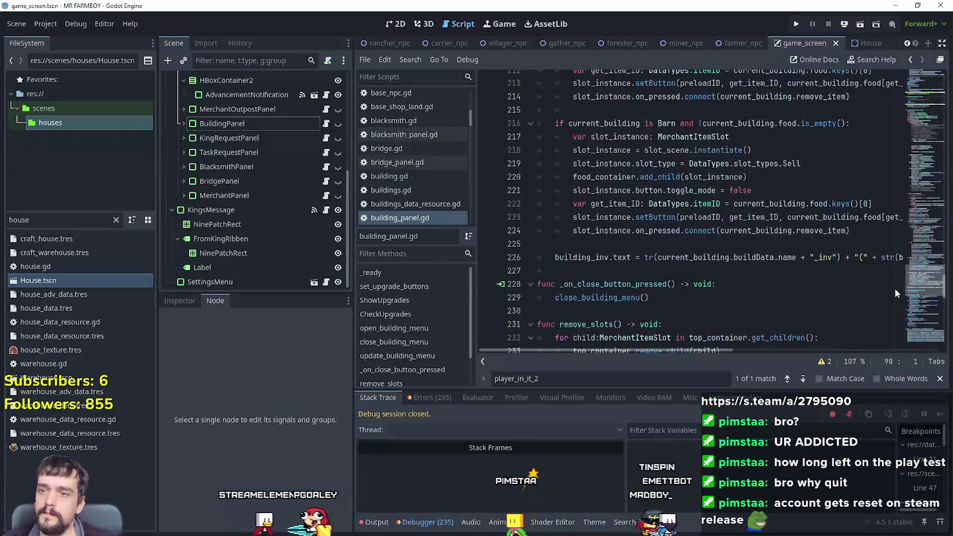
{"action": "left_click", "coordinate": [262, 124]}
- Expand BuildingPanel and open closeButton's pressed handler in the script
{"action": "left_click", "coordinate": [174, 124]}
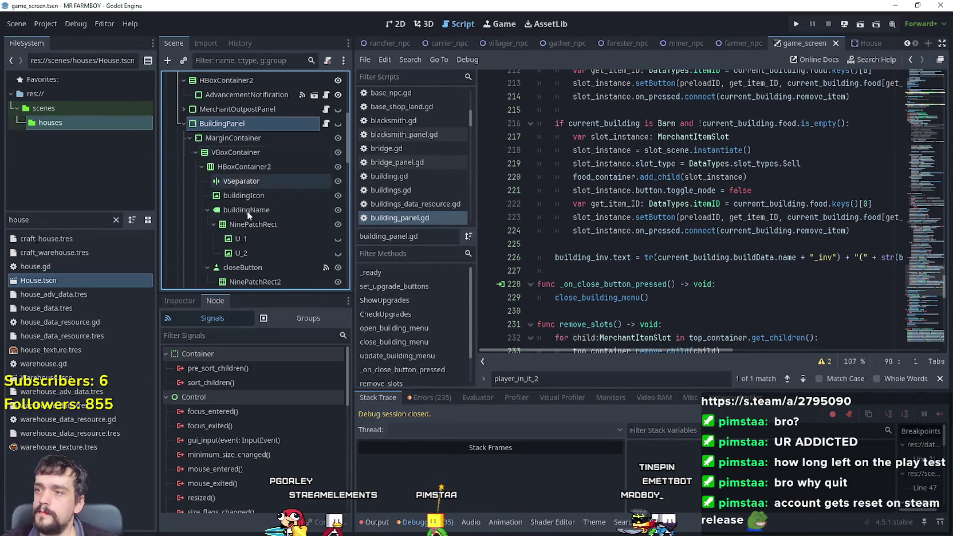
{"action": "scroll", "coordinate": [291, 220], "scroll_direction": "down", "scroll_amount": 1}
{"action": "left_click", "coordinate": [286, 239]}
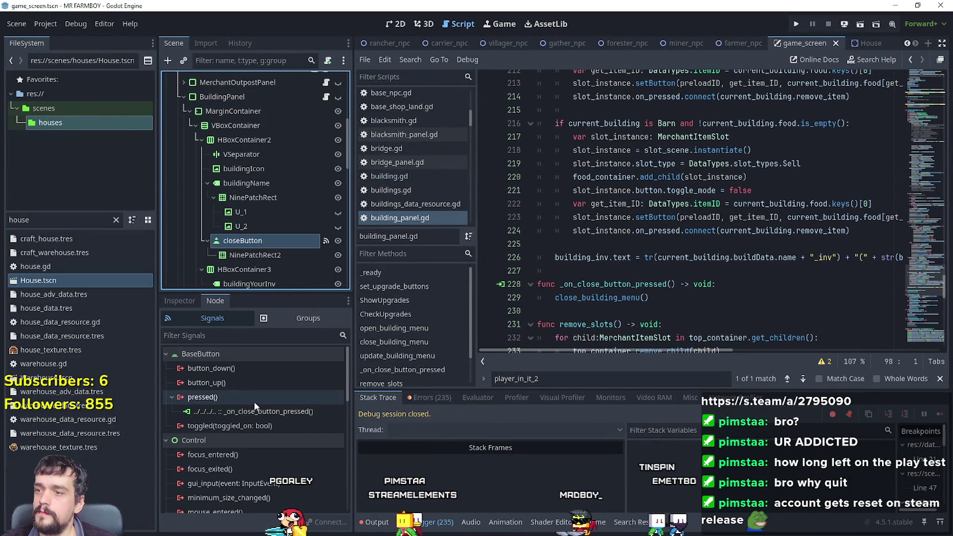
{"action": "double_click", "coordinate": [253, 411]}
- Change line 229 to SignalManager.close_building_menu.emit(), save, and run the project
{"action": "left_click", "coordinate": [554, 297], "text": "shift"}
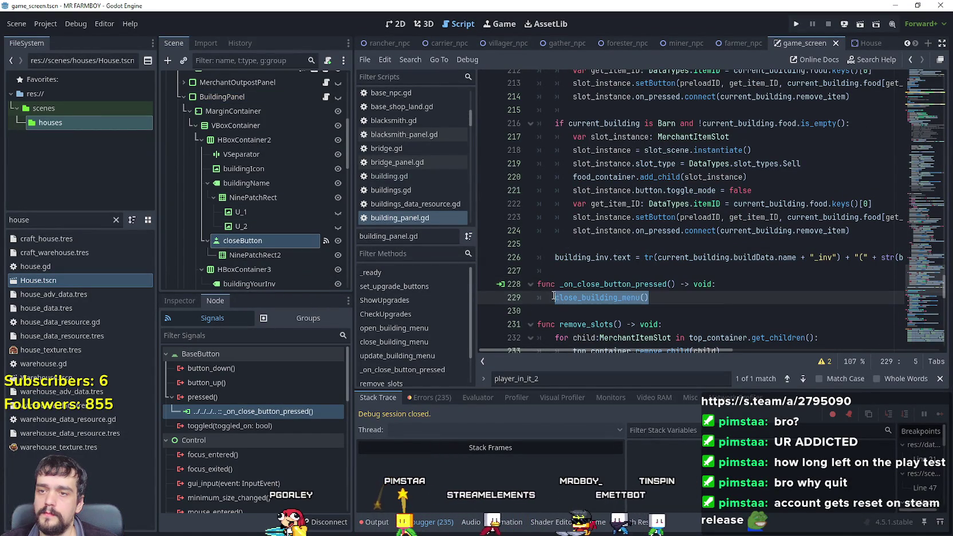
{"action": "type", "text": "SignalManager.emio"}
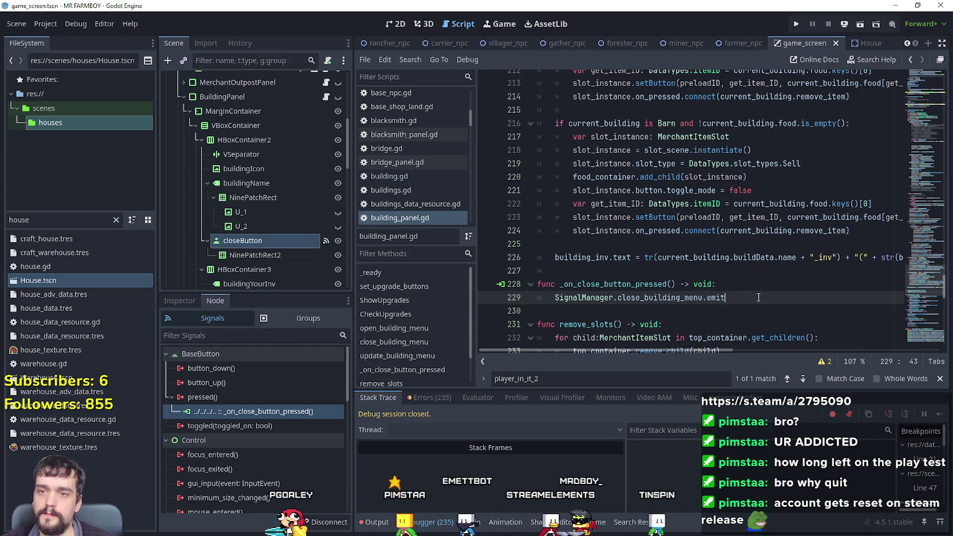
{"action": "type", "text": "()"}
{"action": "left_click", "coordinate": [759, 284]}
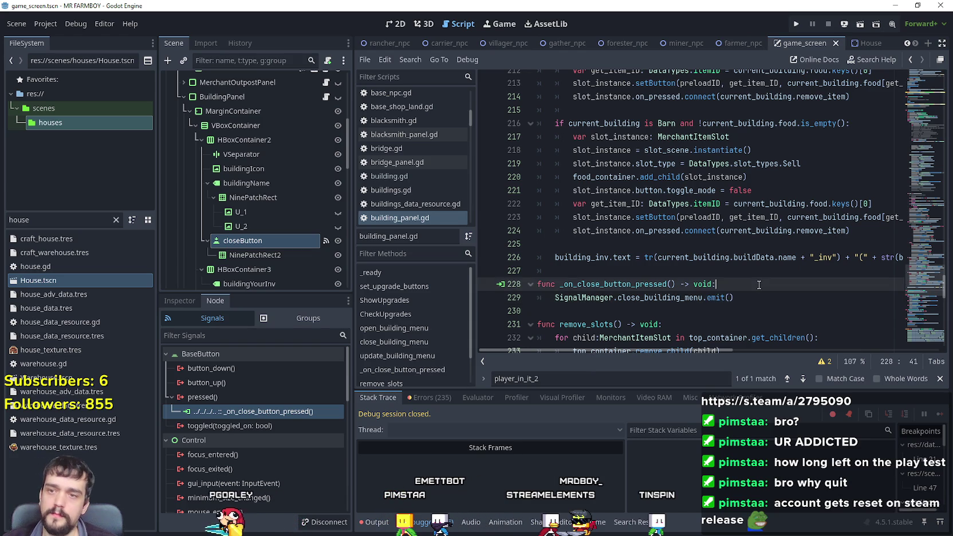
{"action": "key", "text": "ctrl+s"}
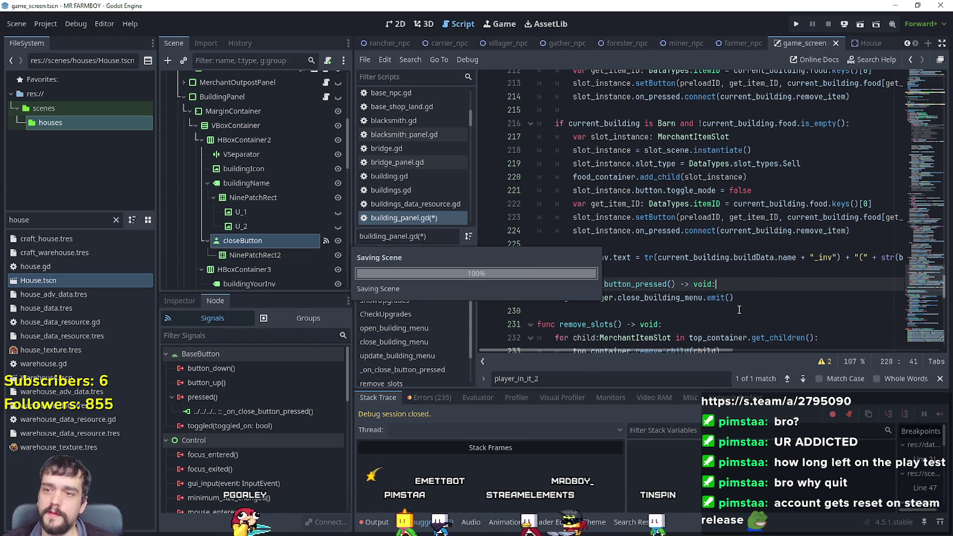
{"action": "left_click", "coordinate": [740, 310]}
{"action": "left_click", "coordinate": [794, 24]}
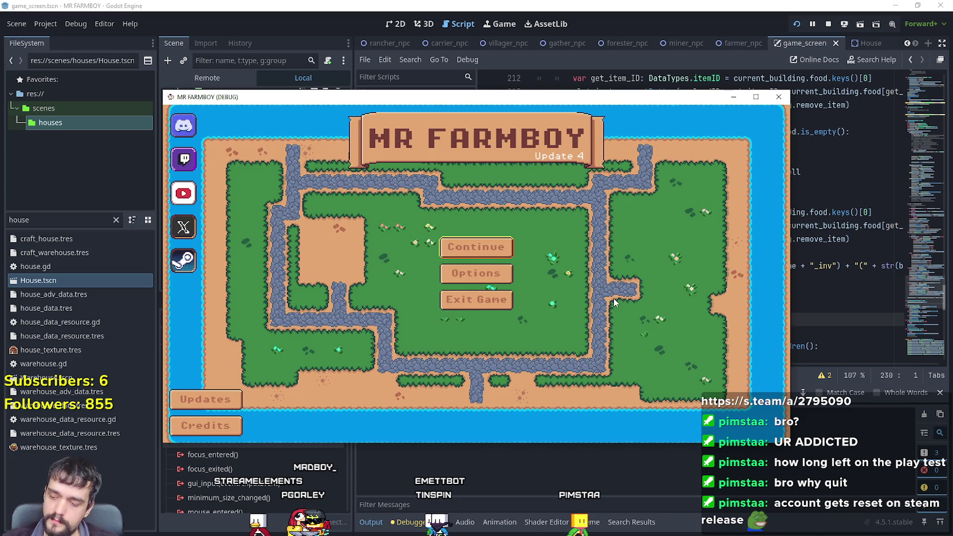
- Load Save 7, walk to a house and click it to break at building.gd line 165
{"action": "left_click", "coordinate": [484, 247]}
{"action": "scroll", "coordinate": [504, 286], "scroll_direction": "down", "scroll_amount": 5}
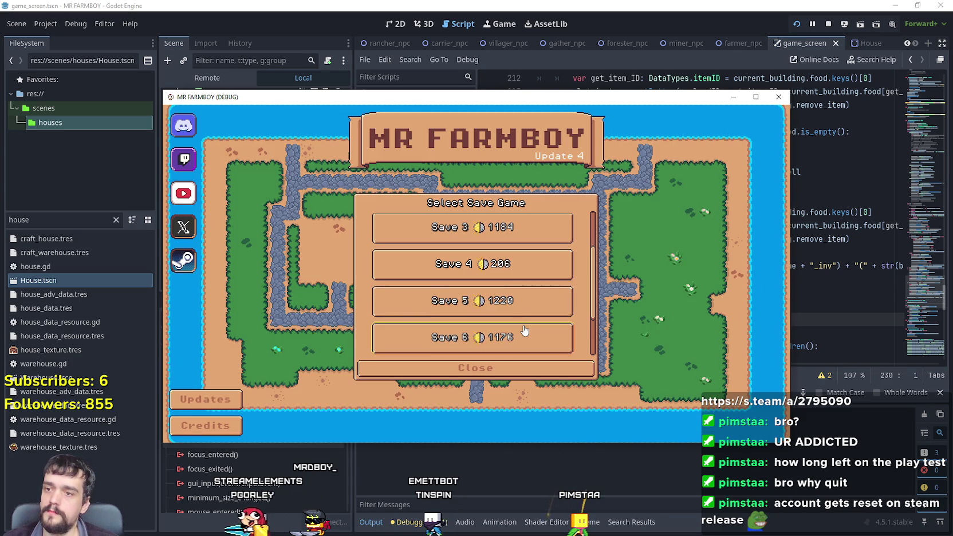
{"action": "left_click", "coordinate": [495, 331]}
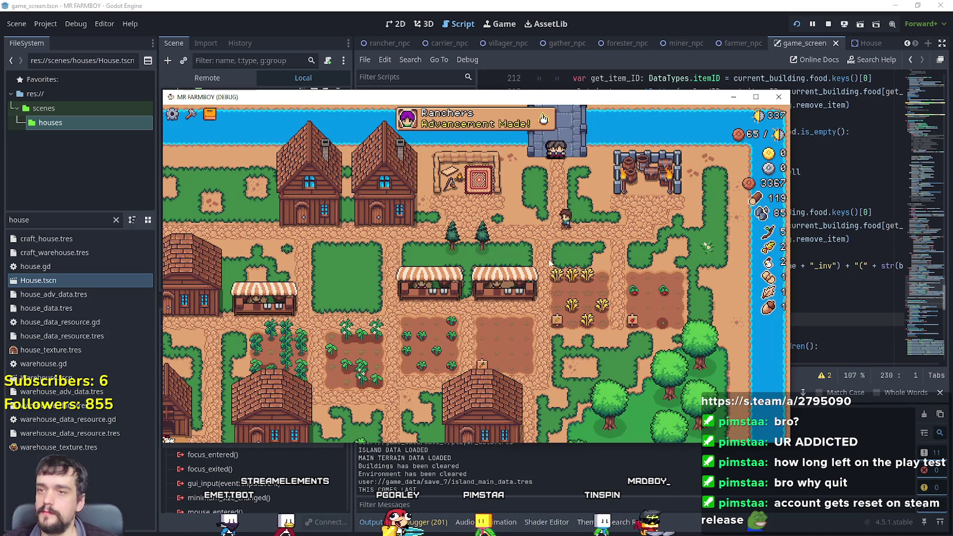
{"action": "key", "text": "a"}
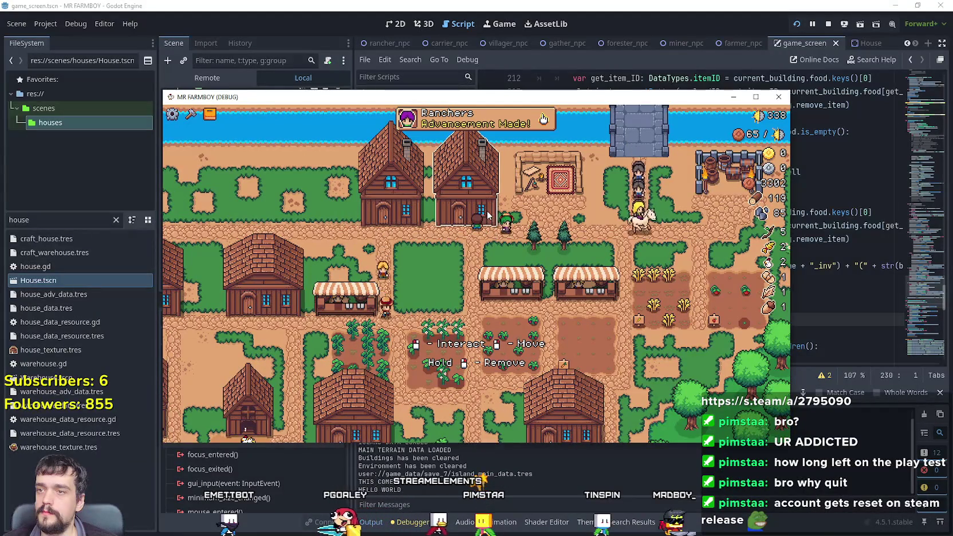
{"action": "left_click", "coordinate": [483, 213]}
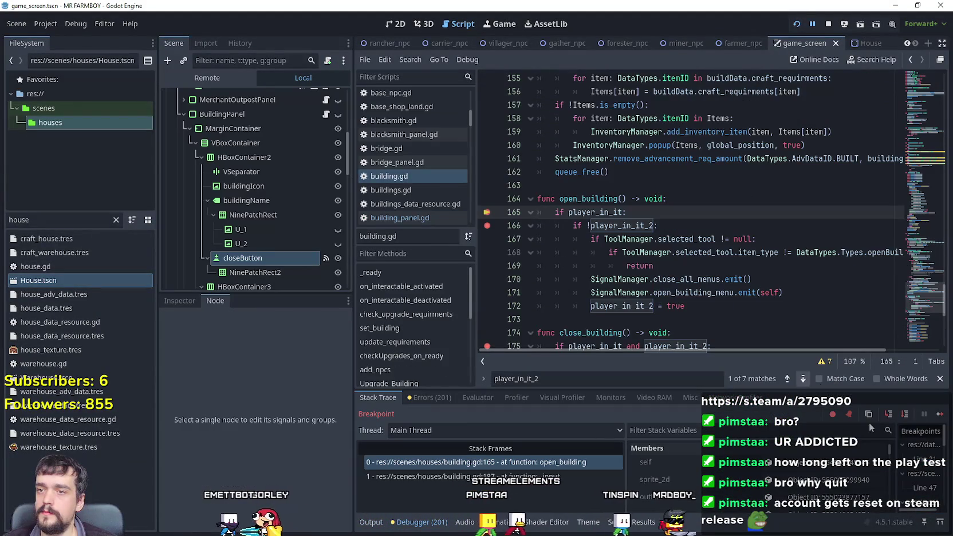
- Continue past the open_building and close_building breakpoints, reviewing open_building lines 165–174
{"action": "left_click", "coordinate": [939, 417]}
{"action": "left_click", "coordinate": [940, 417]}
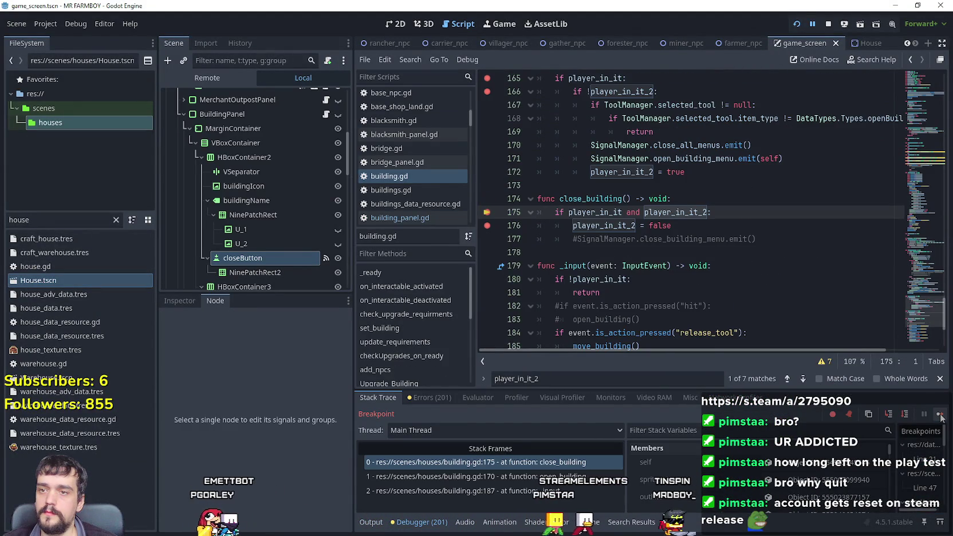
{"action": "left_click", "coordinate": [940, 417]}
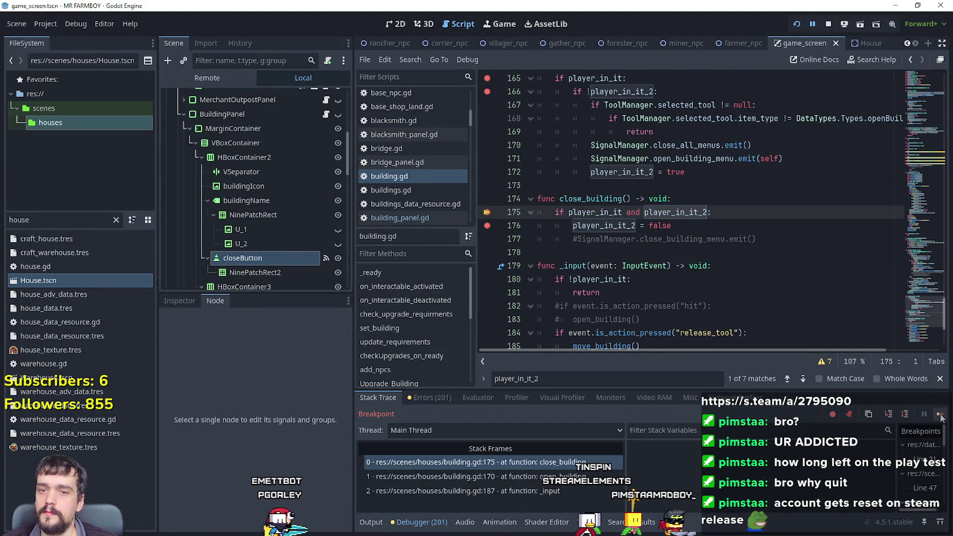
{"action": "left_click_drag", "start_coordinate": [539, 78], "coordinate": [487, 217]}
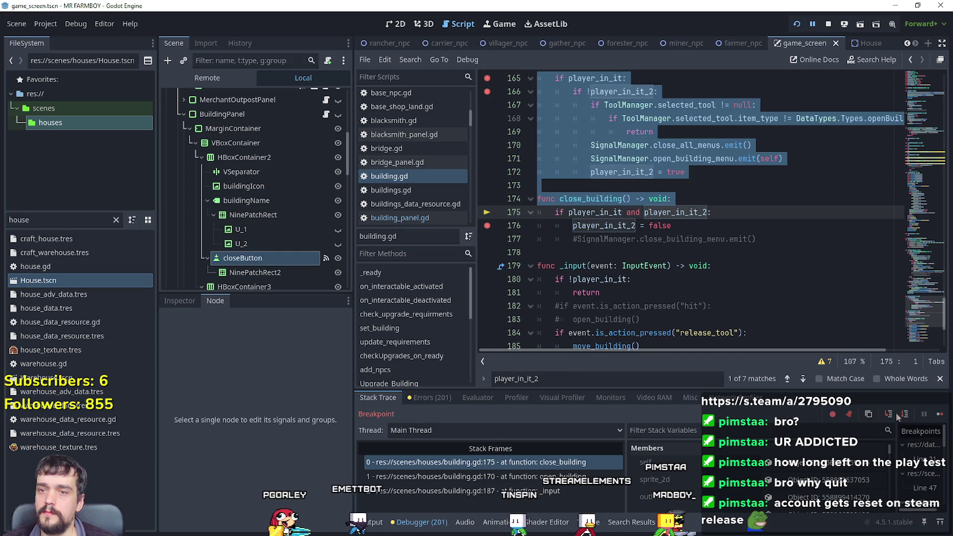
{"action": "left_click", "coordinate": [768, 232]}
{"action": "left_click", "coordinate": [940, 417]}
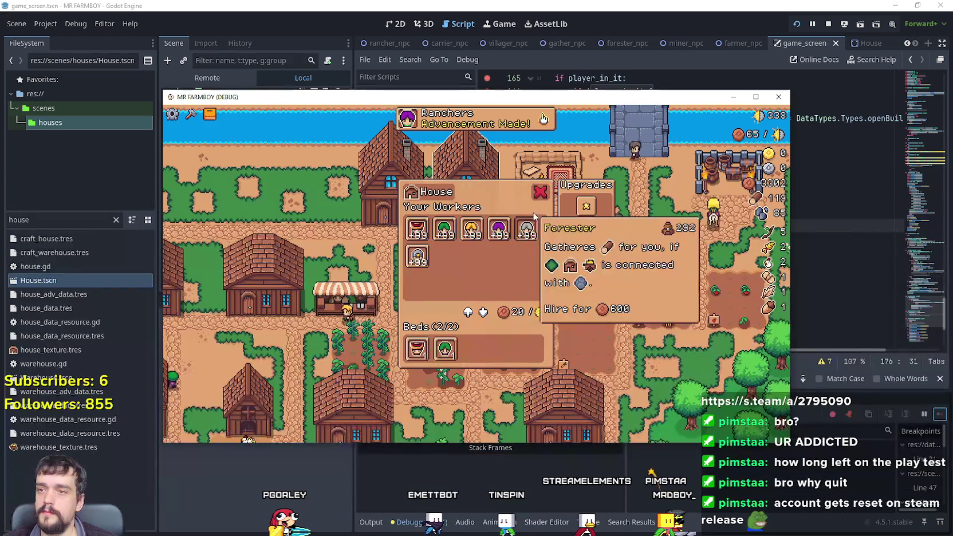
- Click the house again, step through open_building, resume, and return to the editor
{"action": "left_click", "coordinate": [568, 269]}
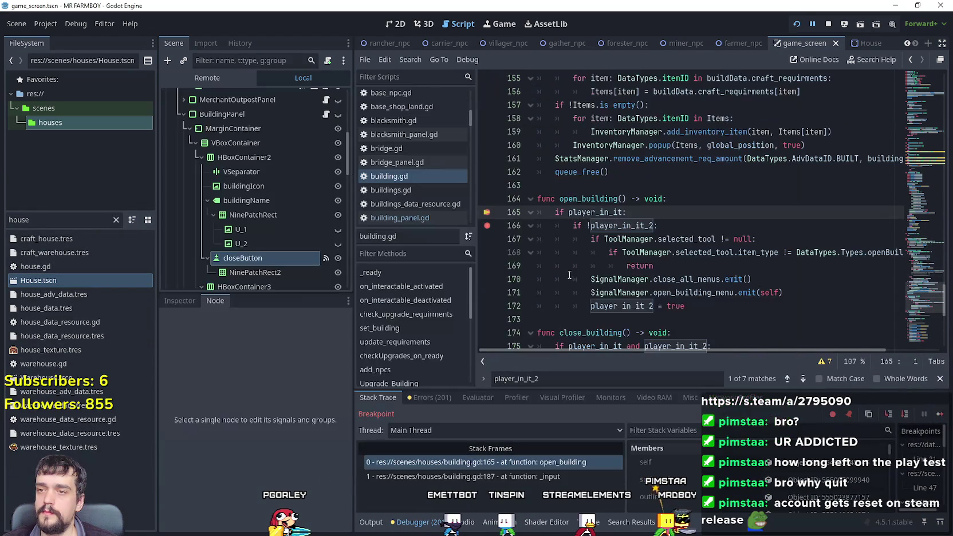
{"action": "left_click", "coordinate": [940, 415]}
{"action": "left_click", "coordinate": [940, 415]}
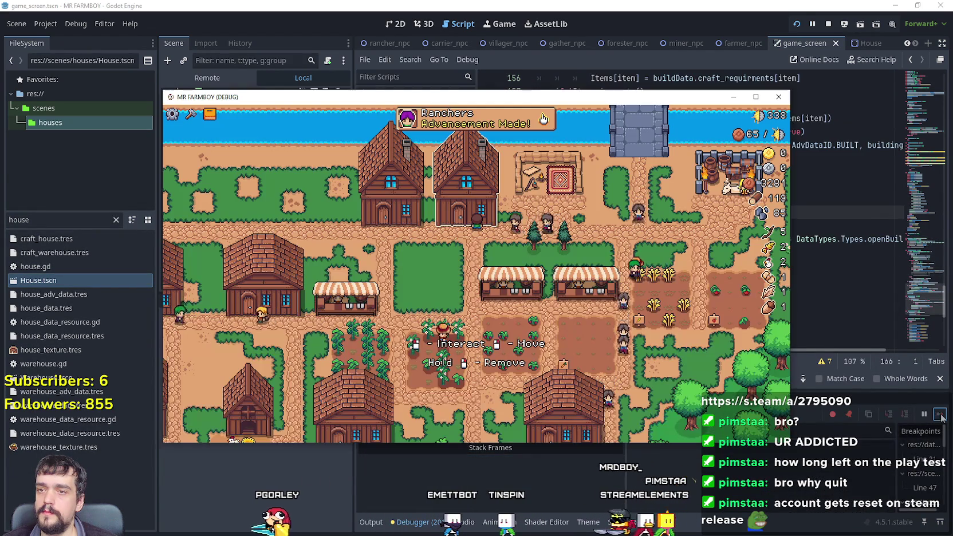
{"action": "left_click", "coordinate": [644, 17]}
{"action": "left_click", "coordinate": [674, 210]}
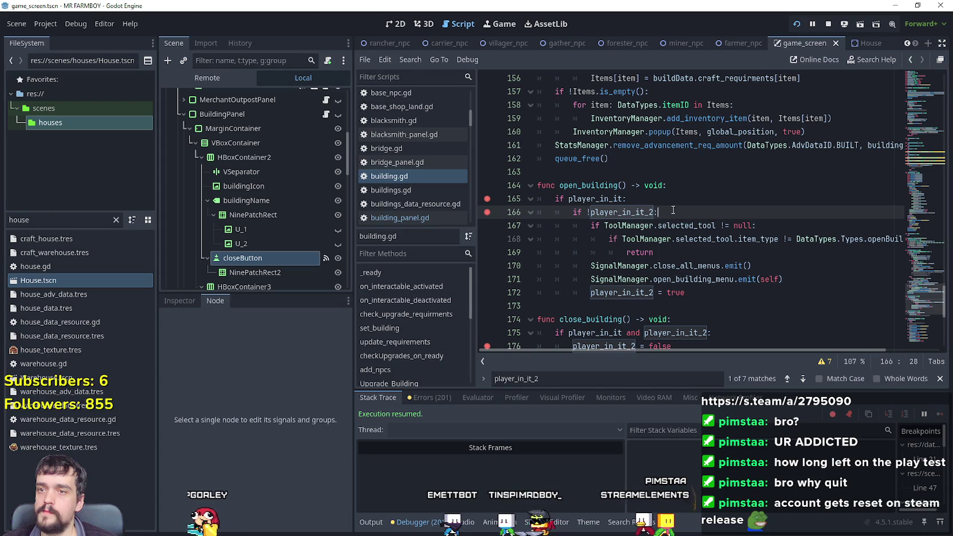
- Copy close_all_menus from line 29 and paste it over close_building_menu in line 229's emit, then save
{"action": "left_click_drag", "start_coordinate": [929, 301], "coordinate": [912, 112]}
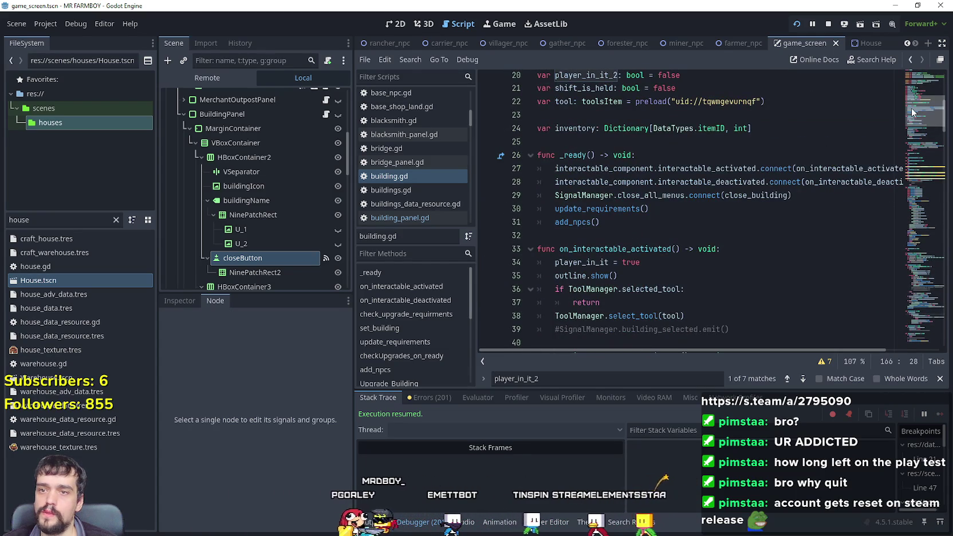
{"action": "mouse_move", "coordinate": [792, 195]}
{"action": "left_mouse_down"}
{"action": "mouse_move", "coordinate": [551, 198]}
{"action": "mouse_move", "coordinate": [630, 197]}
{"action": "left_mouse_up"}
{"action": "double_click", "coordinate": [573, 195]}
{"action": "key", "text": "ctrl+c"}
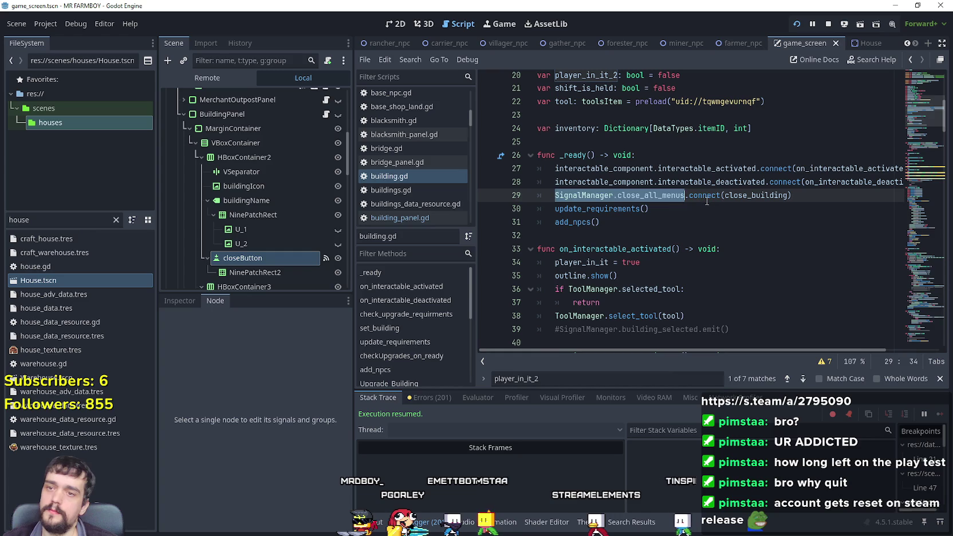
{"action": "left_click", "coordinate": [702, 201]}
{"action": "left_click", "coordinate": [279, 257]}
{"action": "double_click", "coordinate": [252, 411]}
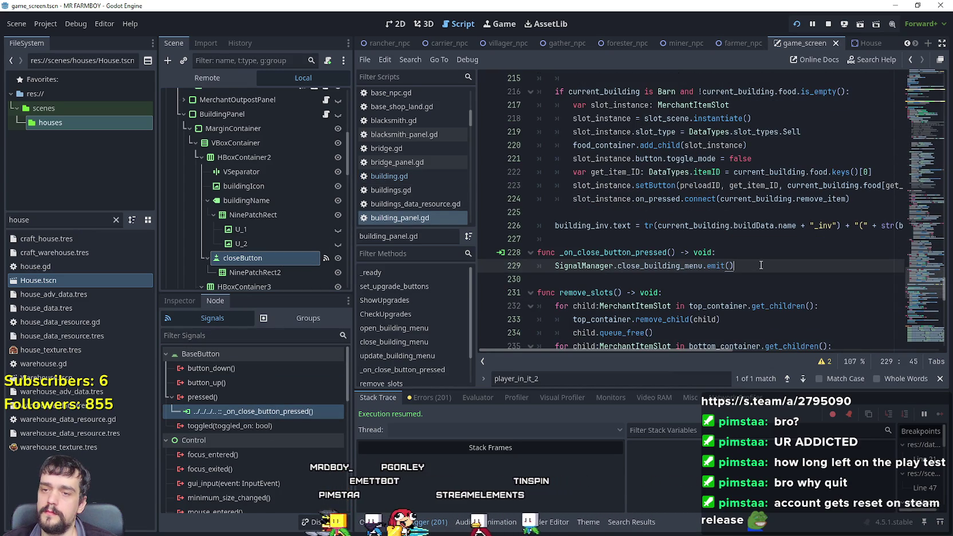
{"action": "left_click_drag", "start_coordinate": [554, 266], "coordinate": [745, 263]}
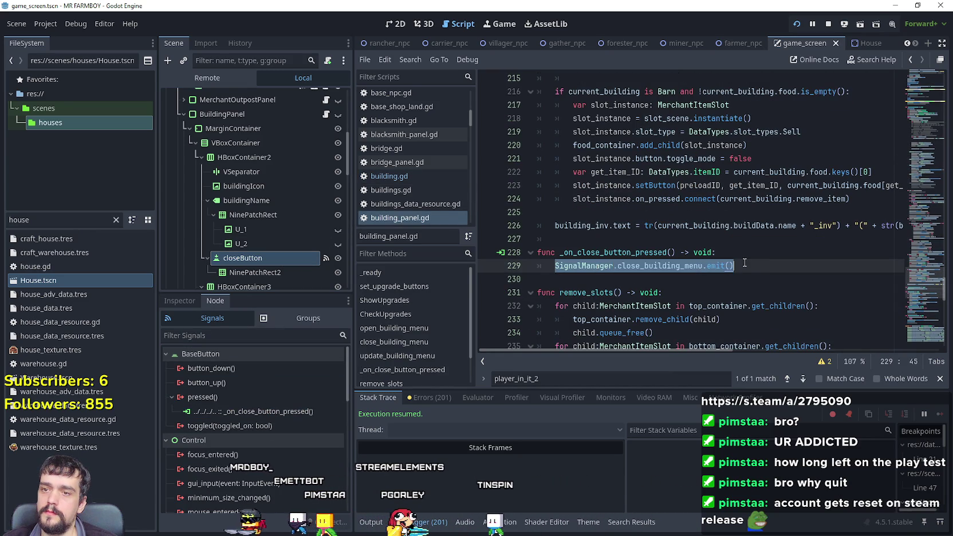
{"action": "key", "text": "ctrl+v"}
{"action": "left_click", "coordinate": [769, 266]}
{"action": "key", "text": "ctrl+s"}
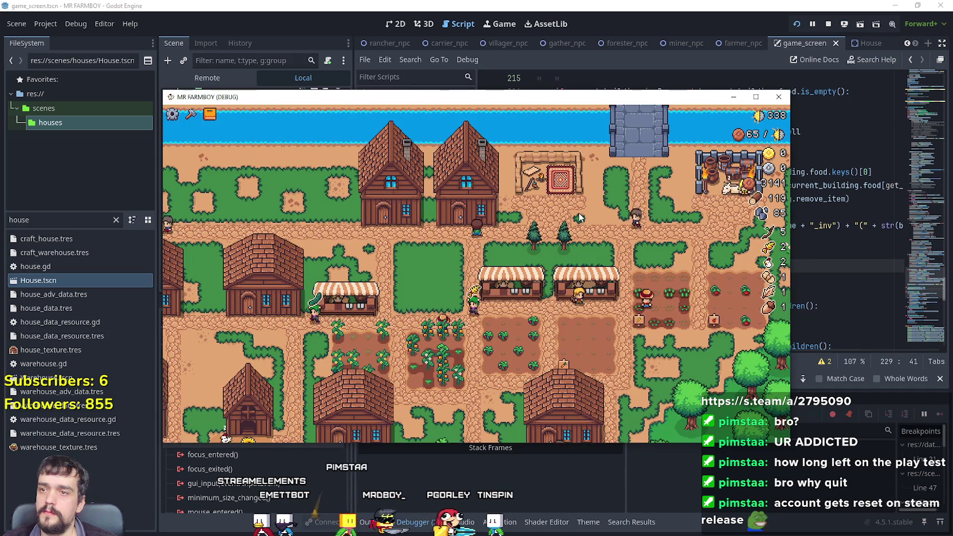
{"action": "key", "text": "e"}
{"action": "left_click", "coordinate": [938, 413]}
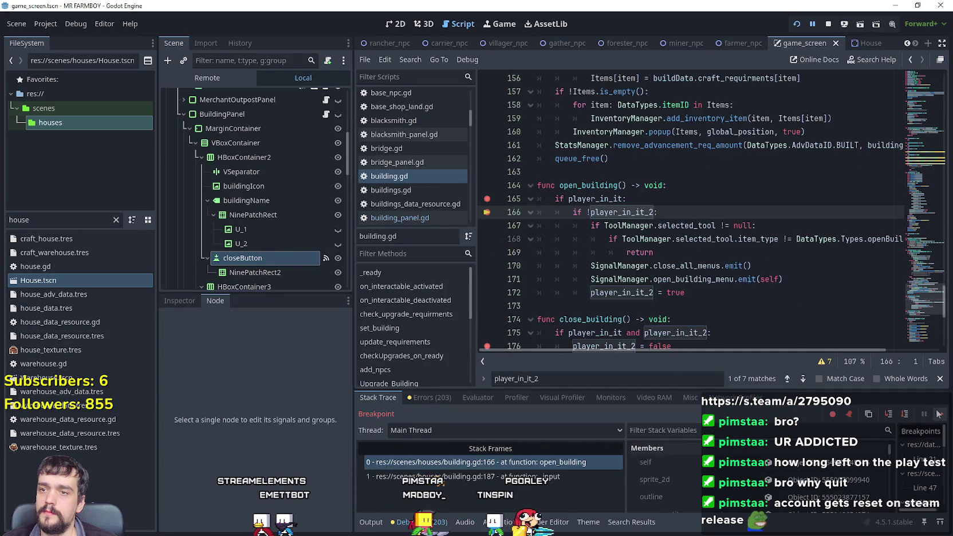
{"action": "left_click", "coordinate": [938, 413]}
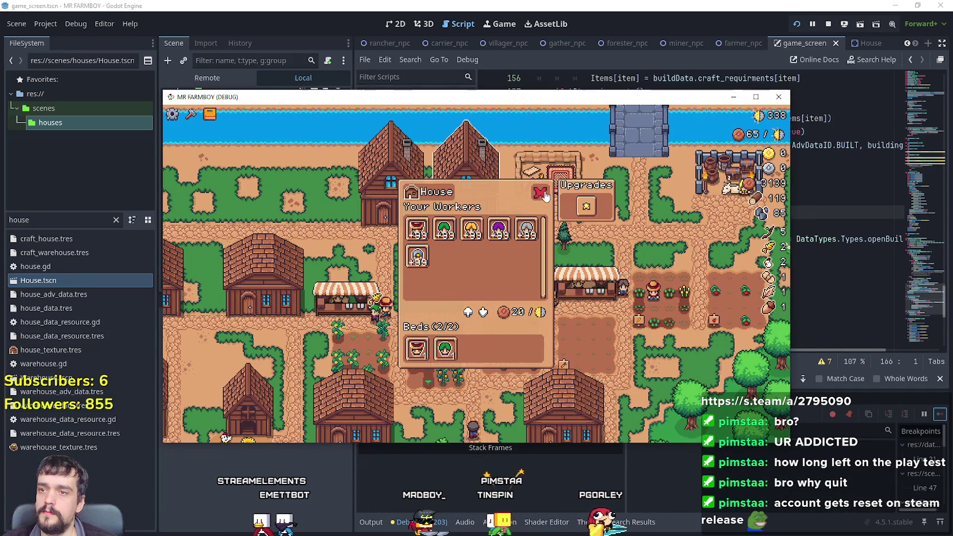
{"action": "left_click", "coordinate": [541, 193]}
{"action": "left_click", "coordinate": [938, 414]}
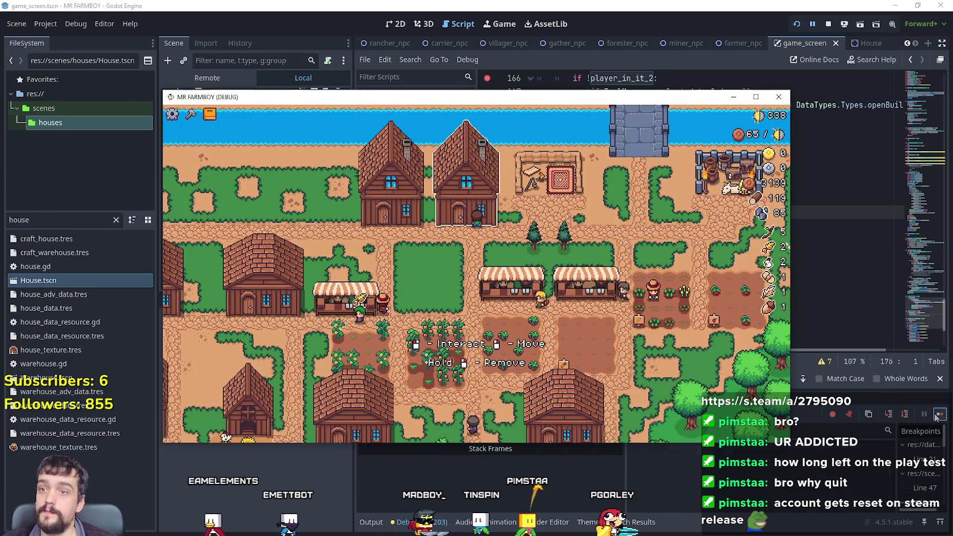
{"action": "left_click", "coordinate": [467, 197]}
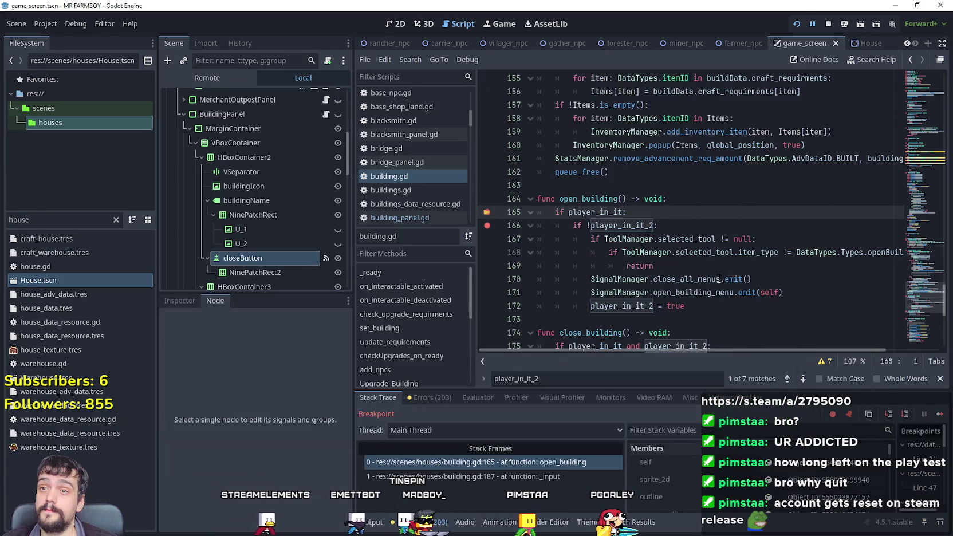
{"action": "left_click", "coordinate": [938, 414]}
{"action": "left_click", "coordinate": [938, 414]}
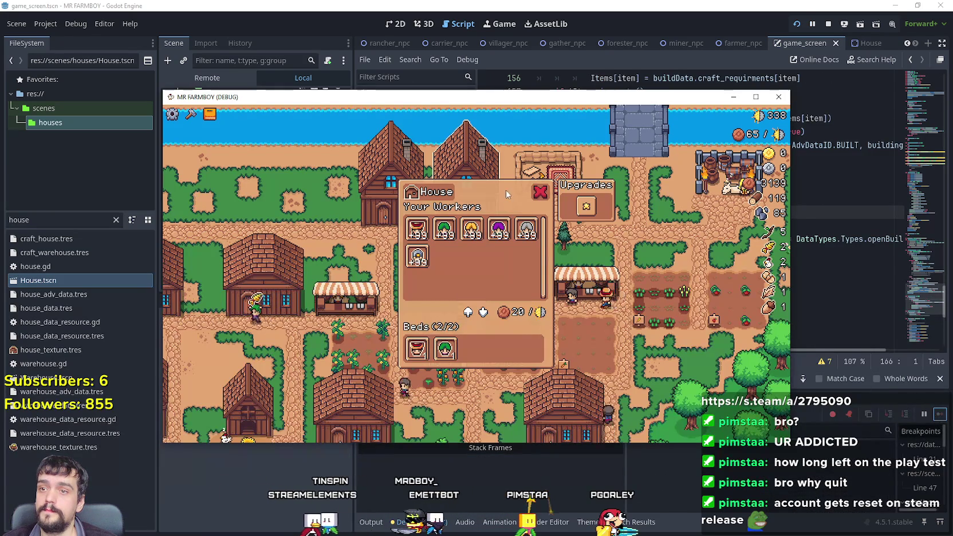
{"action": "left_click", "coordinate": [540, 195]}
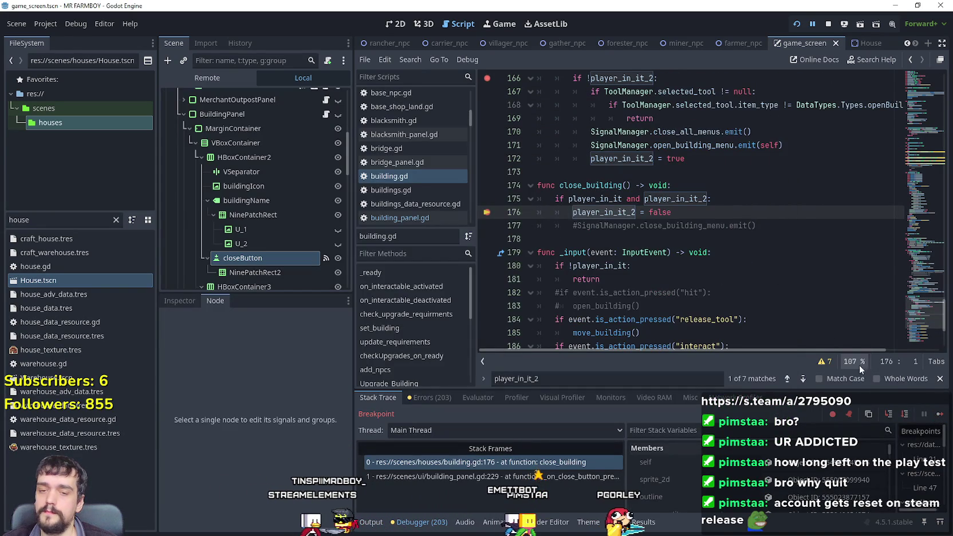
{"action": "key", "text": "F12"}
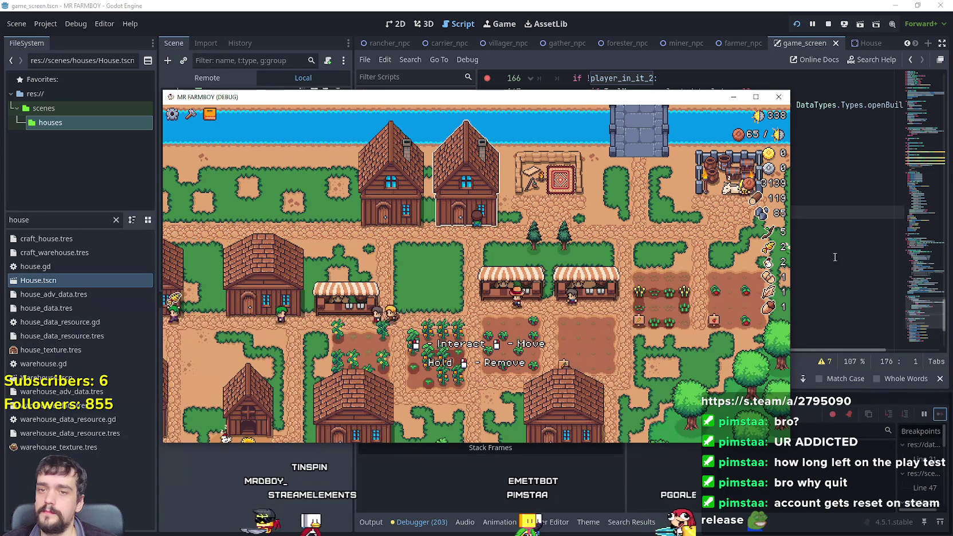
{"action": "left_click", "coordinate": [462, 212]}
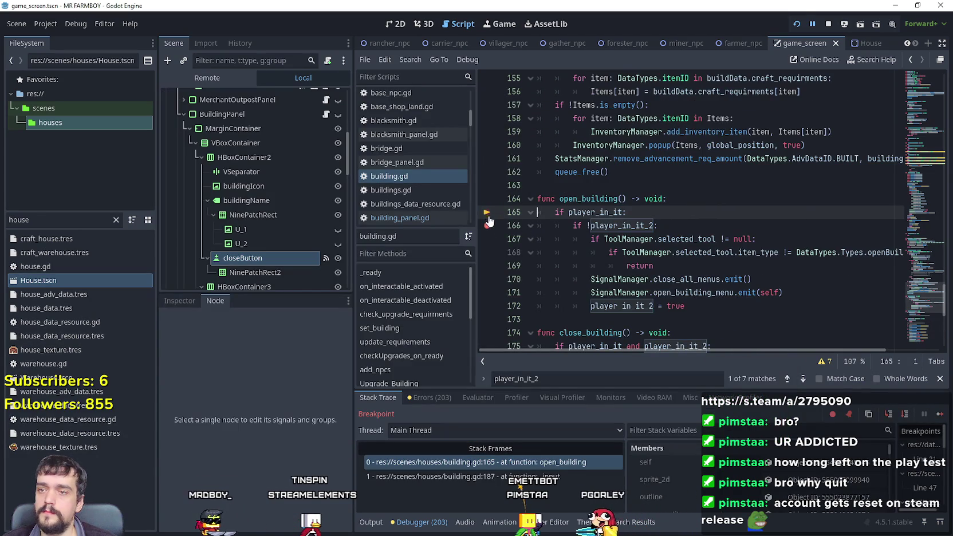
{"action": "scroll", "coordinate": [611, 279], "scroll_direction": "down", "scroll_amount": 2}
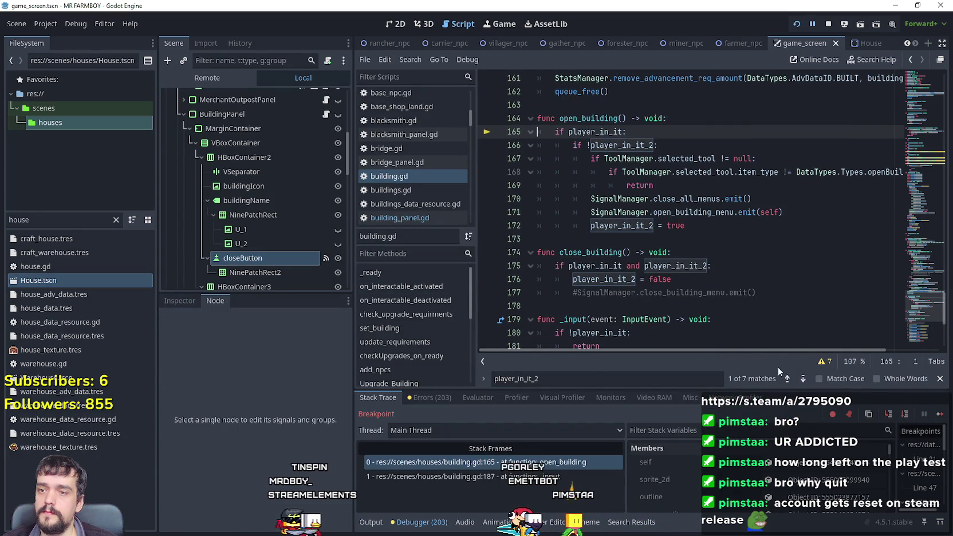
{"action": "left_click", "coordinate": [940, 416]}
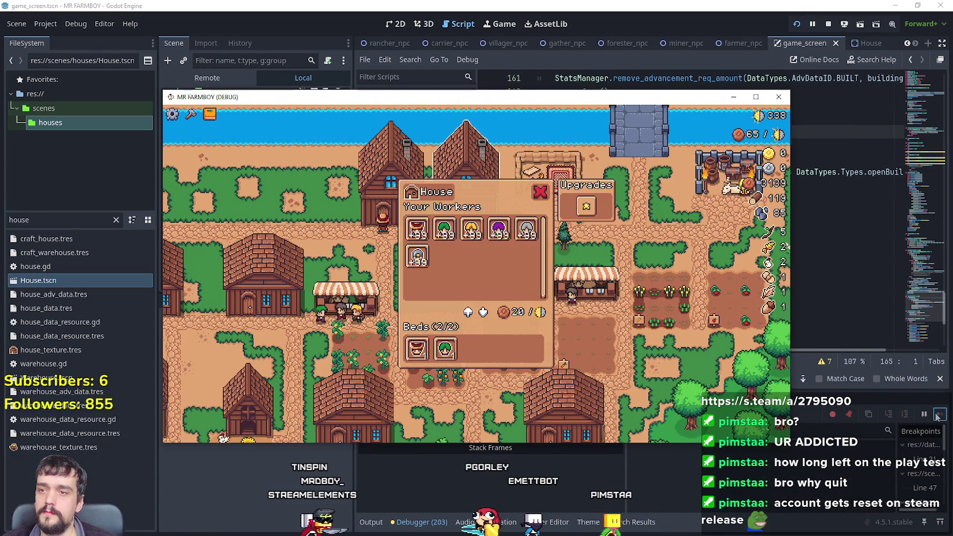
{"action": "left_click", "coordinate": [541, 194]}
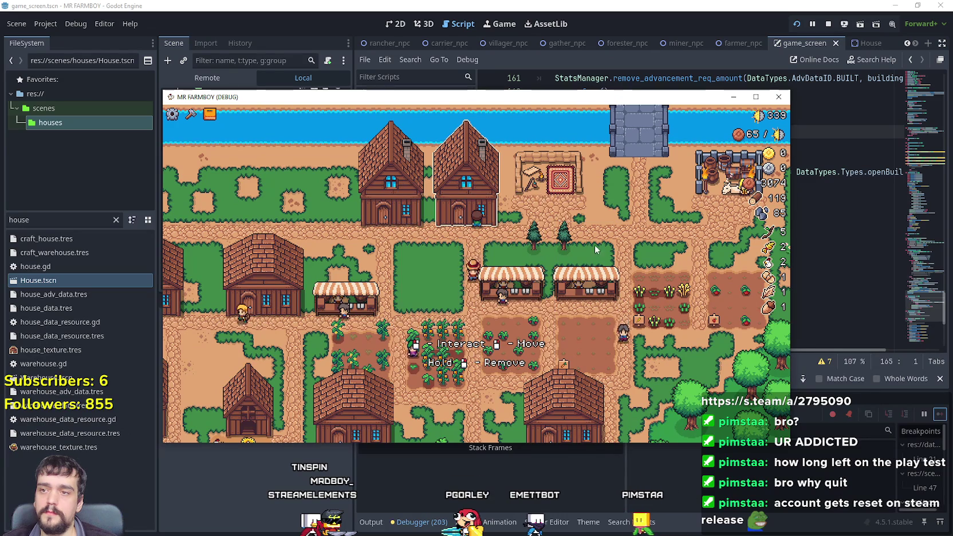
{"action": "key", "text": "e"}
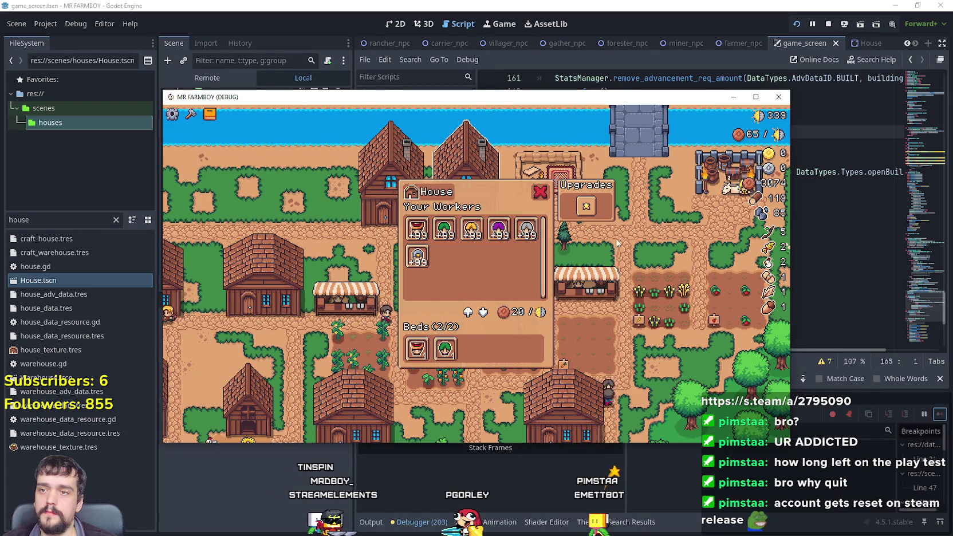
{"action": "key", "text": "e"}
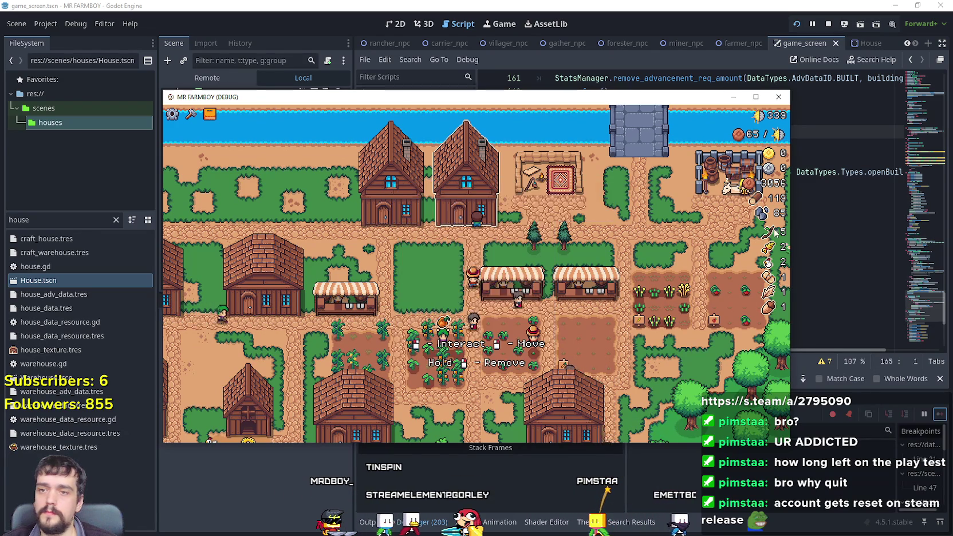
{"action": "key", "text": "Escape"}
{"action": "scroll", "coordinate": [714, 228], "scroll_direction": "down", "scroll_amount": 5}
- Uncomment the hit action lines 182–183 in _input and save building.gd
{"action": "left_click_drag", "start_coordinate": [644, 162], "coordinate": [465, 147]}
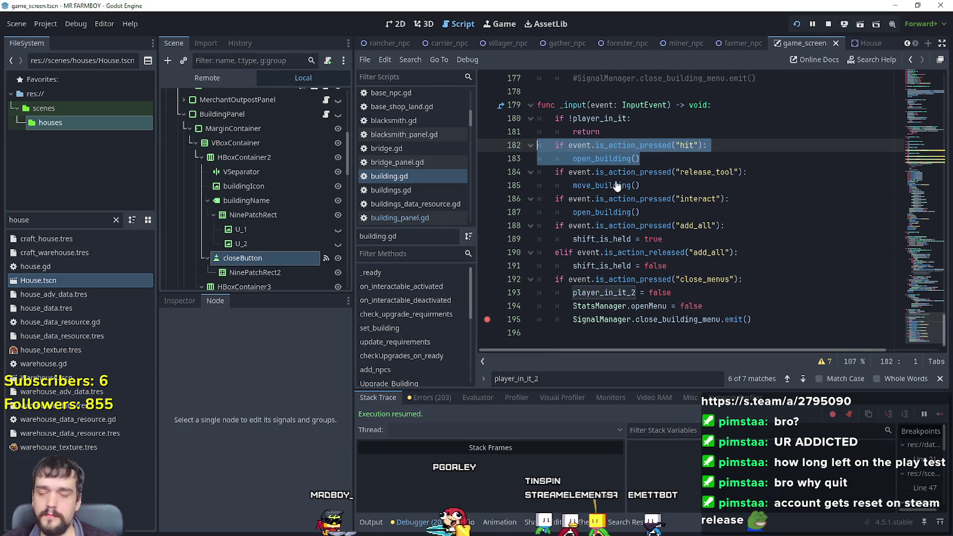
{"action": "key", "text": "ctrl+s"}
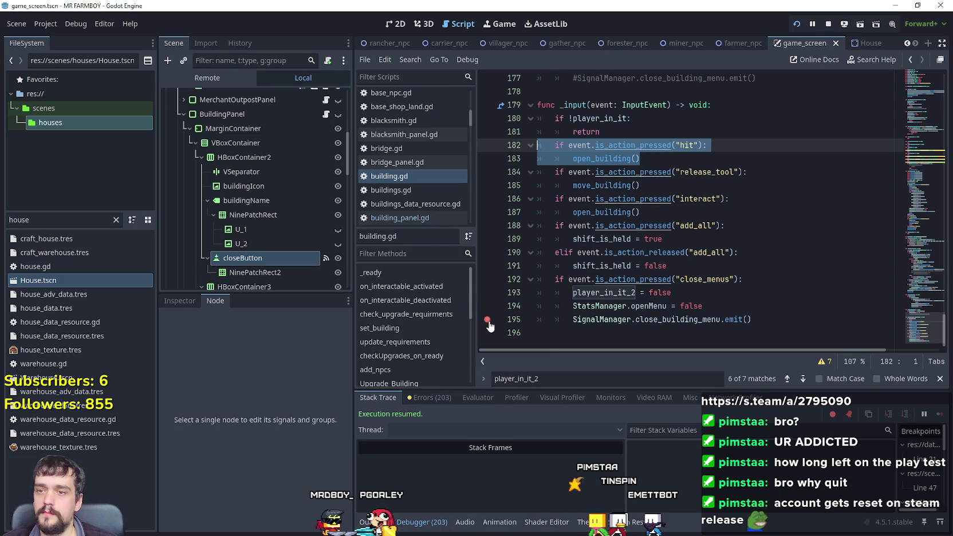
{"action": "left_click", "coordinate": [779, 299]}
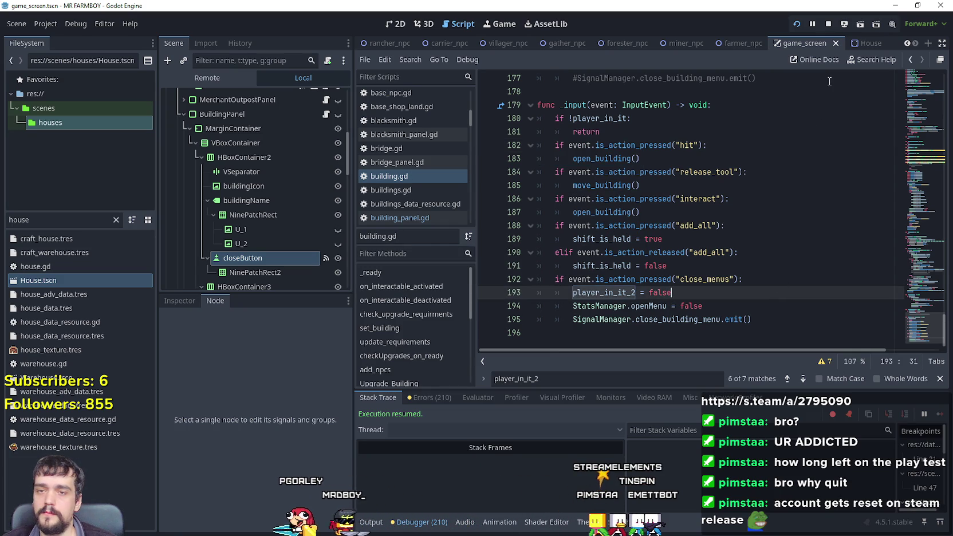
- In the running game, dismiss the pause menu and click the house to test it
{"action": "key", "text": "alt+Tab"}
{"action": "key", "text": "Escape"}
{"action": "key", "text": "Escape"}
{"action": "left_click", "coordinate": [552, 254]}
{"action": "key", "text": "Escape"}
{"action": "key", "text": "Escape"}
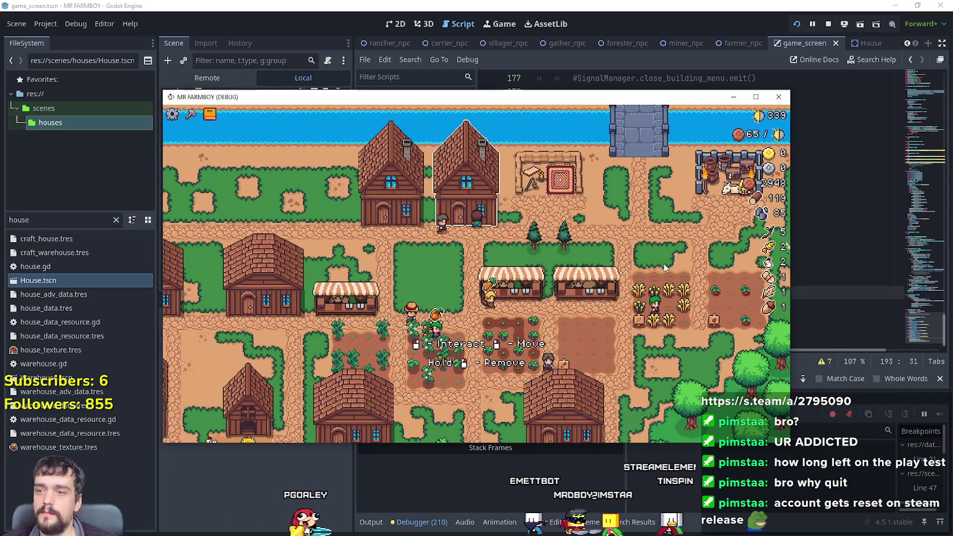
- Maximize the game window and toggle the House panel open and shut with clicks and the E key
{"action": "key", "text": "e"}
{"action": "left_click", "coordinate": [756, 97]}
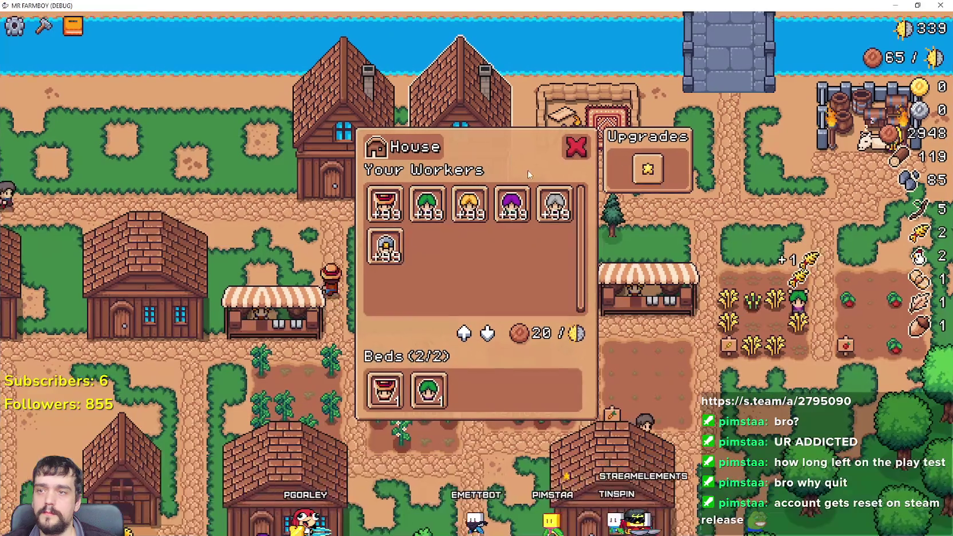
{"action": "left_click", "coordinate": [569, 151]}
{"action": "left_click", "coordinate": [493, 181]}
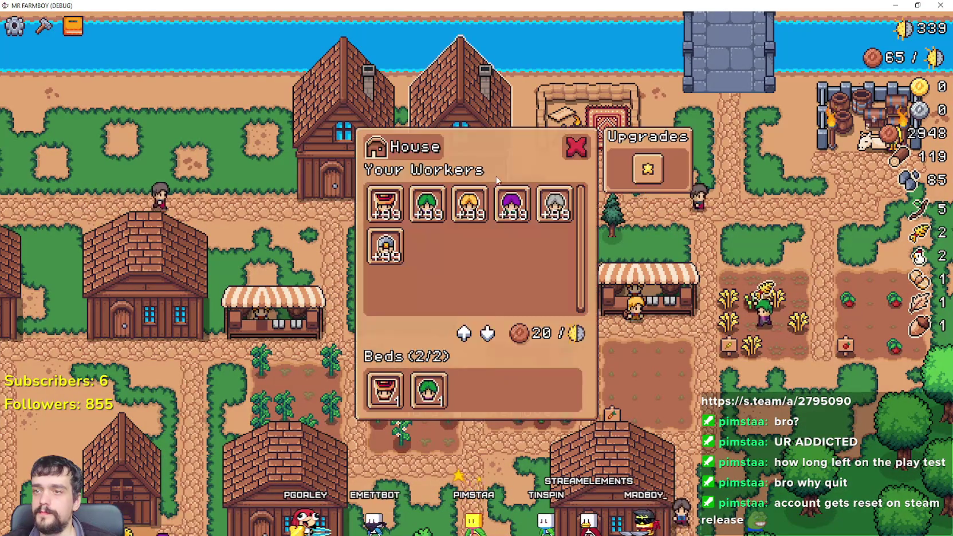
{"action": "left_click", "coordinate": [577, 147]}
{"action": "key", "text": "e"}
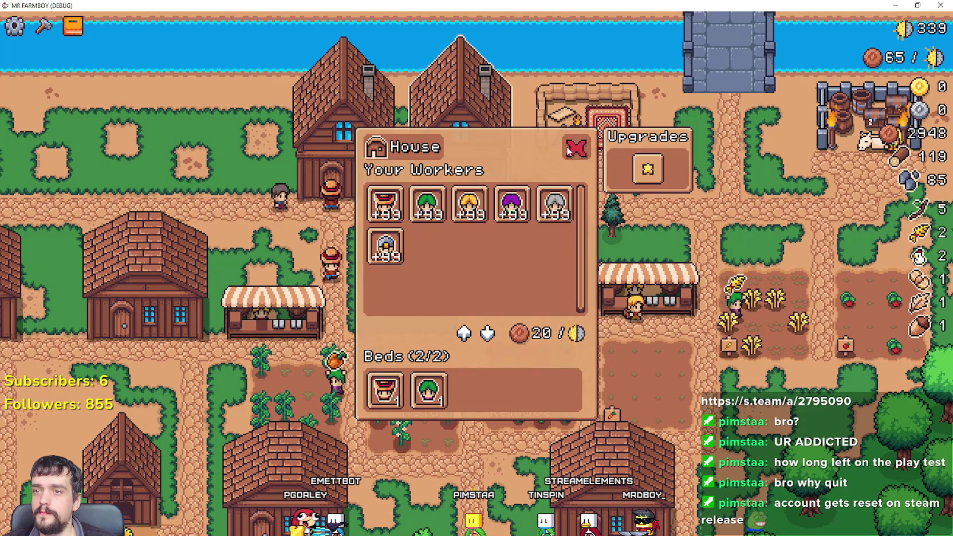
{"action": "left_click", "coordinate": [576, 146]}
{"action": "key", "text": "e"}
{"action": "key", "text": "e"}
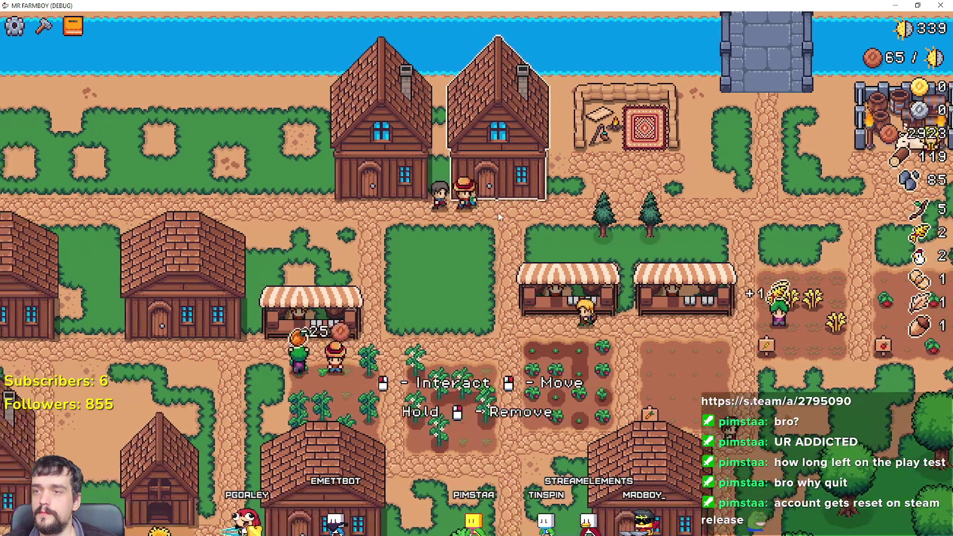
{"action": "key", "text": "e"}
{"action": "left_click", "coordinate": [577, 146]}
{"action": "key", "text": "e"}
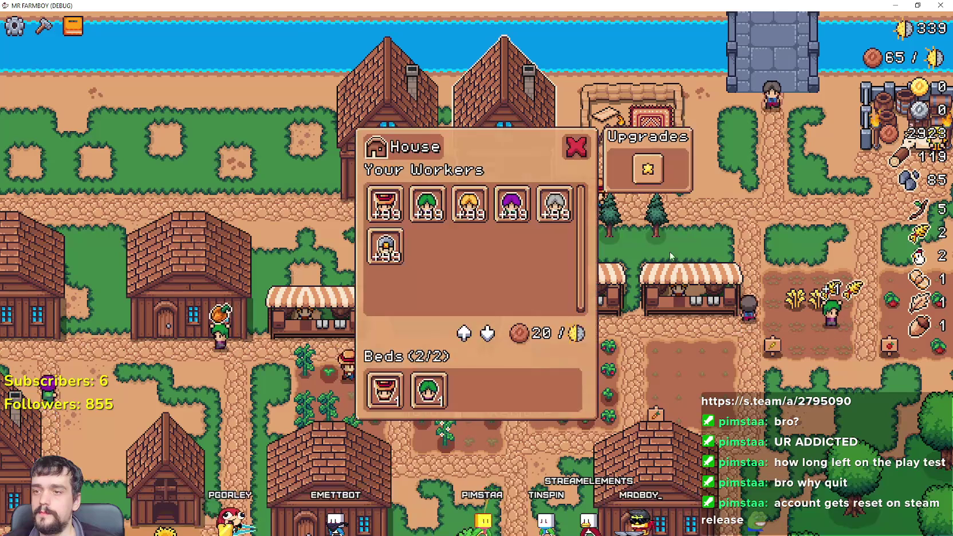
{"action": "key", "text": "e"}
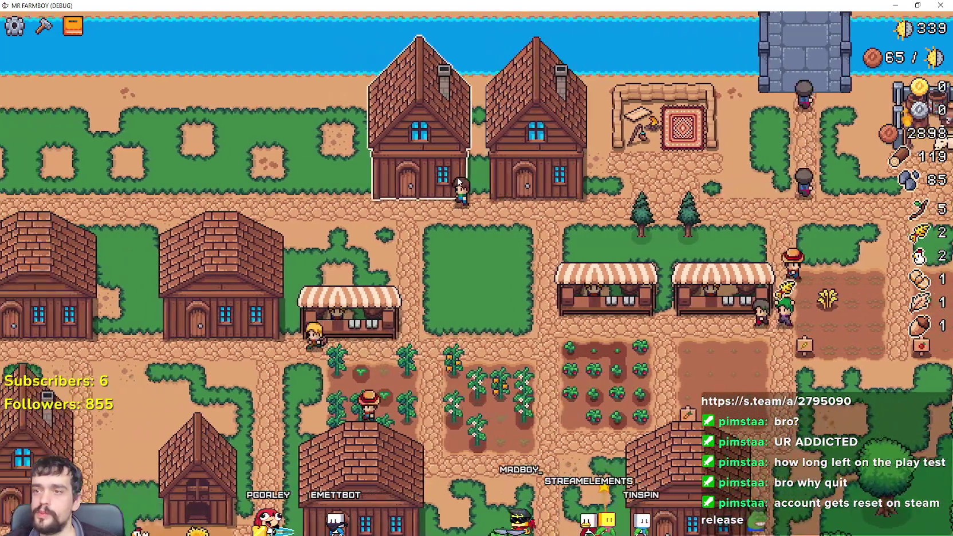
{"action": "key", "text": "e"}
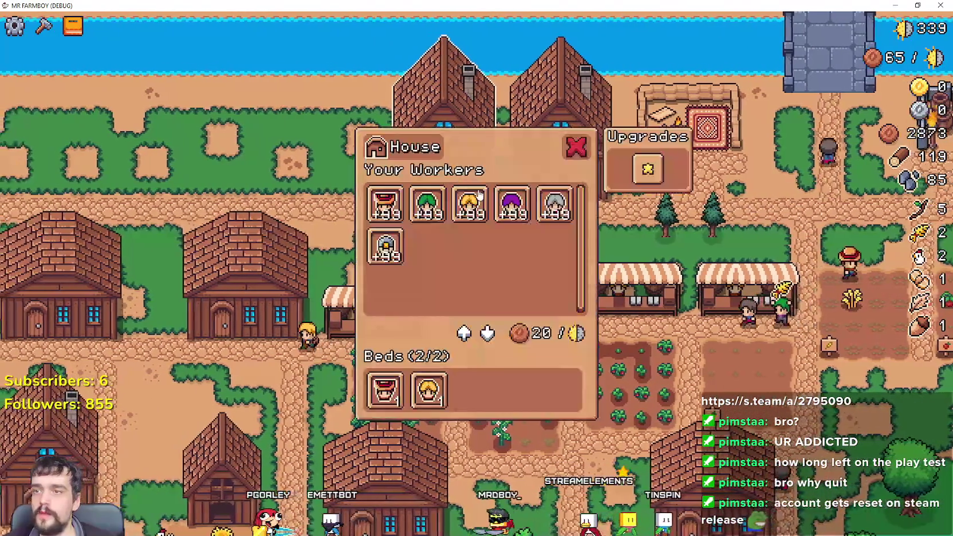
- Open the House panel by clicking the building and close it again, several times over
{"action": "left_click", "coordinate": [575, 147]}
{"action": "left_click", "coordinate": [557, 187]}
{"action": "left_click", "coordinate": [575, 145]}
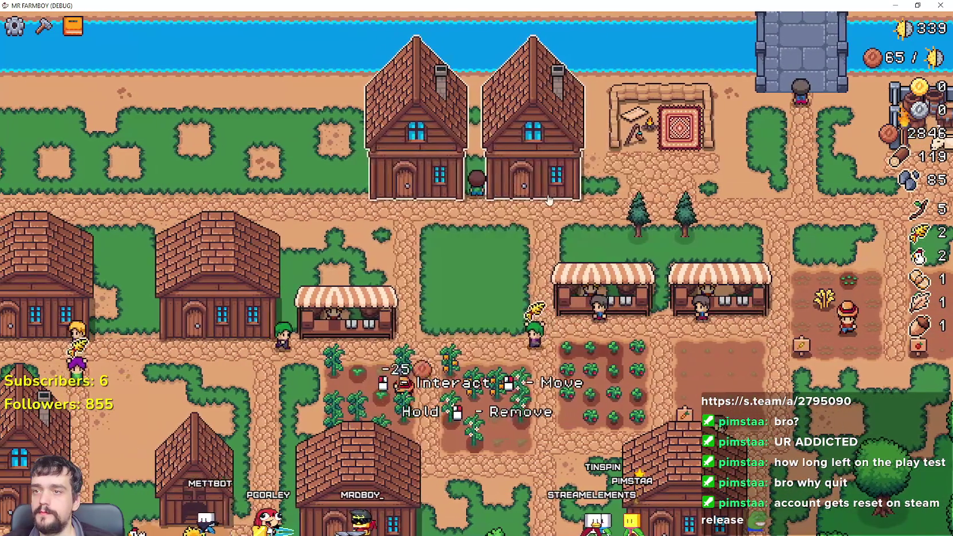
{"action": "left_click", "coordinate": [503, 182]}
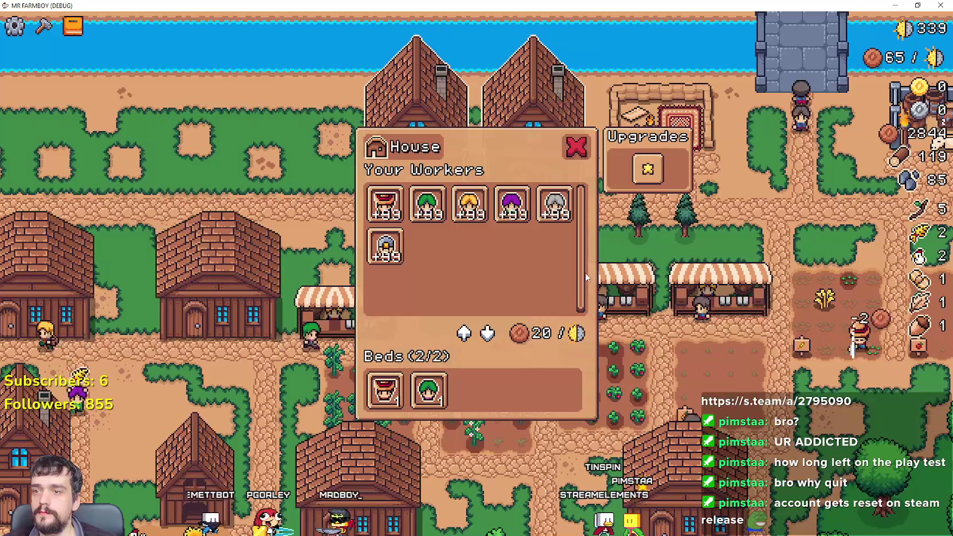
{"action": "left_click", "coordinate": [579, 149]}
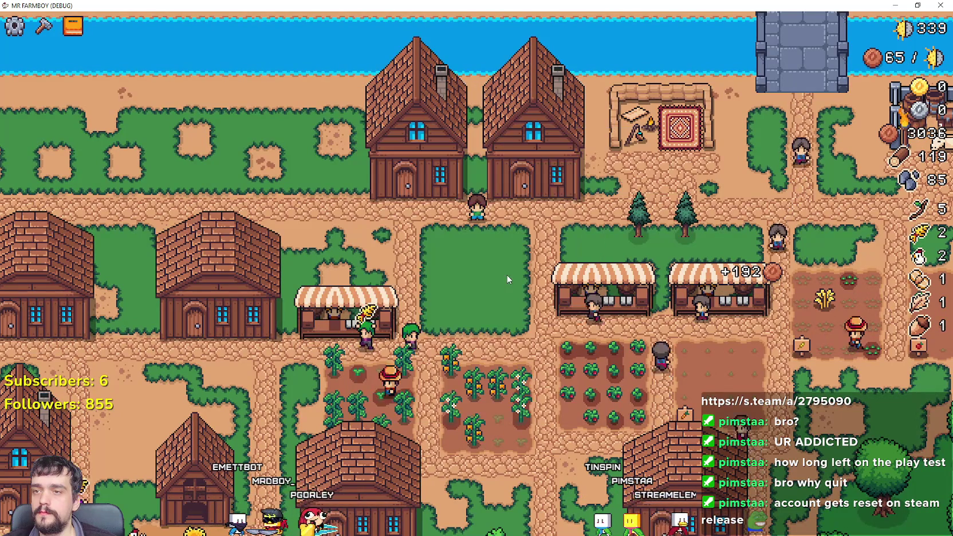
{"action": "left_click", "coordinate": [549, 189]}
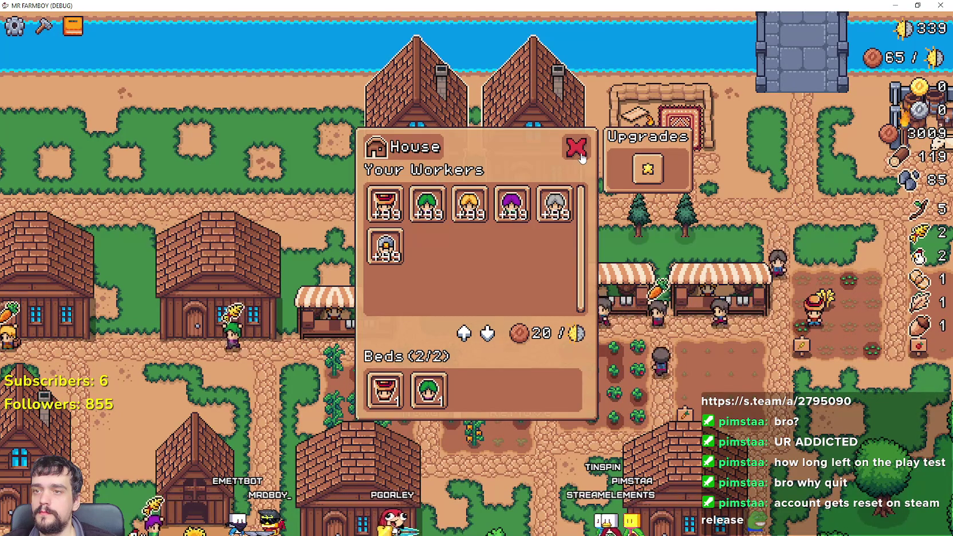
- Walk past the house, open and close its workers panel, then the Merchant's Outpost info
{"action": "left_click", "coordinate": [674, 278]}
{"action": "key", "text": "d"}
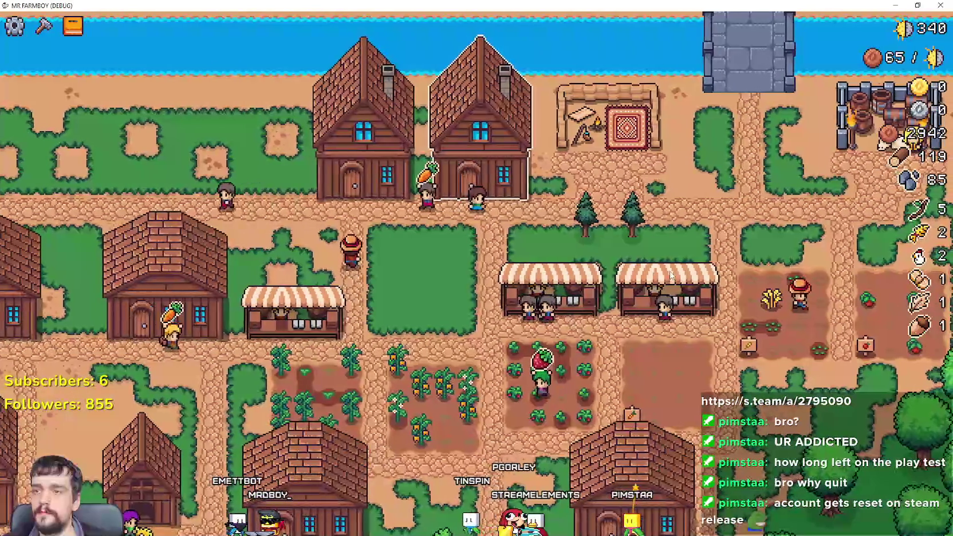
{"action": "left_click", "coordinate": [560, 225]}
{"action": "left_click", "coordinate": [575, 146]}
{"action": "key", "text": "d"}
{"action": "left_click", "coordinate": [581, 171]}
{"action": "key", "text": "d"}
{"action": "left_click", "coordinate": [602, 168]}
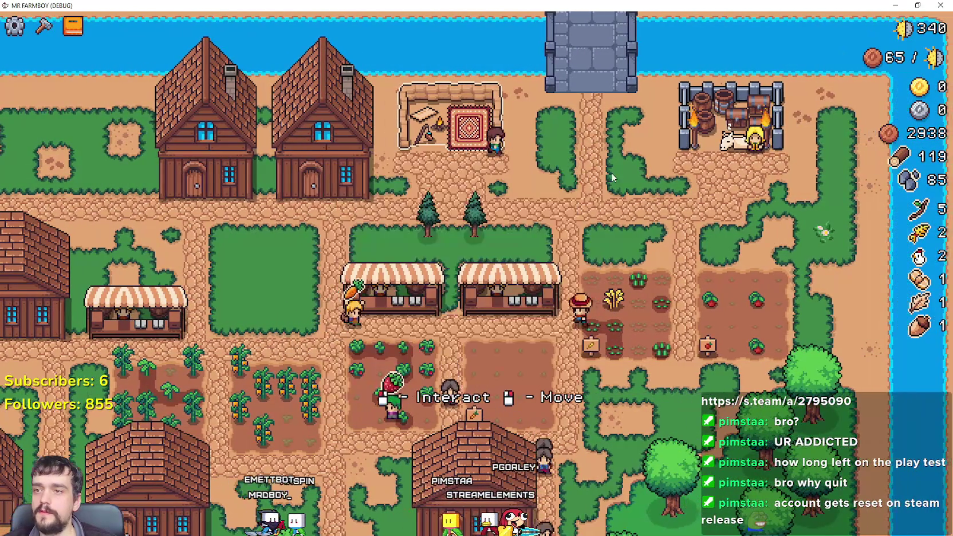
- Open and close the King's Outpost info, alone and over the crafting panel
{"action": "left_click", "coordinate": [608, 179]}
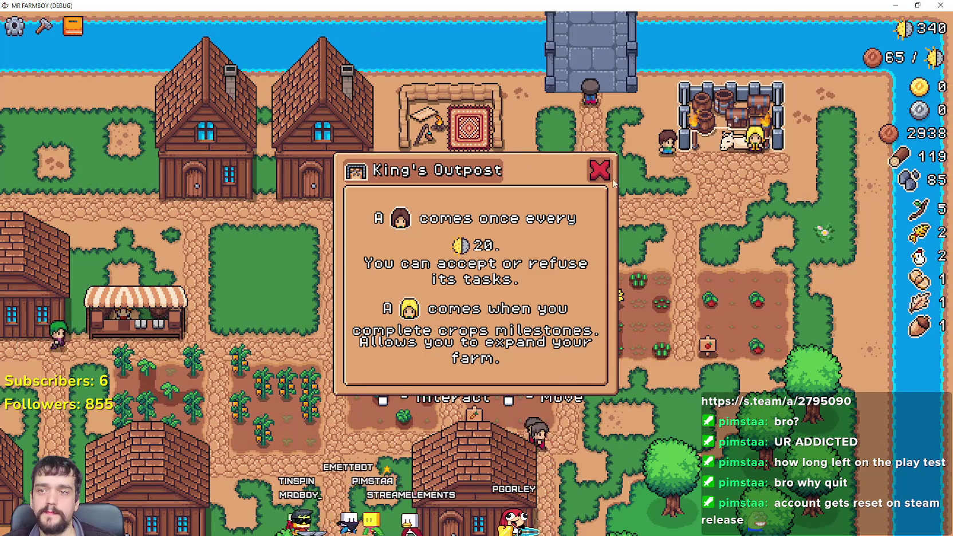
{"action": "left_click", "coordinate": [600, 170]}
{"action": "key", "text": "c"}
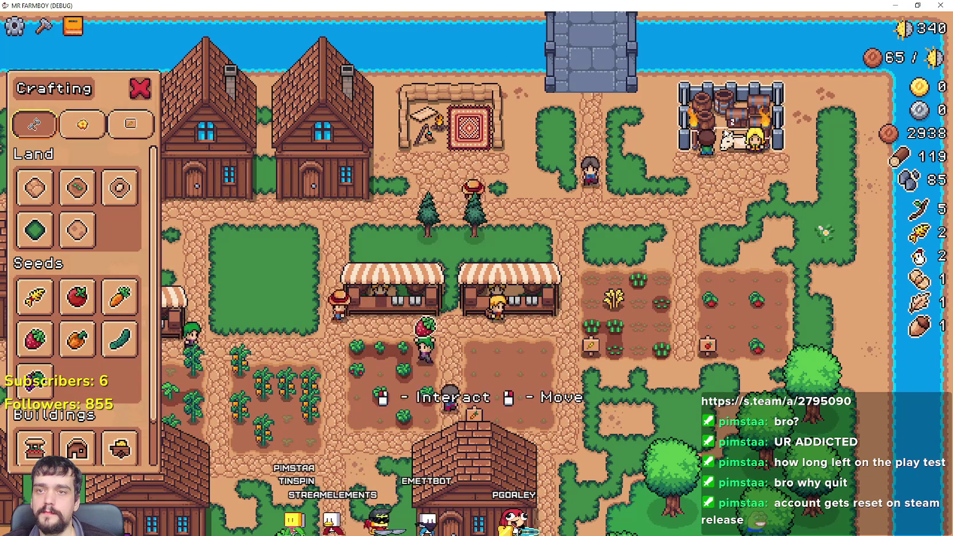
{"action": "left_click", "coordinate": [713, 136]}
{"action": "left_click", "coordinate": [602, 179]}
{"action": "key", "text": "c"}
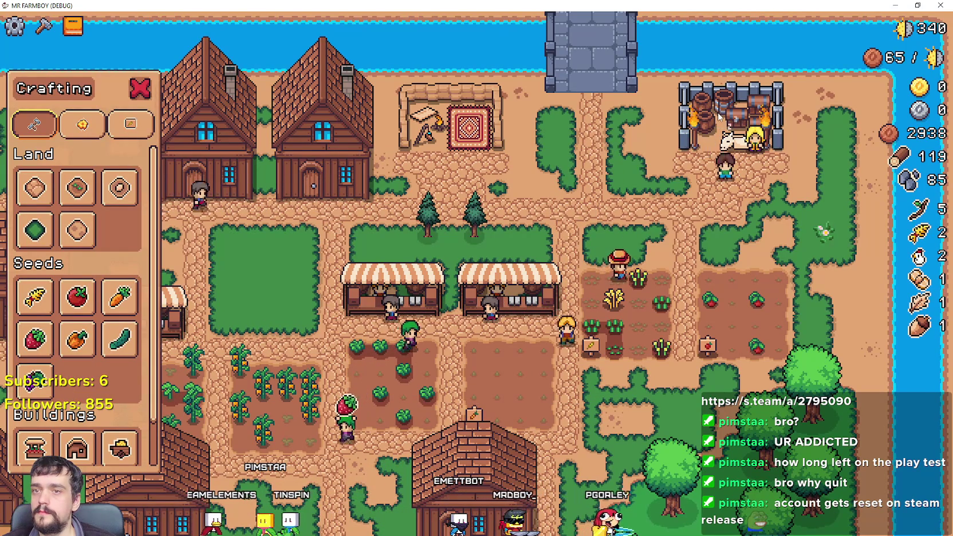
{"action": "left_click", "coordinate": [718, 117]}
{"action": "left_click", "coordinate": [600, 170]}
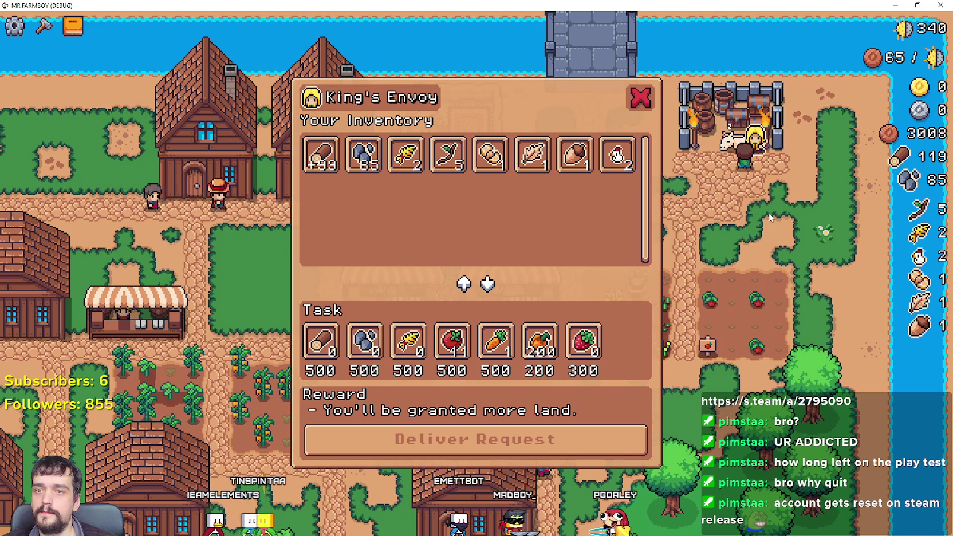
{"action": "left_click", "coordinate": [727, 117]}
{"action": "left_click", "coordinate": [608, 174]}
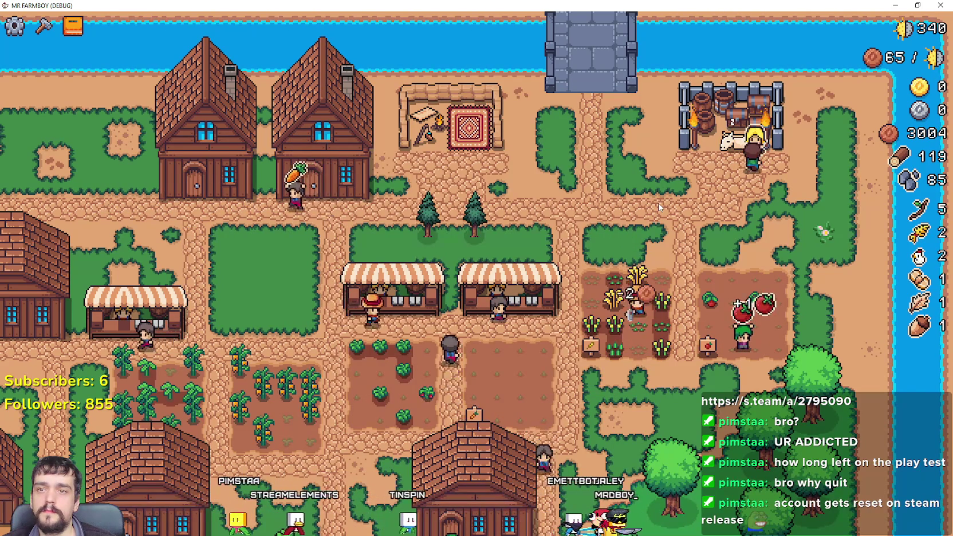
- Open the King's Envoy task dialog with E and close it with E, Escape and its X
{"action": "key", "text": "e"}
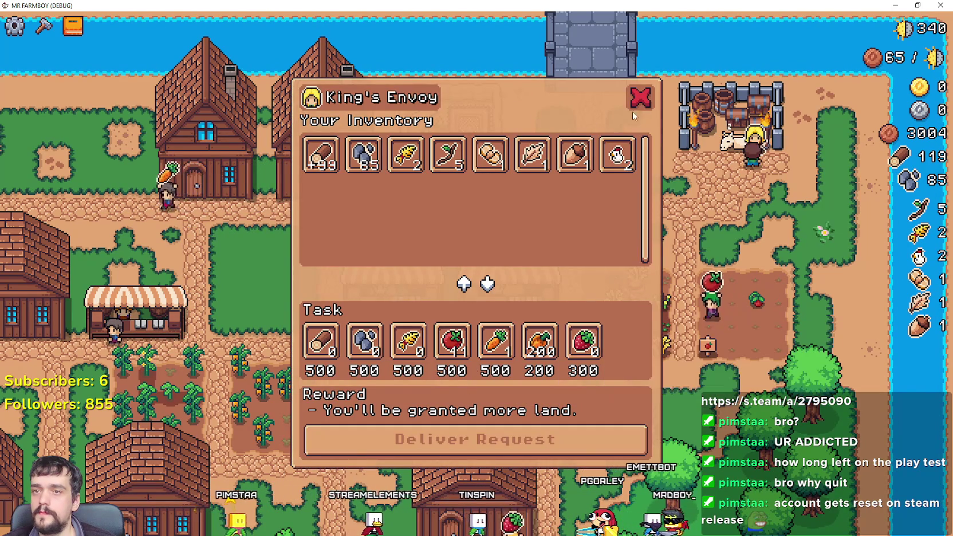
{"action": "key", "text": "e"}
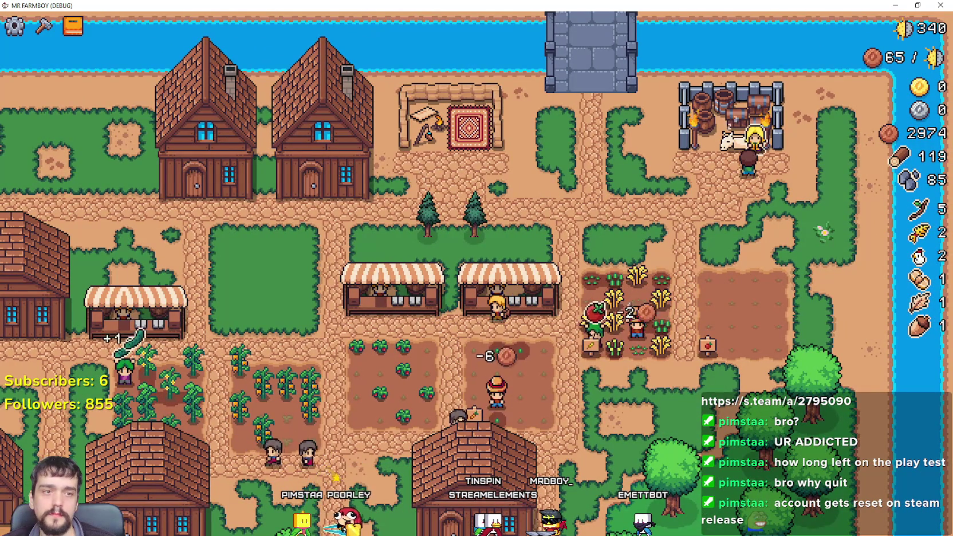
{"action": "key", "text": "e"}
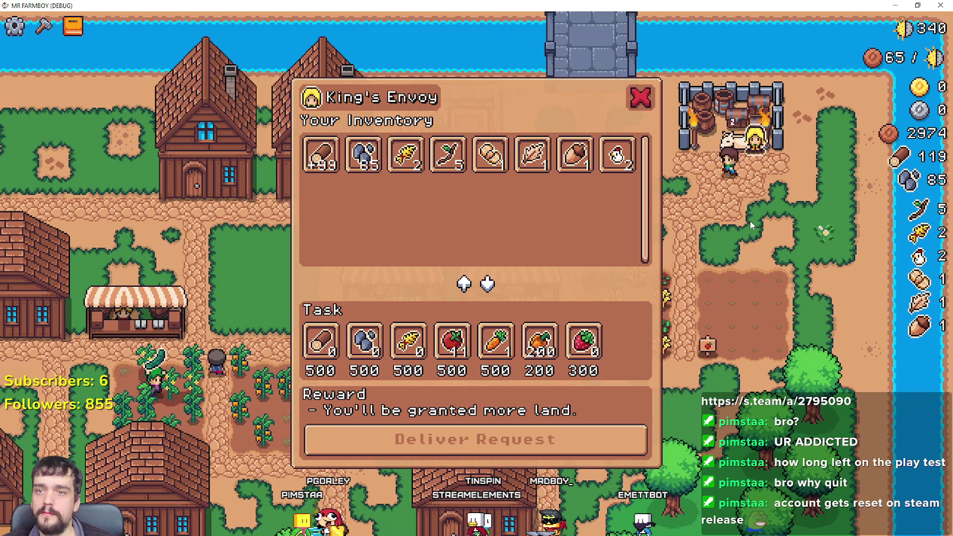
{"action": "key", "text": "Escape"}
{"action": "key", "text": "e"}
{"action": "key", "text": "Escape"}
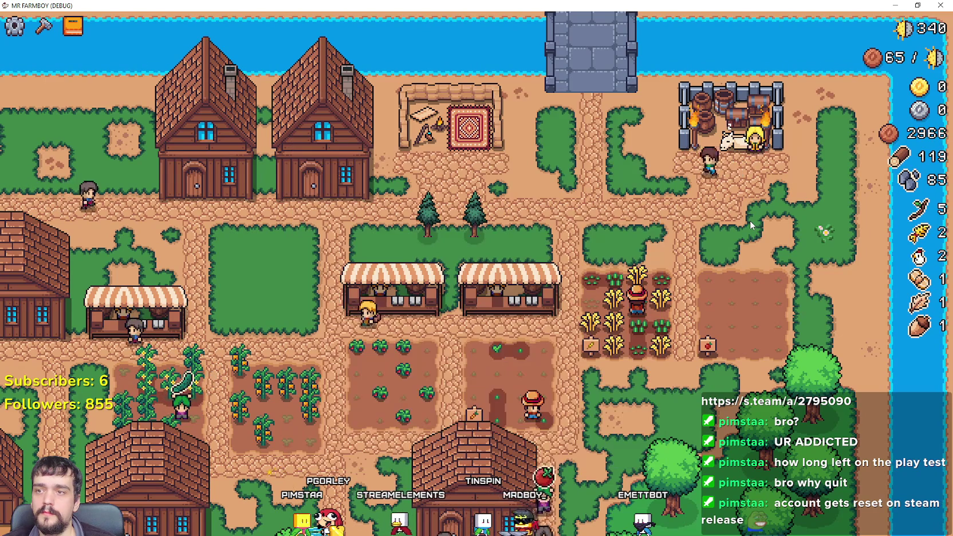
{"action": "key", "text": "e"}
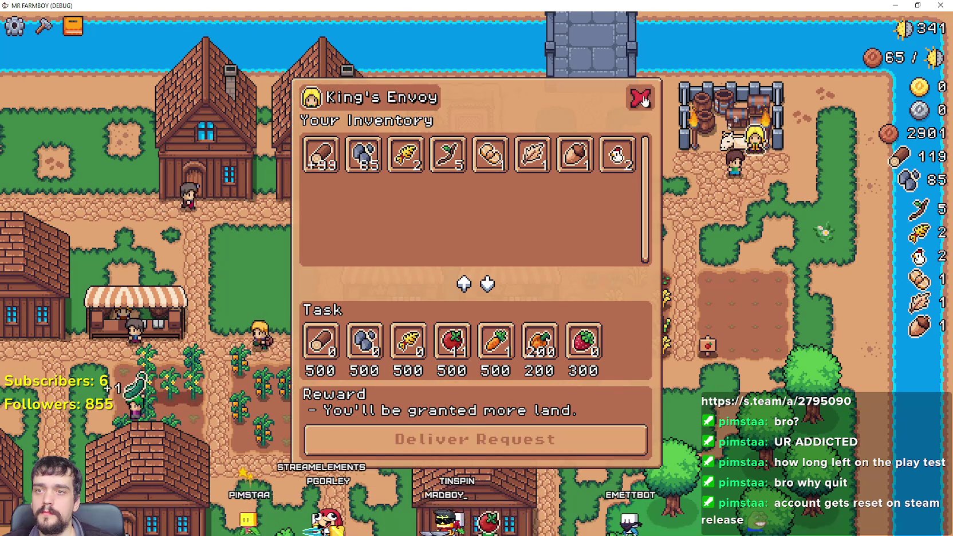
{"action": "left_click", "coordinate": [642, 98]}
- Walk the farmer past several houses, opening and closing each house's workers dialog
{"action": "key", "text": "a"}
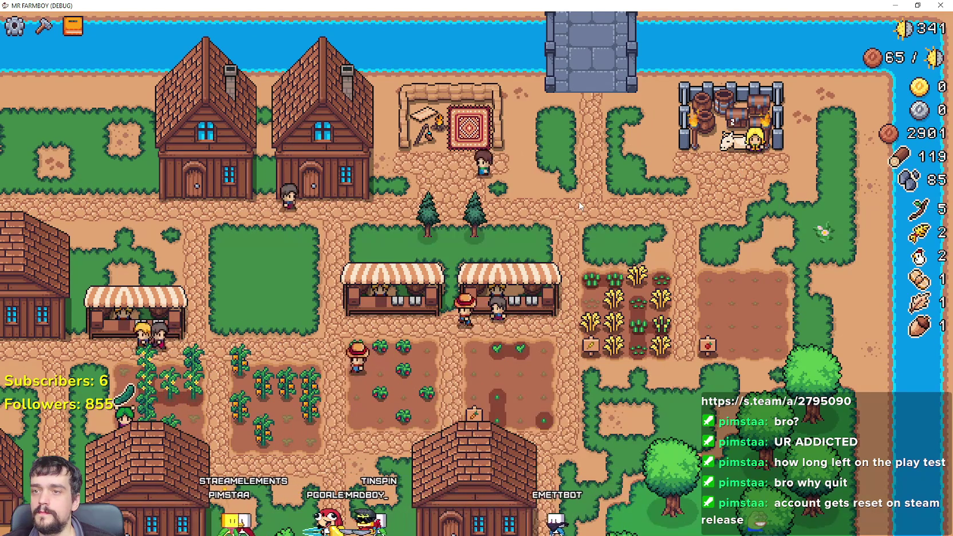
{"action": "key", "text": "a"}
{"action": "key", "text": "e"}
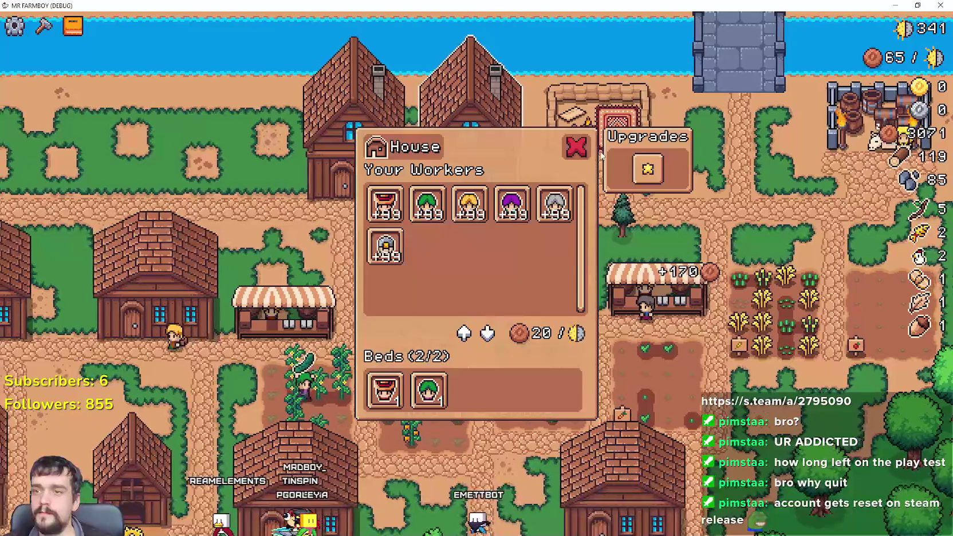
{"action": "left_click", "coordinate": [576, 147]}
{"action": "key", "text": "a"}
{"action": "key", "text": "e"}
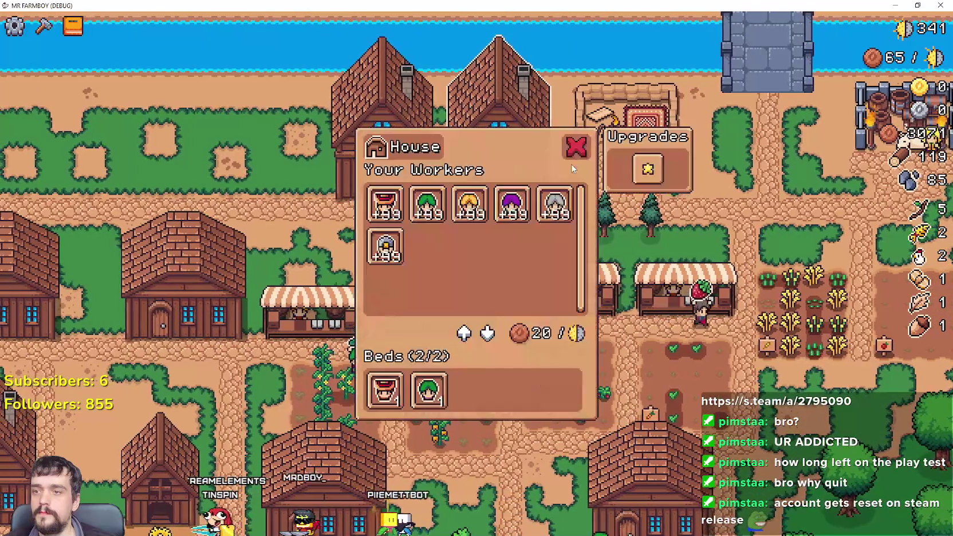
{"action": "key", "text": "a"}
{"action": "key", "text": "e"}
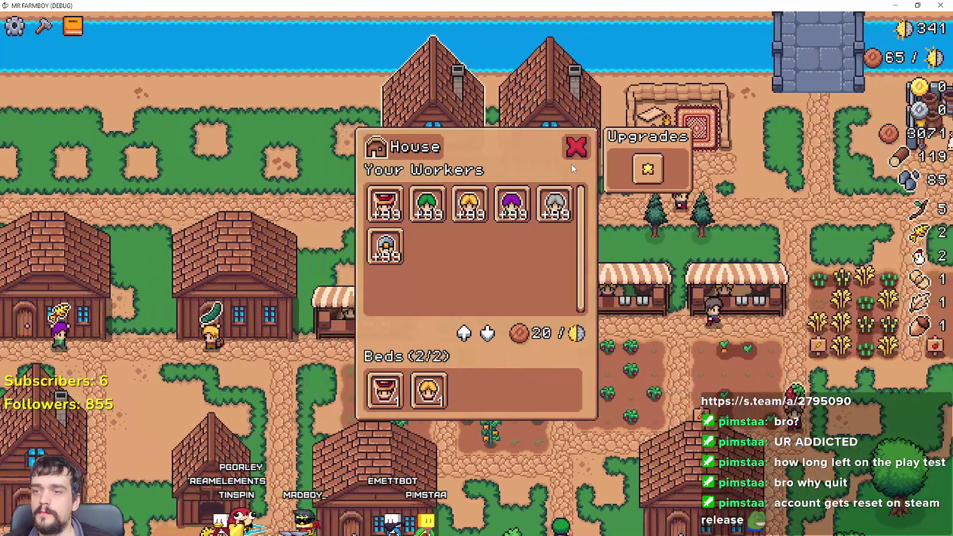
{"action": "key", "text": "d"}
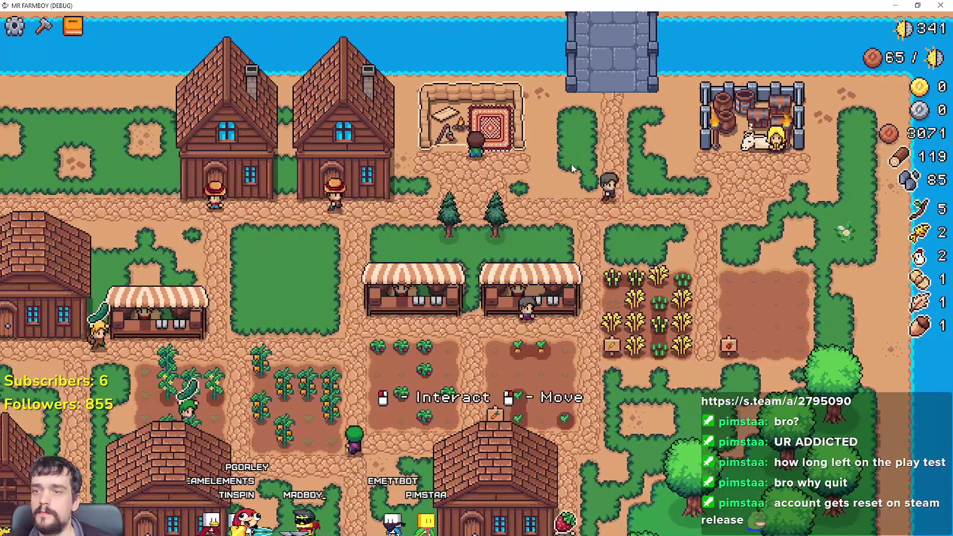
{"action": "key", "text": "w"}
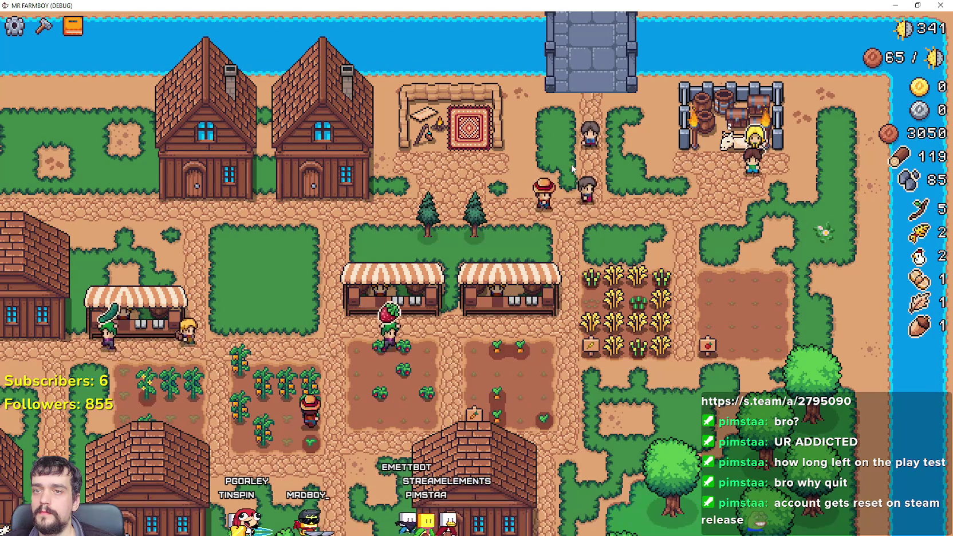
- Open the King's Envoy, Kingdom Outpost, Merchant's Outpost and house workers dialogs with E, closing each with Escape
{"action": "key", "text": "e"}
{"action": "key", "text": "Escape"}
{"action": "key", "text": "e"}
{"action": "key", "text": "Escape"}
{"action": "key", "text": "s"}
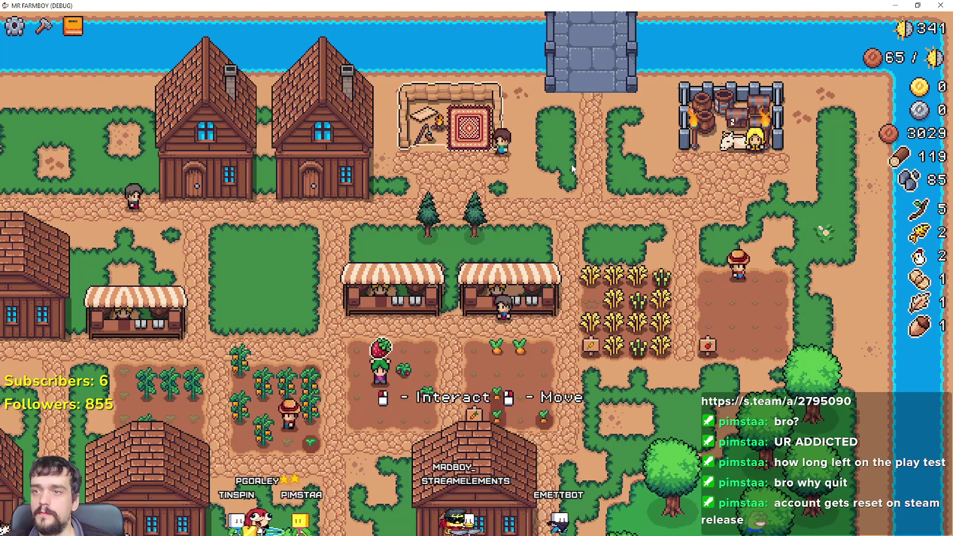
{"action": "key", "text": "e"}
{"action": "key", "text": "Escape"}
{"action": "key", "text": "e"}
{"action": "key", "text": "Escape"}
{"action": "key", "text": "a"}
{"action": "key", "text": "e"}
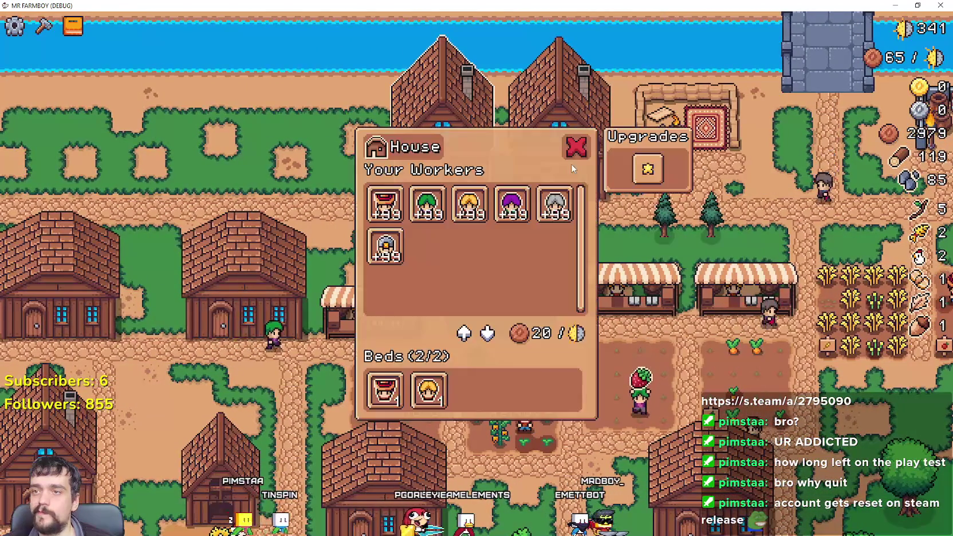
{"action": "key", "text": "Escape"}
- Walk the farmer among the crop plots, then return to the Godot editor
{"action": "key", "text": "s"}
{"action": "key", "text": "a"}
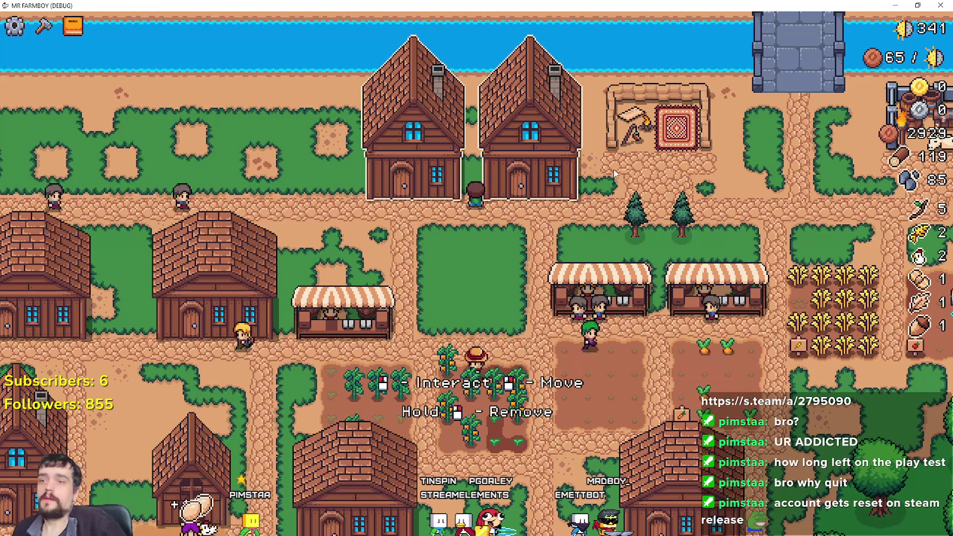
{"action": "key", "text": "s"}
{"action": "key", "text": "a"}
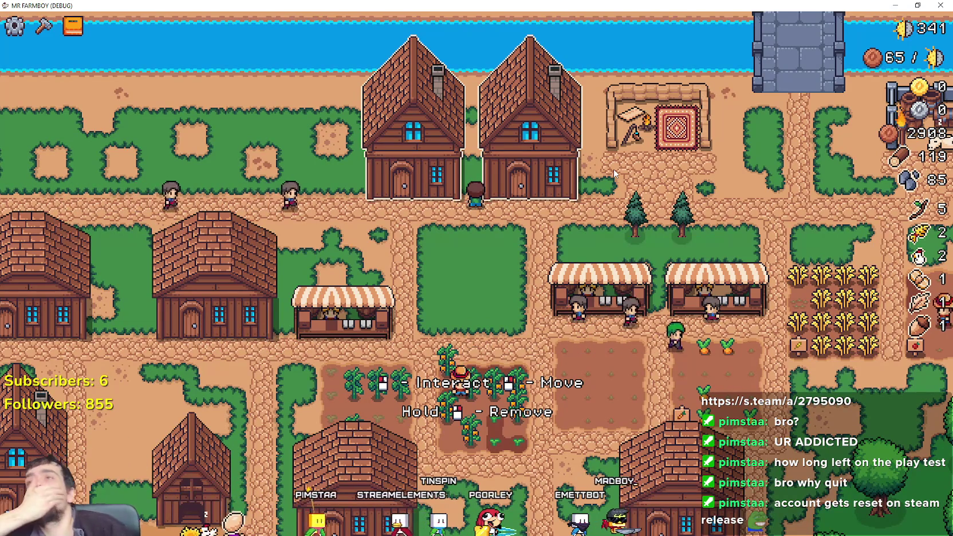
{"action": "key", "text": "w"}
{"action": "key", "text": "d"}
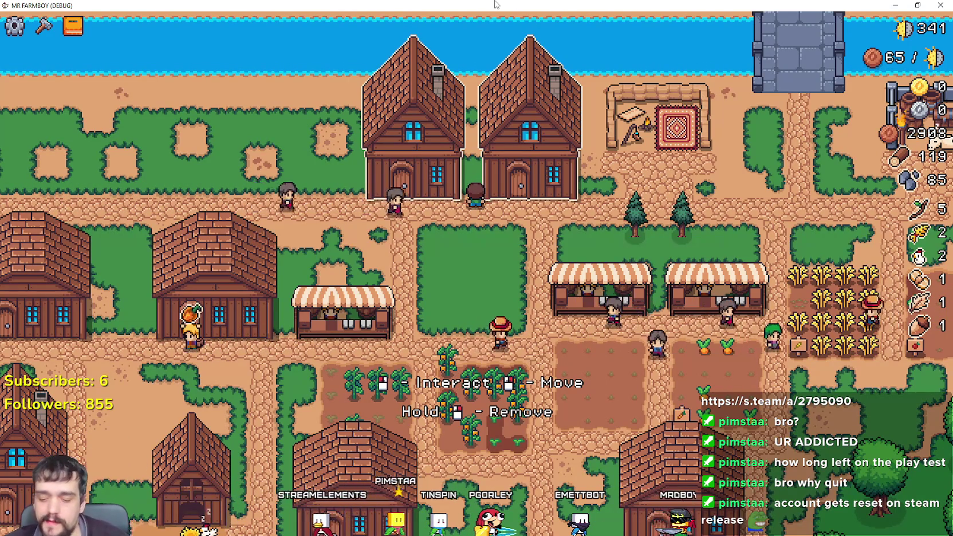
{"action": "key", "text": "alt+Tab"}
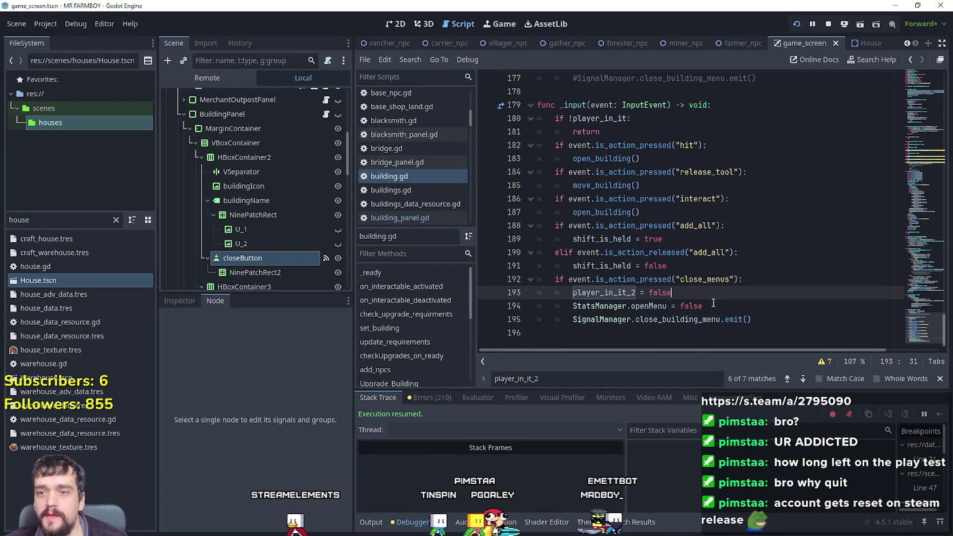
- Go to line 172 in open_building, where player_in_it_2 is set true
{"action": "scroll", "coordinate": [709, 299], "scroll_direction": "up", "scroll_amount": 9}
{"action": "left_click", "coordinate": [699, 284]}
{"action": "scroll", "coordinate": [698, 287], "scroll_direction": "up", "scroll_amount": 3}
{"action": "scroll", "coordinate": [697, 286], "scroll_direction": "up", "scroll_amount": 8}
{"action": "mouse_move", "coordinate": [905, 205]}
{"action": "left_mouse_down"}
{"action": "mouse_move", "coordinate": [924, 189]}
{"action": "mouse_move", "coordinate": [929, 315]}
{"action": "left_mouse_up"}
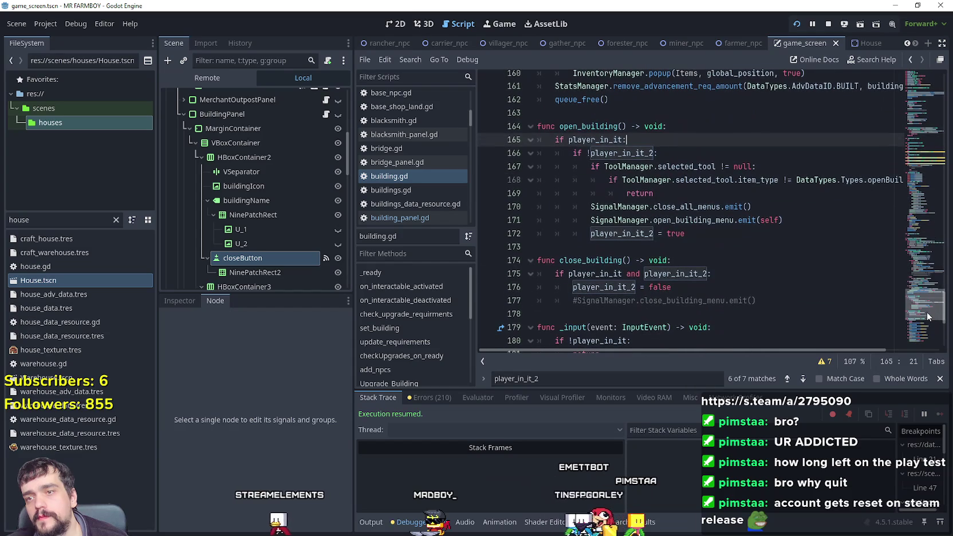
{"action": "left_click", "coordinate": [689, 236]}
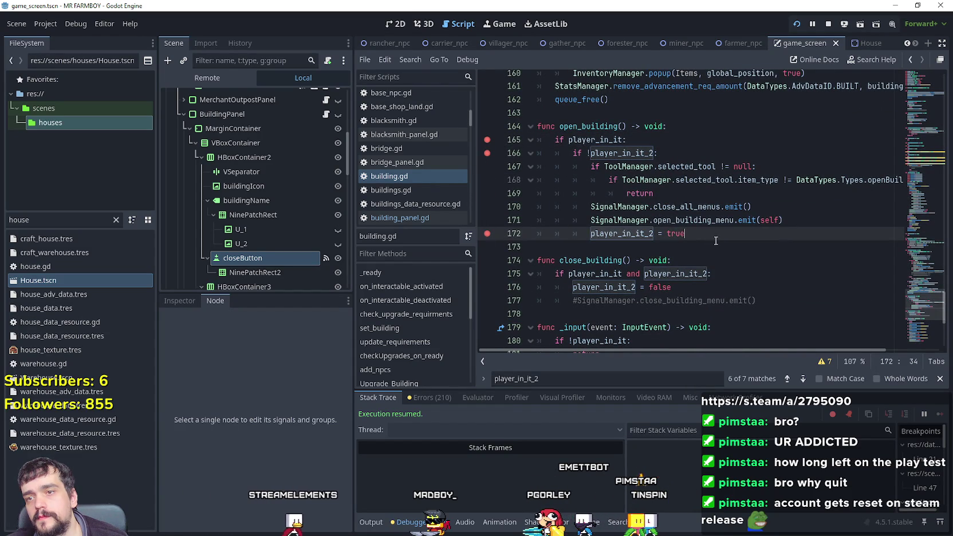
- Interact with a building in the game to hit the breakpoint, then continue execution three times
{"action": "key", "text": "alt+Tab"}
{"action": "left_click", "coordinate": [696, 238]}
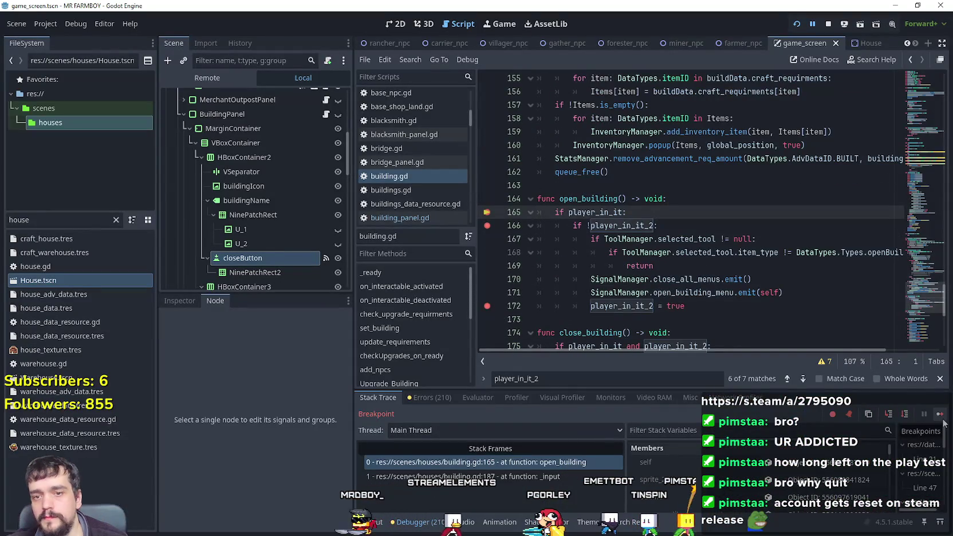
{"action": "left_click", "coordinate": [939, 416]}
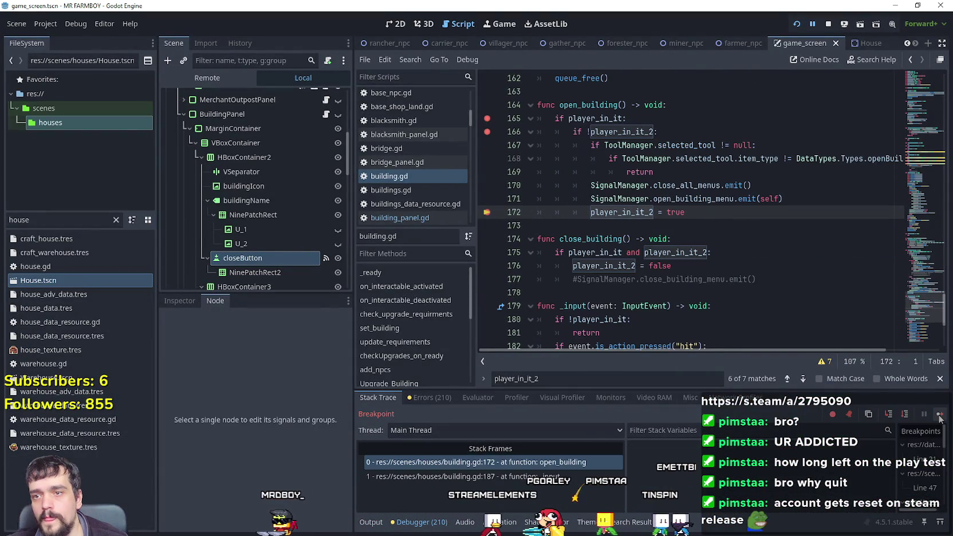
{"action": "left_click", "coordinate": [940, 416]}
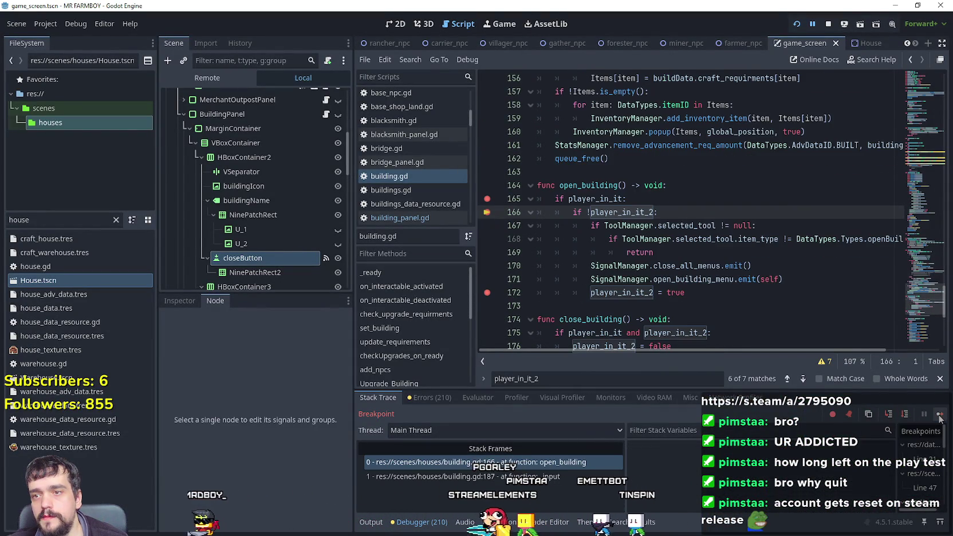
{"action": "left_click", "coordinate": [940, 415]}
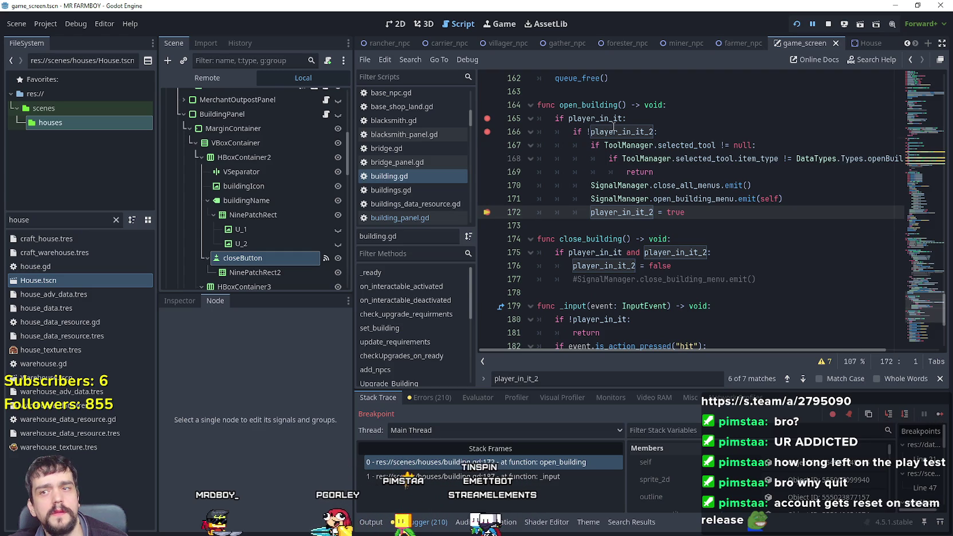
- Select the player_in_it_2 checks on lines 165-166 of open_building, then deselect them
{"action": "left_click_drag", "start_coordinate": [653, 132], "coordinate": [587, 132]}
{"action": "left_click", "coordinate": [534, 119], "text": "shift"}
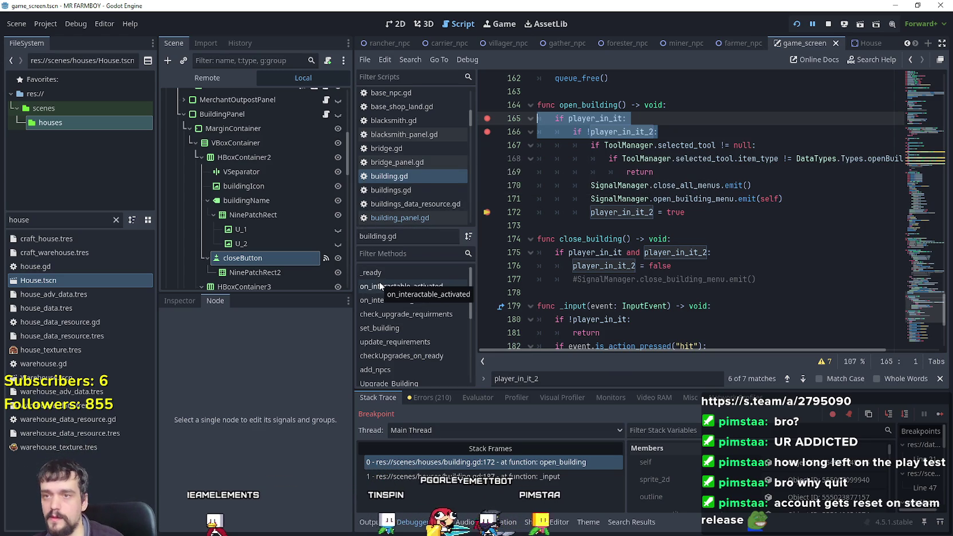
{"action": "left_click", "coordinate": [687, 199]}
- Clear the house filter and open stats_manager.gd from res://scripts/globals
{"action": "left_click", "coordinate": [734, 225]}
{"action": "scroll", "coordinate": [734, 216], "scroll_direction": "down", "scroll_amount": 1}
{"action": "scroll", "coordinate": [733, 216], "scroll_direction": "down", "scroll_amount": 3}
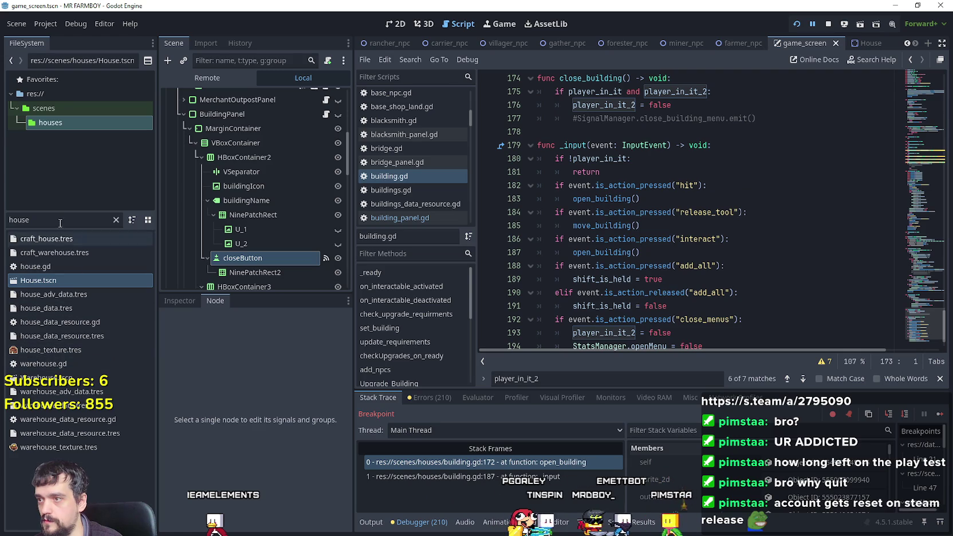
{"action": "left_click", "coordinate": [116, 219]}
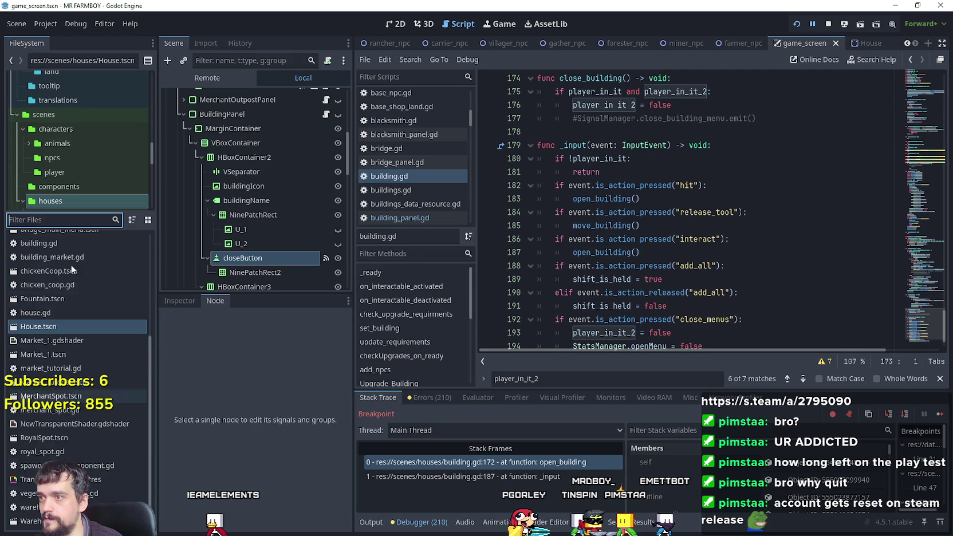
{"action": "scroll", "coordinate": [72, 335], "scroll_direction": "up", "scroll_amount": 2}
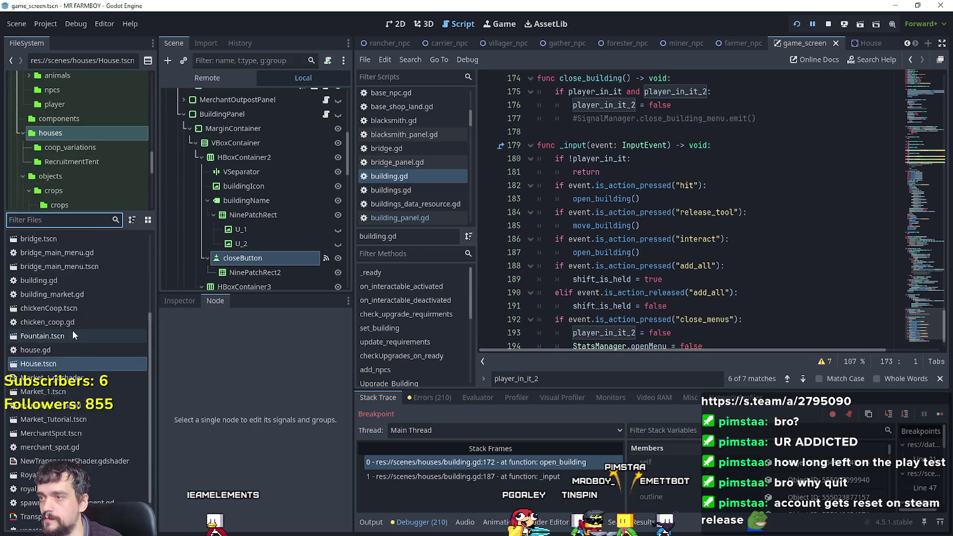
{"action": "scroll", "coordinate": [67, 177], "scroll_direction": "down", "scroll_amount": 3}
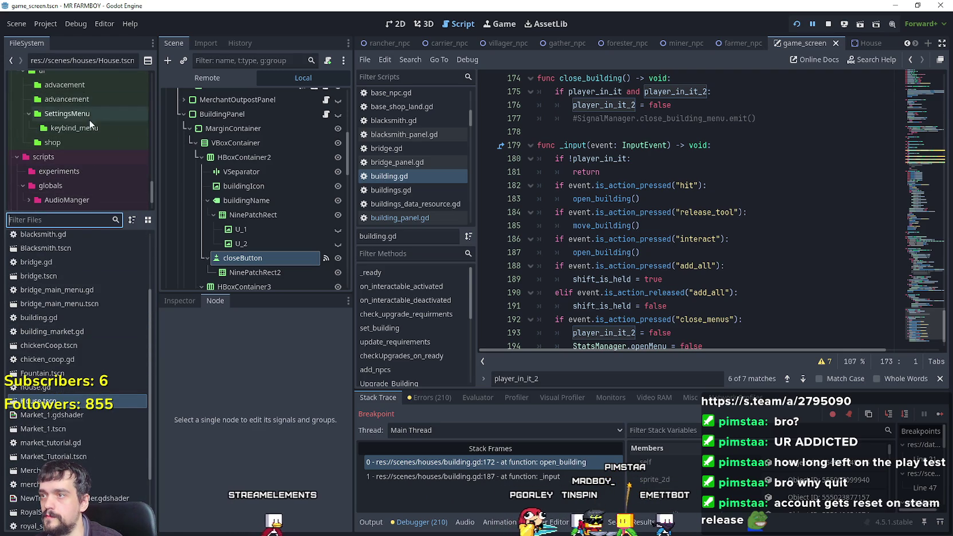
{"action": "scroll", "coordinate": [94, 172], "scroll_direction": "down", "scroll_amount": 2}
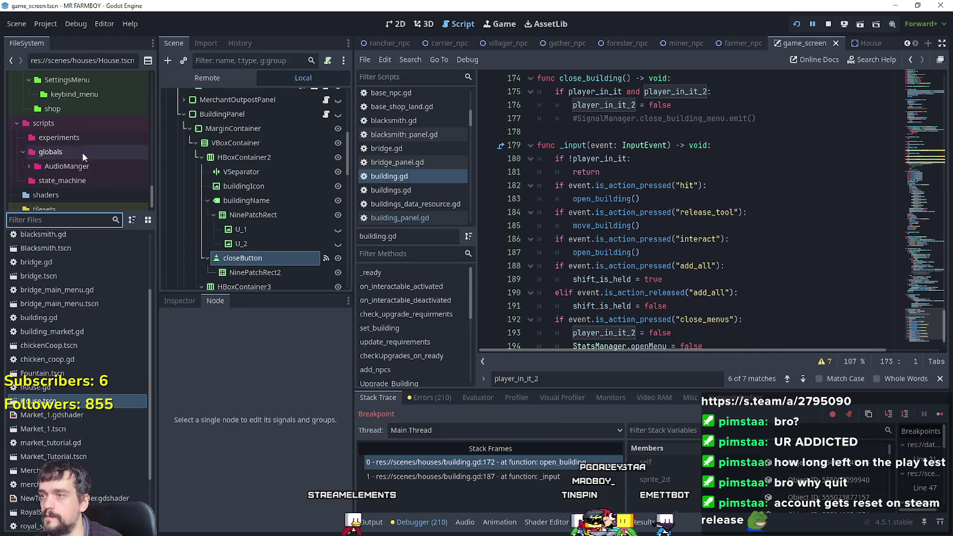
{"action": "left_click", "coordinate": [79, 154]}
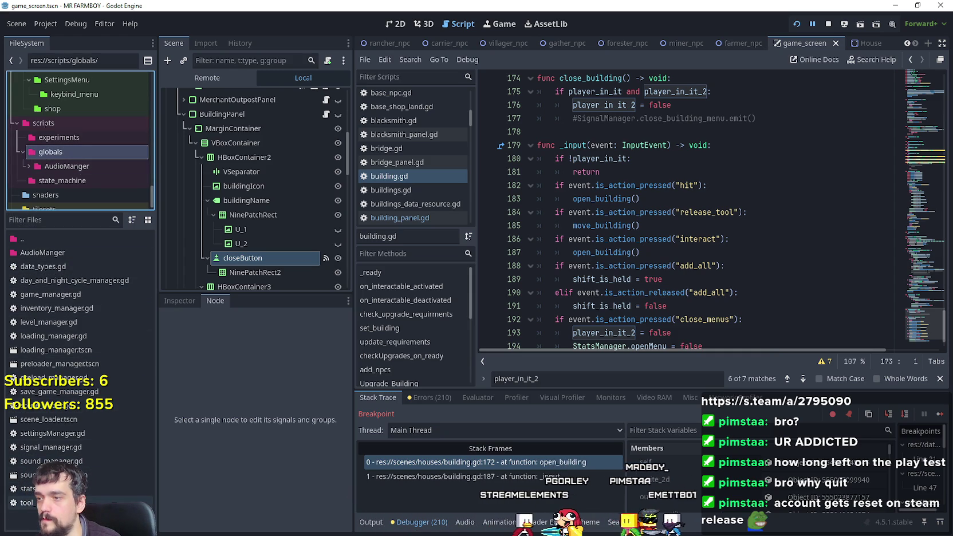
{"action": "left_click", "coordinate": [28, 488]}
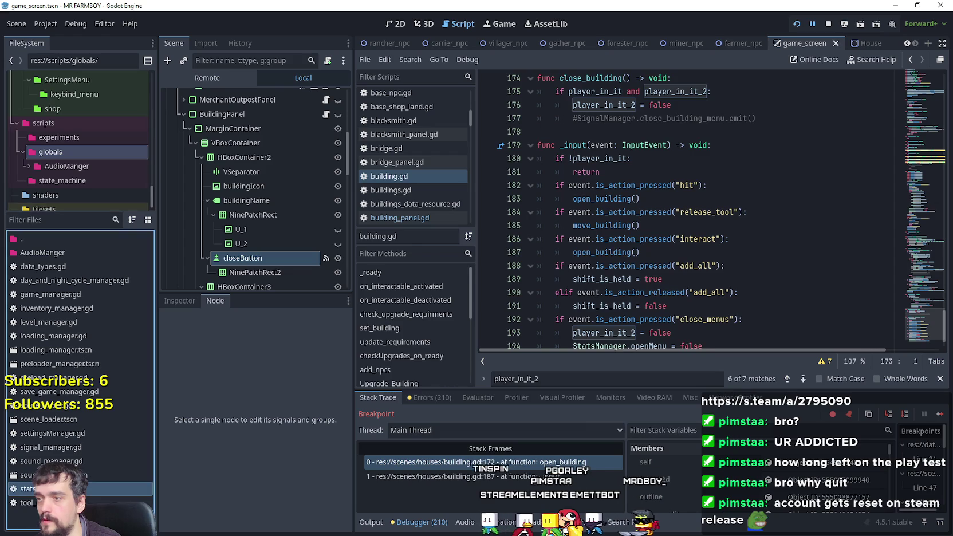
{"action": "double_click", "coordinate": [28, 489]}
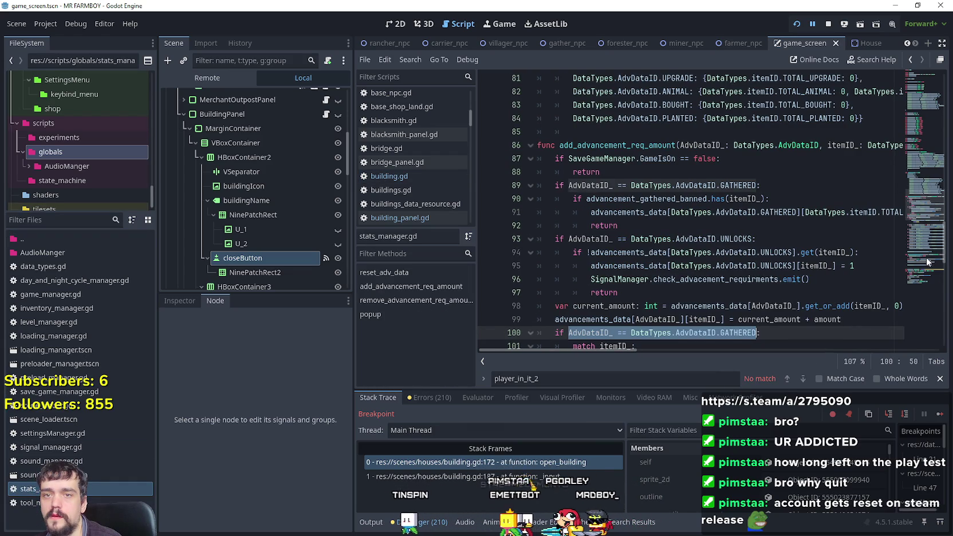
- Scroll to the openMenu and inMenu declarations near line 47, leaving the caret on blank line 50
{"action": "left_click_drag", "start_coordinate": [920, 218], "coordinate": [907, 96]}
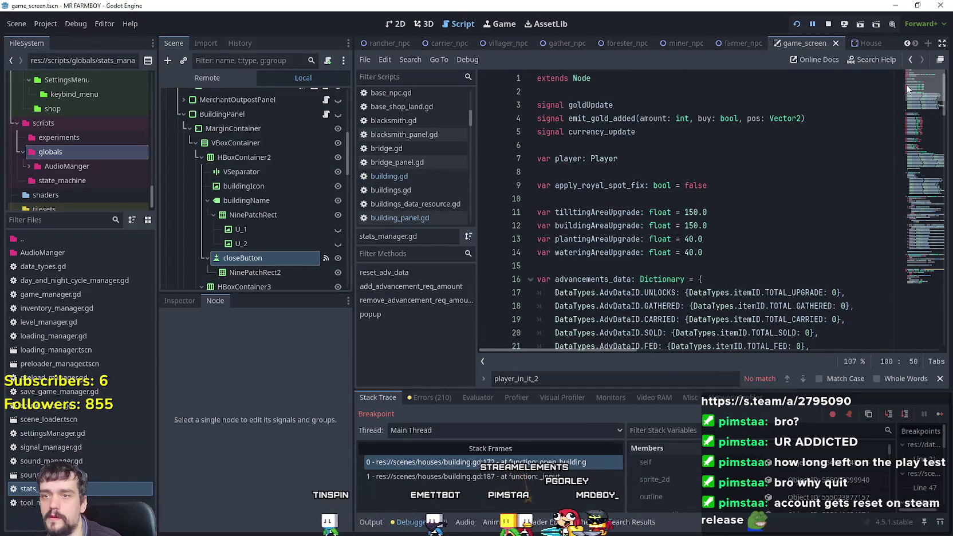
{"action": "scroll", "coordinate": [695, 187], "scroll_direction": "down", "scroll_amount": 10}
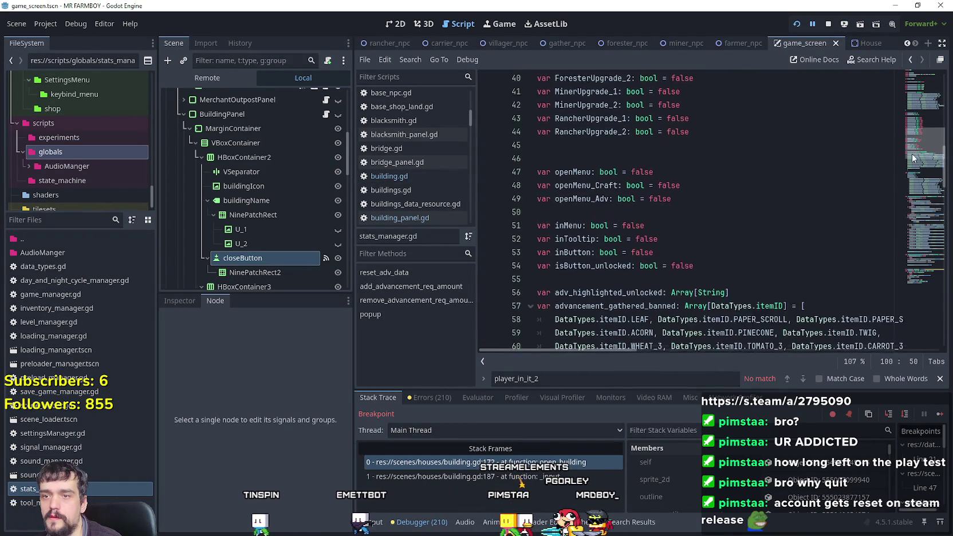
{"action": "mouse_move", "coordinate": [695, 186]}
{"action": "left_mouse_down"}
{"action": "mouse_move", "coordinate": [550, 154]}
{"action": "mouse_move", "coordinate": [483, 152]}
{"action": "left_mouse_up"}
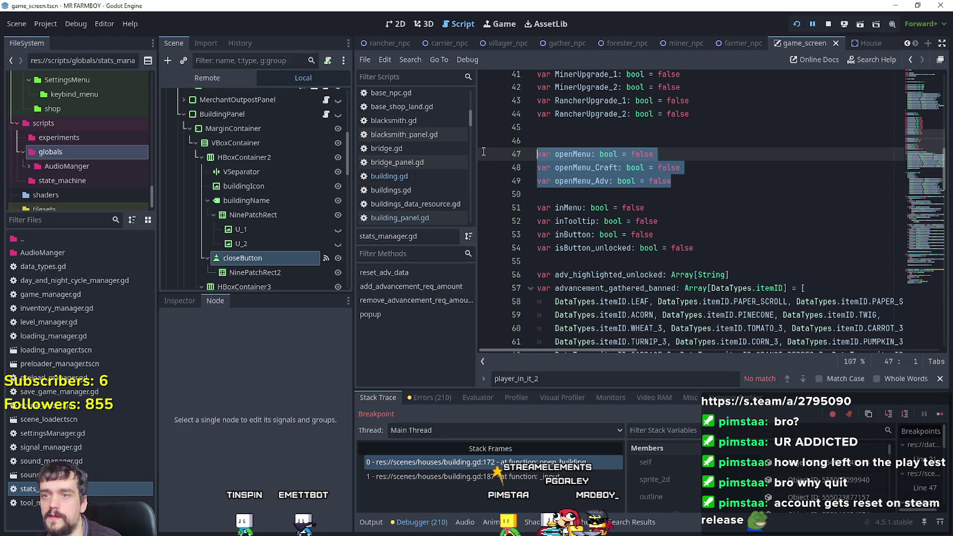
{"action": "left_click", "coordinate": [716, 180]}
{"action": "left_click", "coordinate": [594, 154]}
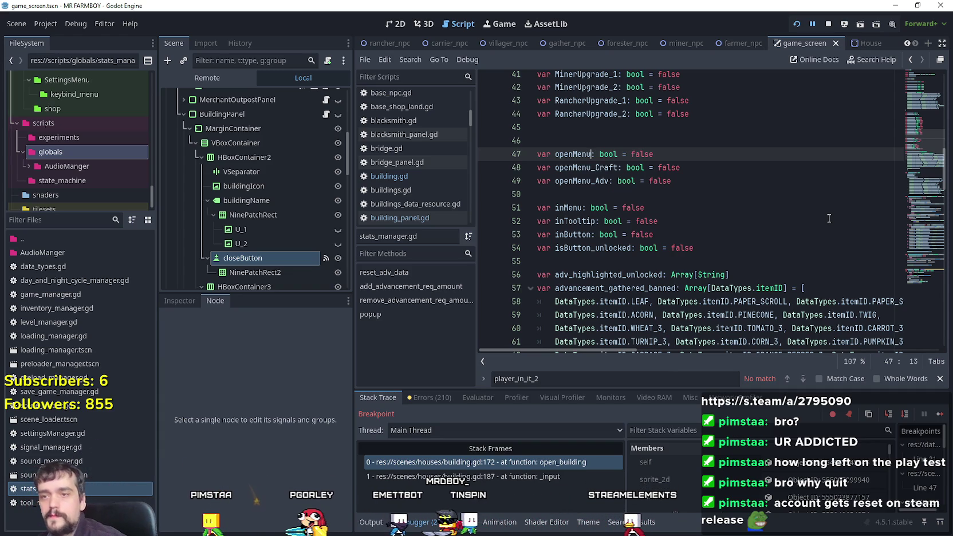
{"action": "left_click", "coordinate": [687, 211]}
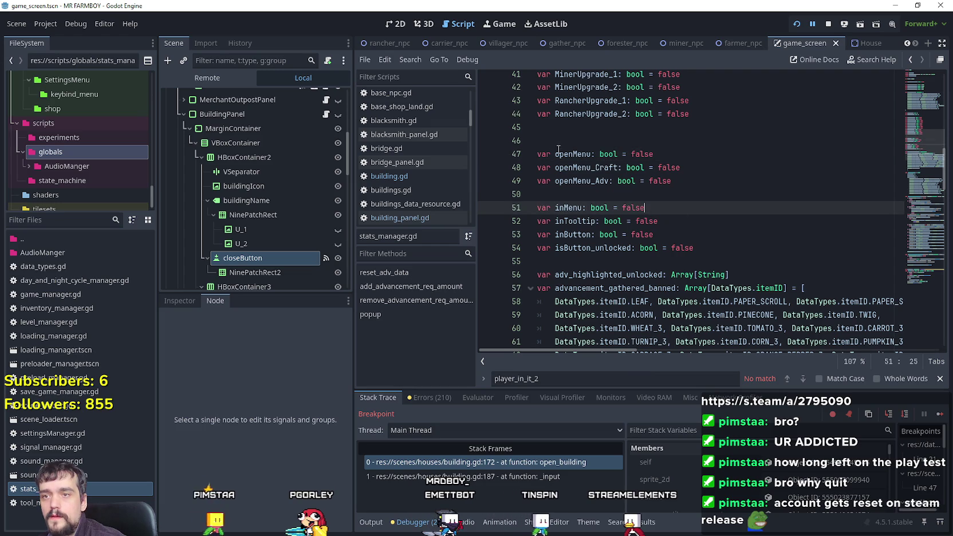
{"action": "key", "text": "Up"}
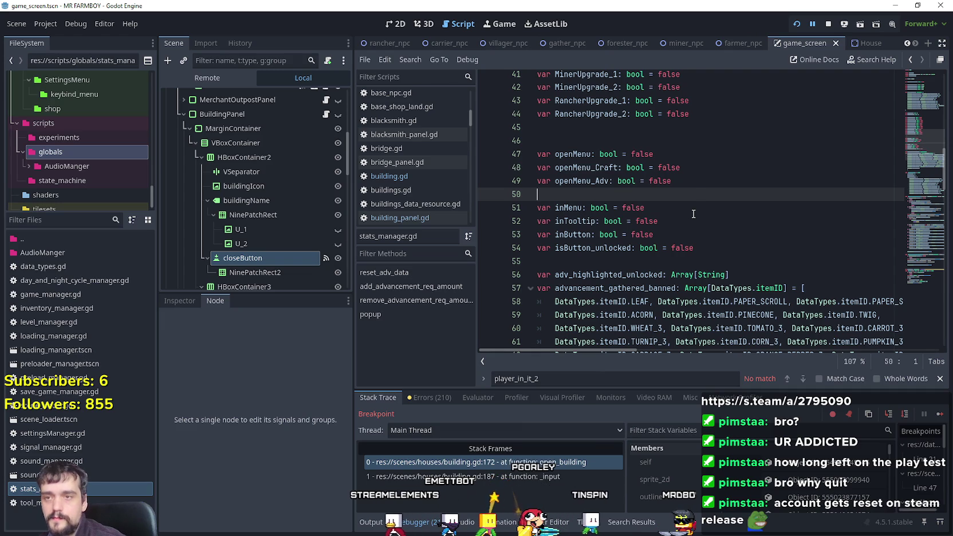
- Type 'var canOpenMenu: bool = false' on a new line above inMenu
{"action": "key", "text": "Return"}
{"action": "type", "text": "var"}
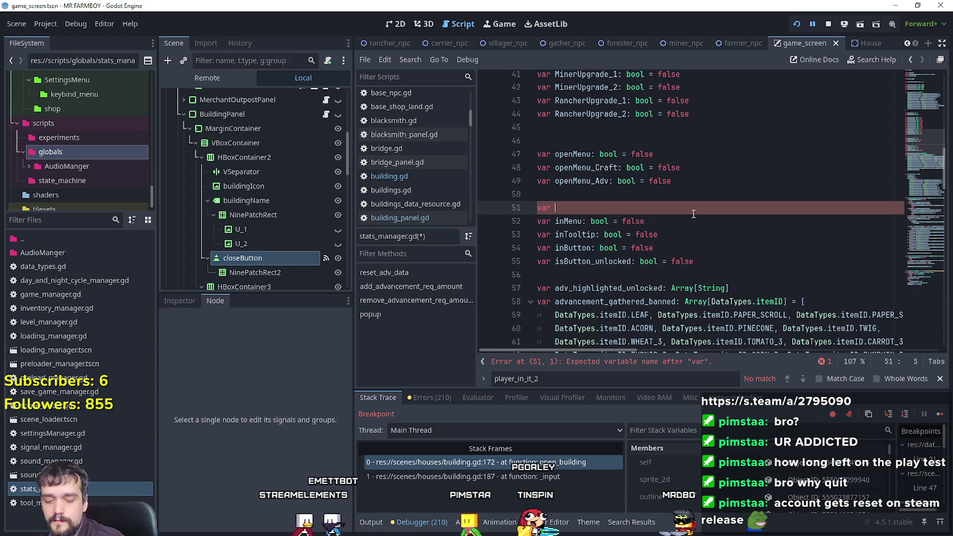
{"action": "type", "text": "canOpen"}
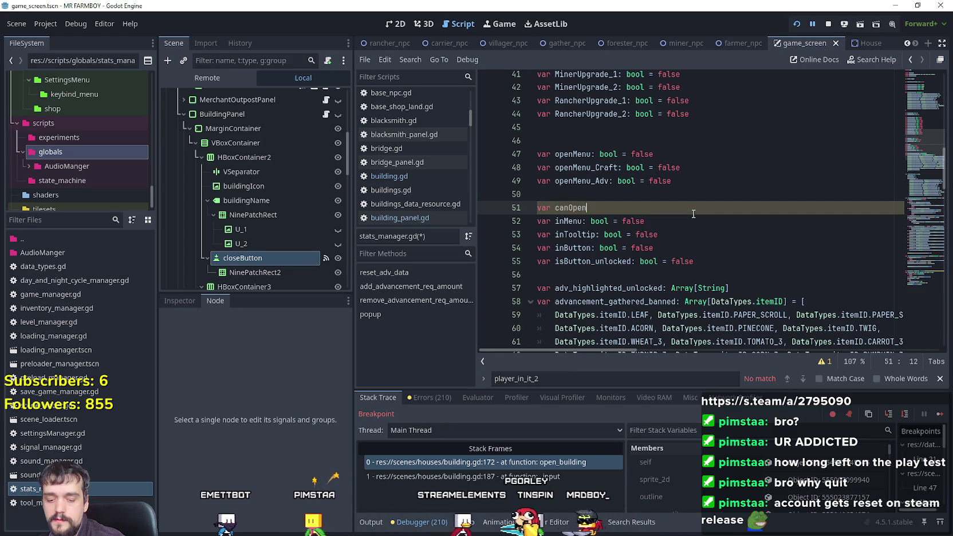
{"action": "type", "text": "Me"}
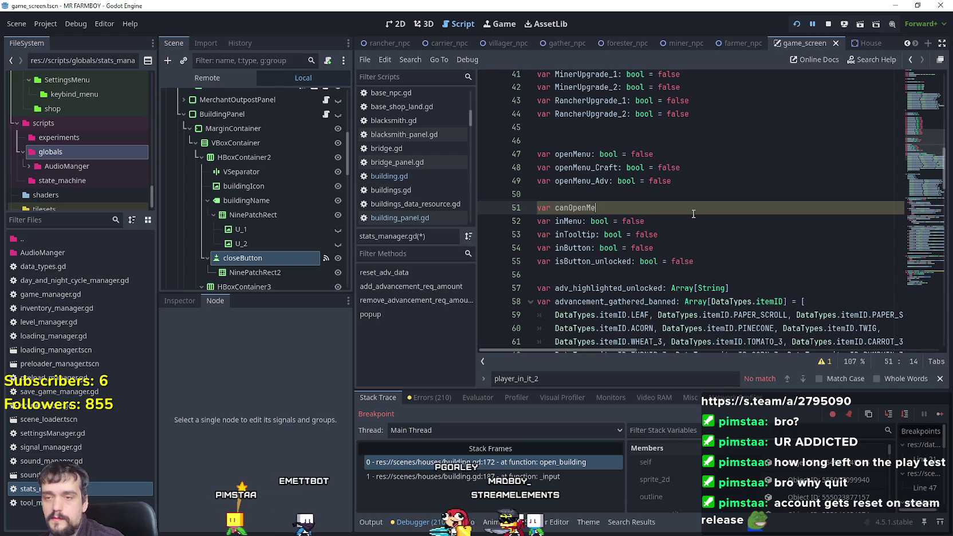
{"action": "type", "text": "nu: bool fa"}
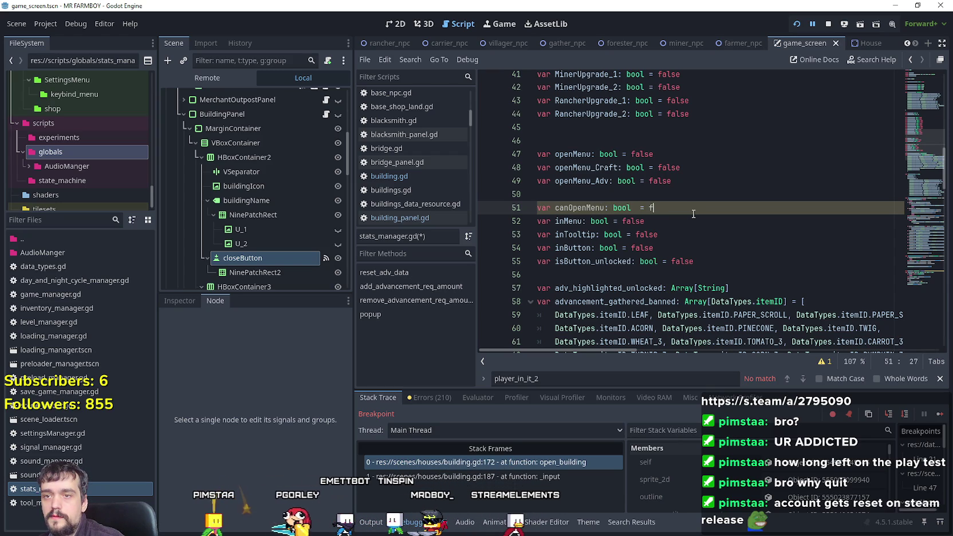
{"action": "left_click", "coordinate": [642, 218]}
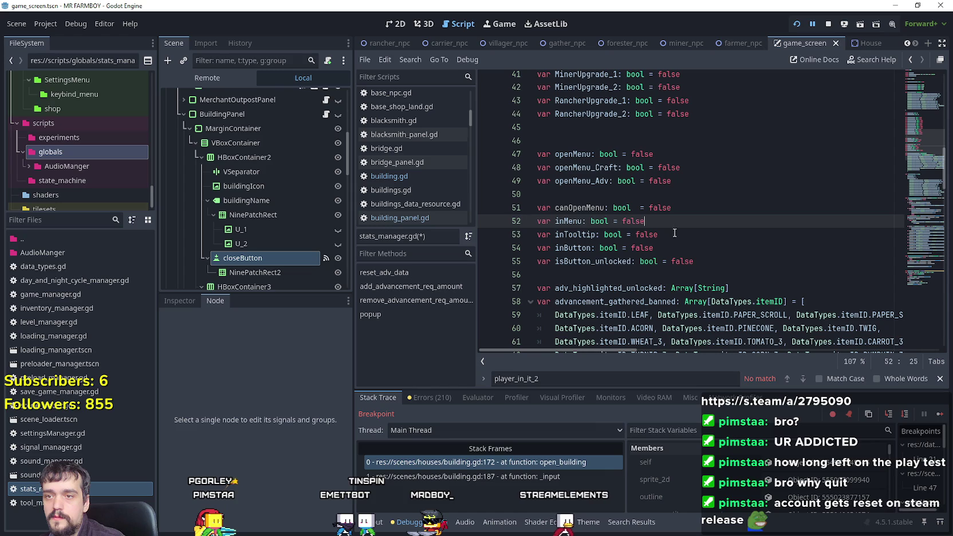
{"action": "key", "text": "Up"}
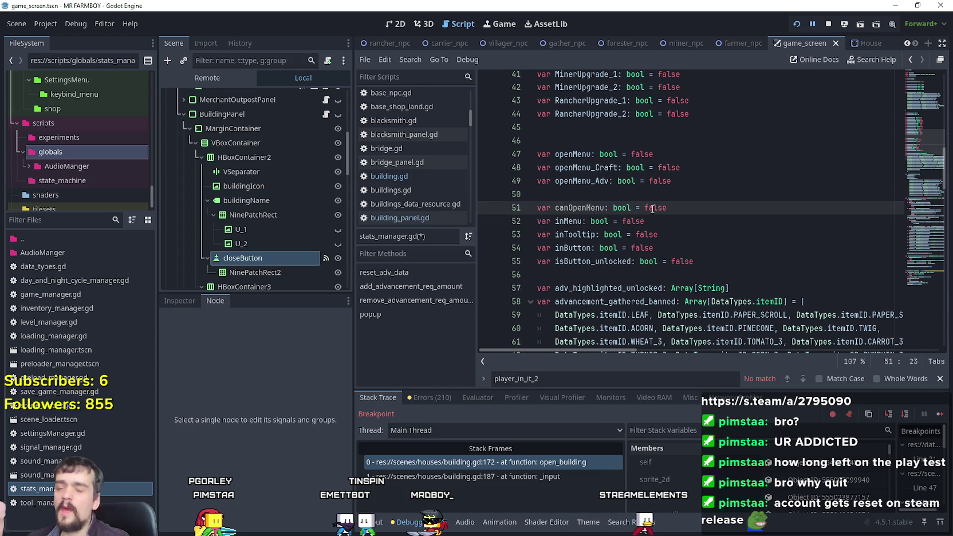
- Add a blank line after the inMenu declaration and stop the running game with F8
{"action": "left_click", "coordinate": [660, 229]}
{"action": "left_click", "coordinate": [670, 225]}
{"action": "key", "text": "Return"}
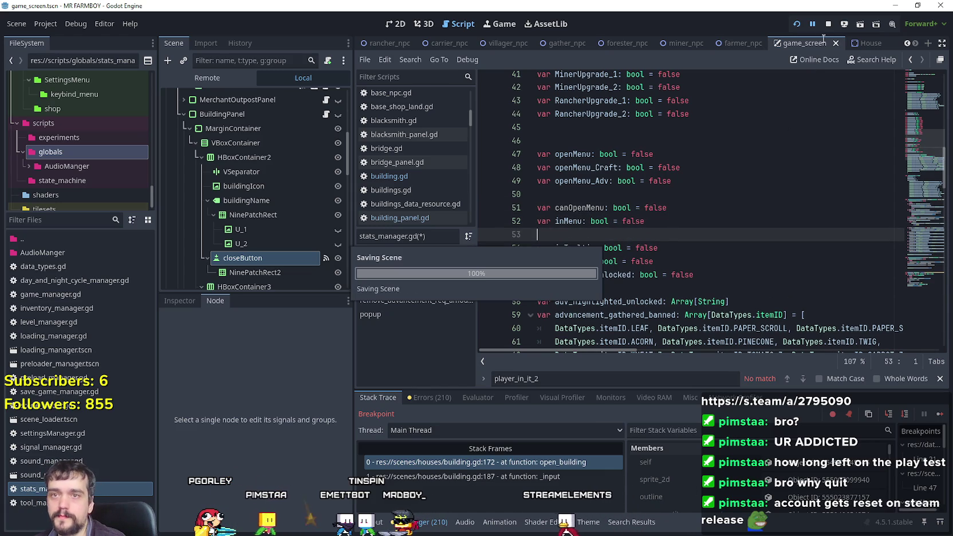
{"action": "key", "text": "F8"}
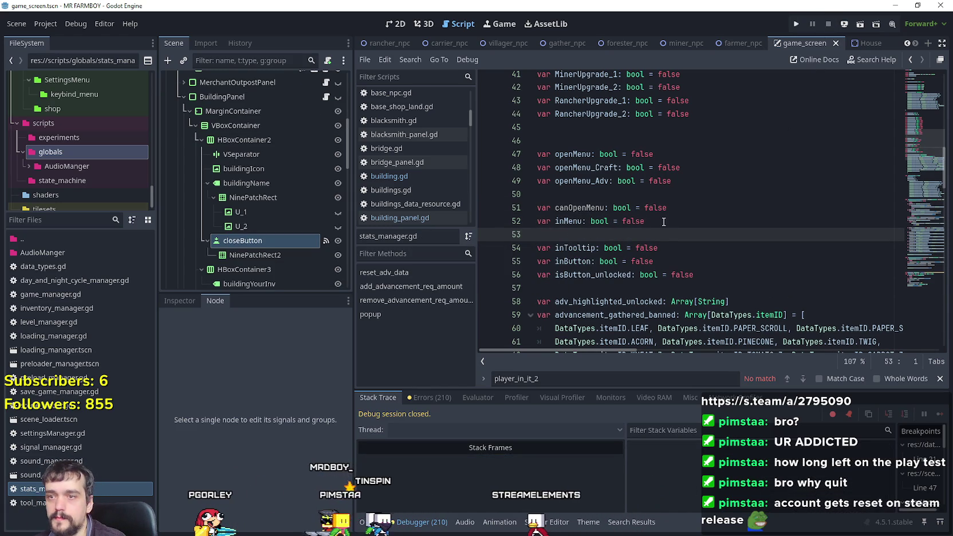
- Copy the canOpenMenu variable name from stats_manager.gd
{"action": "key", "text": "shift+Up"}
{"action": "key", "text": "shift+Up"}
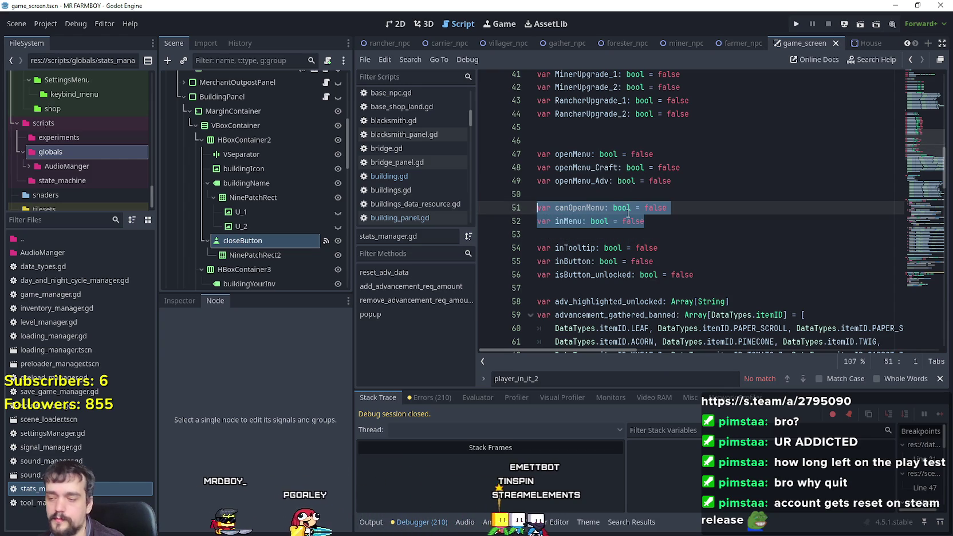
{"action": "mouse_move", "coordinate": [628, 213]}
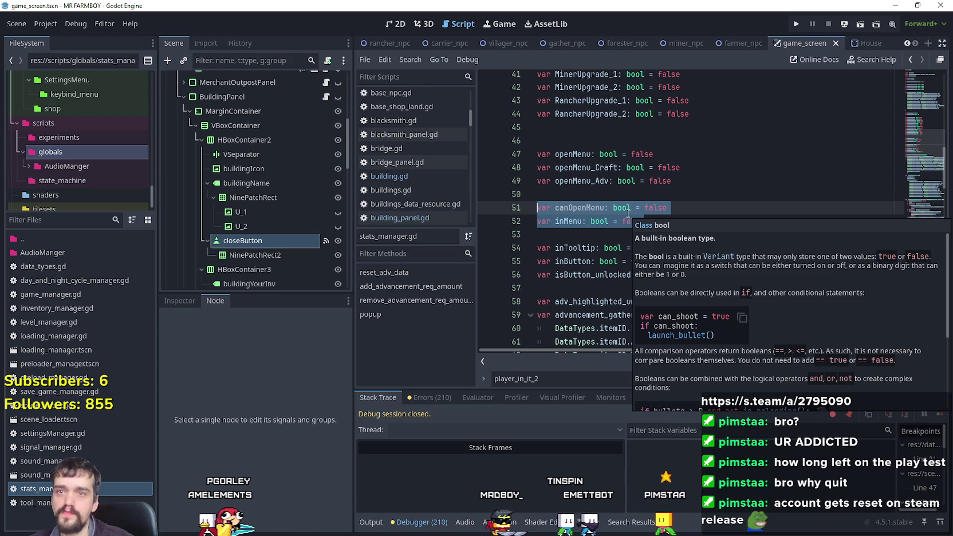
{"action": "left_click", "coordinate": [589, 220]}
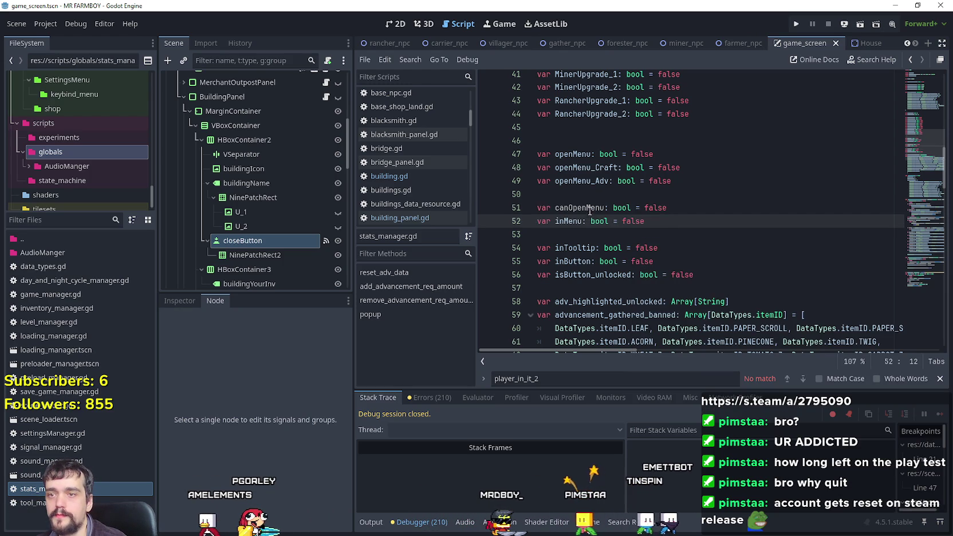
{"action": "double_click", "coordinate": [590, 208]}
{"action": "left_click", "coordinate": [663, 231]}
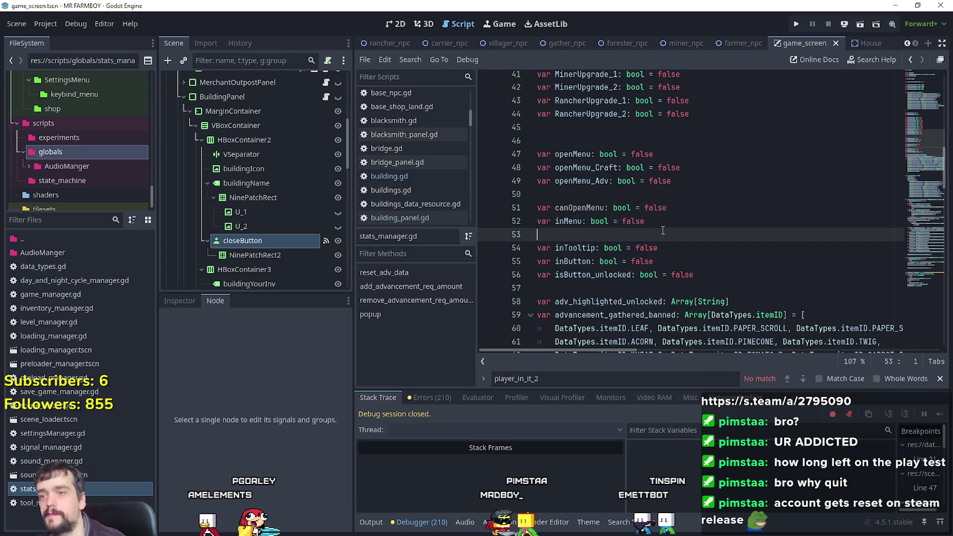
{"action": "double_click", "coordinate": [579, 207]}
{"action": "right_click", "coordinate": [581, 205]}
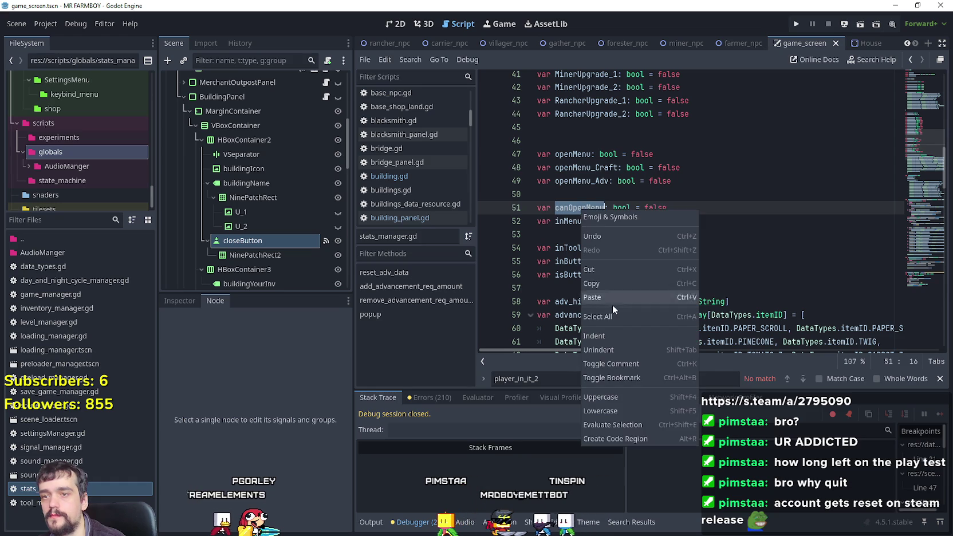
{"action": "left_click", "coordinate": [584, 244]}
- Filter the FileSystem by 'House' and open the House scene
{"action": "left_click", "coordinate": [581, 235]}
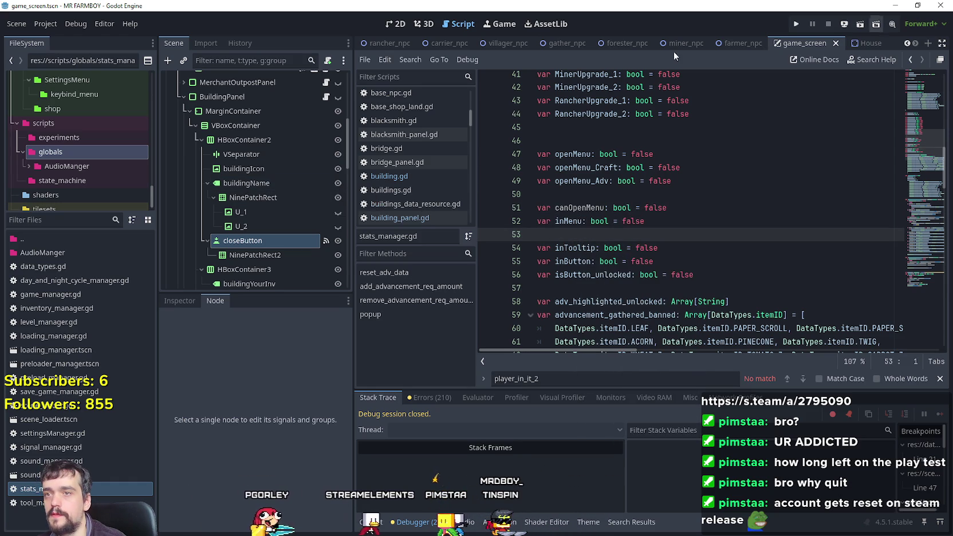
{"action": "type", "text": "House"}
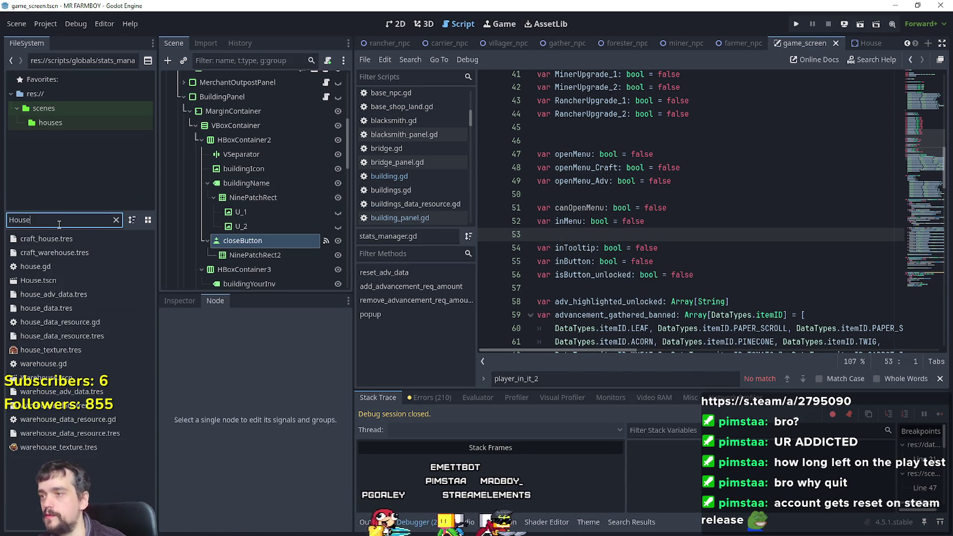
{"action": "double_click", "coordinate": [61, 278]}
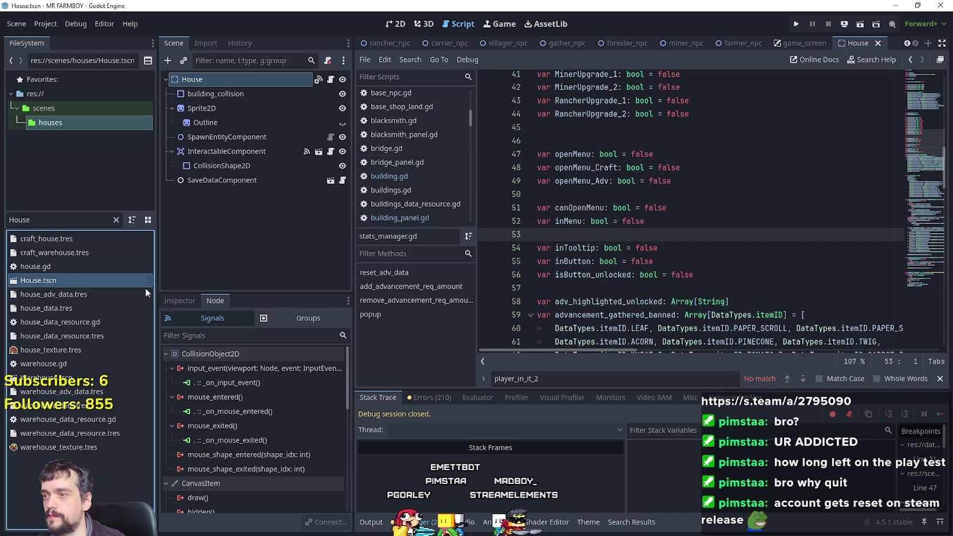
- Open the House node's script and scroll to its 'extends building' line
{"action": "left_click", "coordinate": [318, 80]}
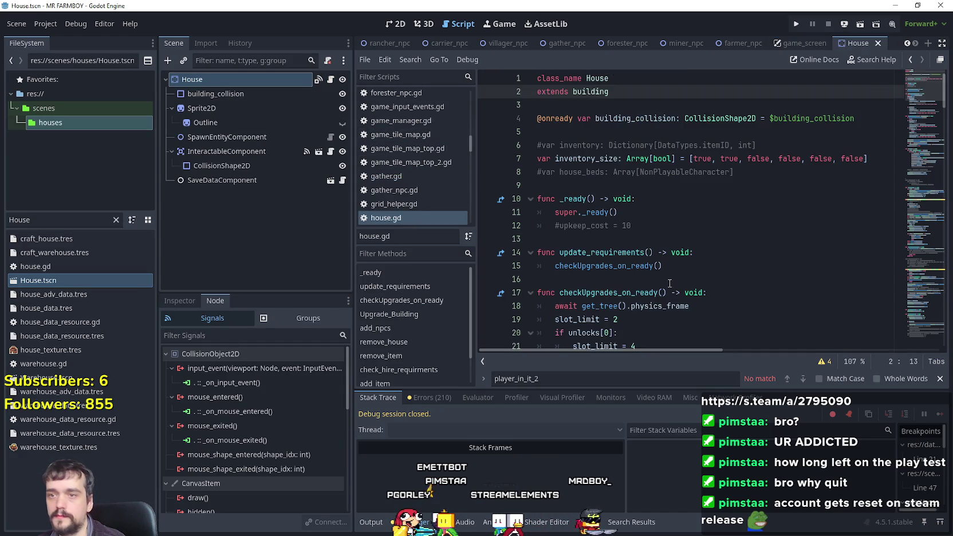
{"action": "scroll", "coordinate": [675, 282], "scroll_direction": "down", "scroll_amount": 5}
{"action": "scroll", "coordinate": [675, 282], "scroll_direction": "down", "scroll_amount": 9}
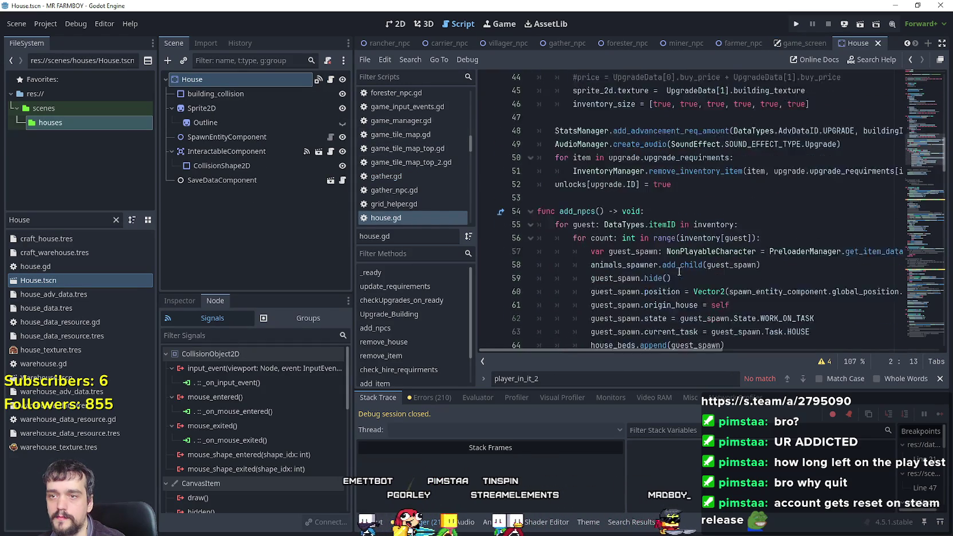
{"action": "scroll", "coordinate": [681, 268], "scroll_direction": "up", "scroll_amount": 4}
{"action": "scroll", "coordinate": [681, 269], "scroll_direction": "up", "scroll_amount": 8}
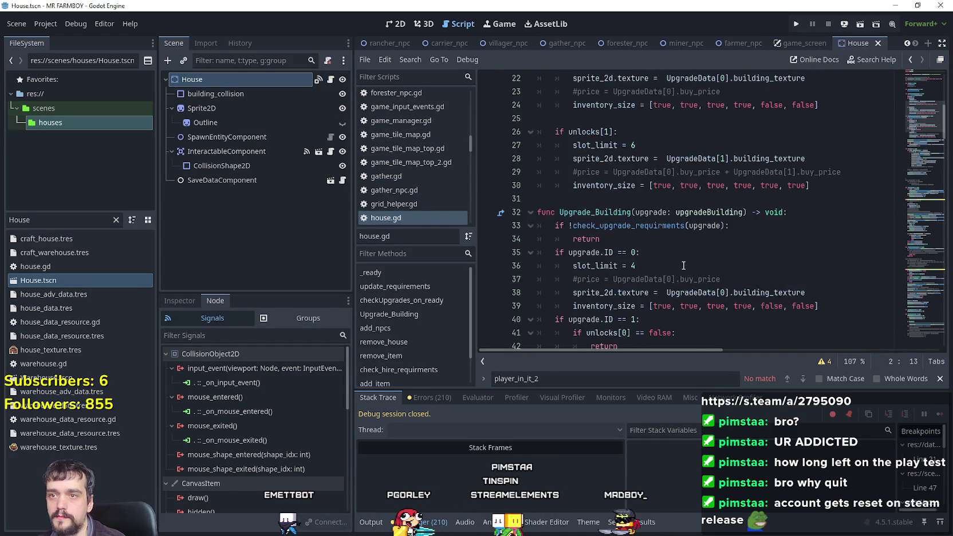
{"action": "mouse_move", "coordinate": [929, 96]}
{"action": "left_mouse_down"}
{"action": "mouse_move", "coordinate": [918, 286]}
{"action": "mouse_move", "coordinate": [898, 48]}
{"action": "left_mouse_up"}
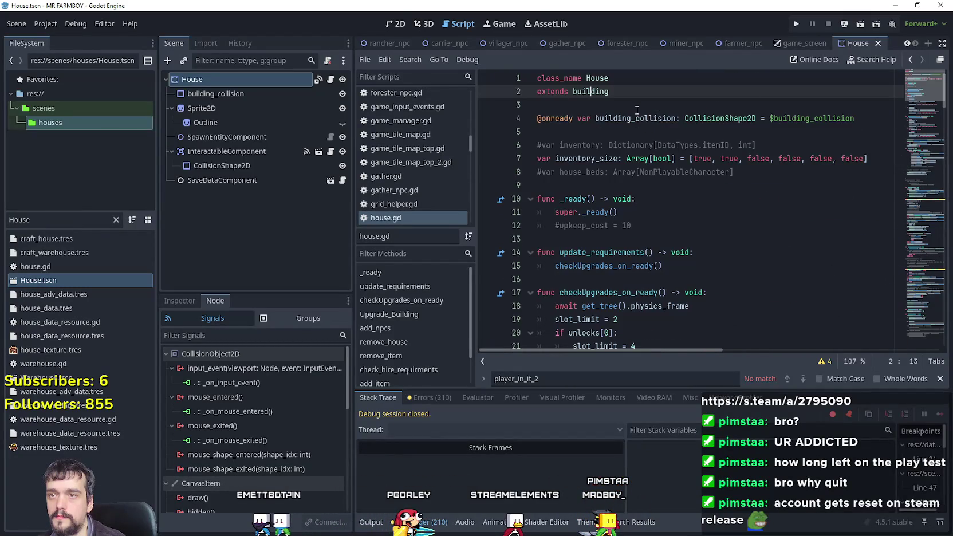
- Look up the building parent class to open building.gd at on_interactable_deactivated
{"action": "right_click", "coordinate": [598, 91]}
{"action": "left_click", "coordinate": [630, 280]}
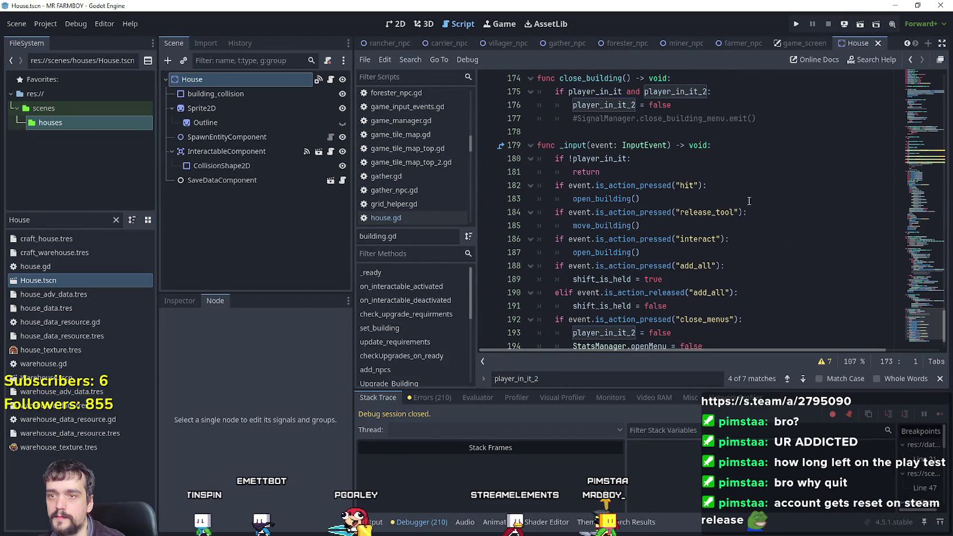
{"action": "left_click", "coordinate": [915, 236]}
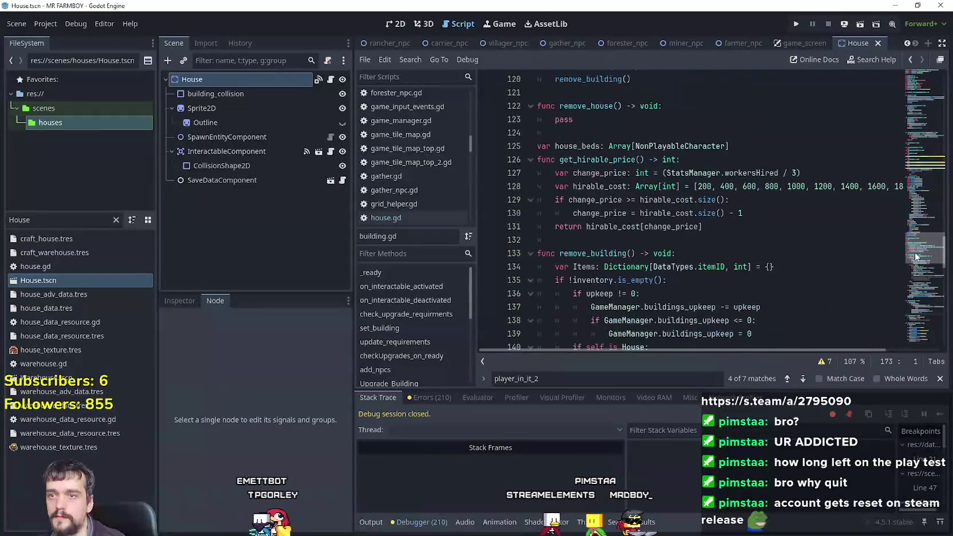
{"action": "left_click_drag", "start_coordinate": [916, 236], "coordinate": [903, 133]}
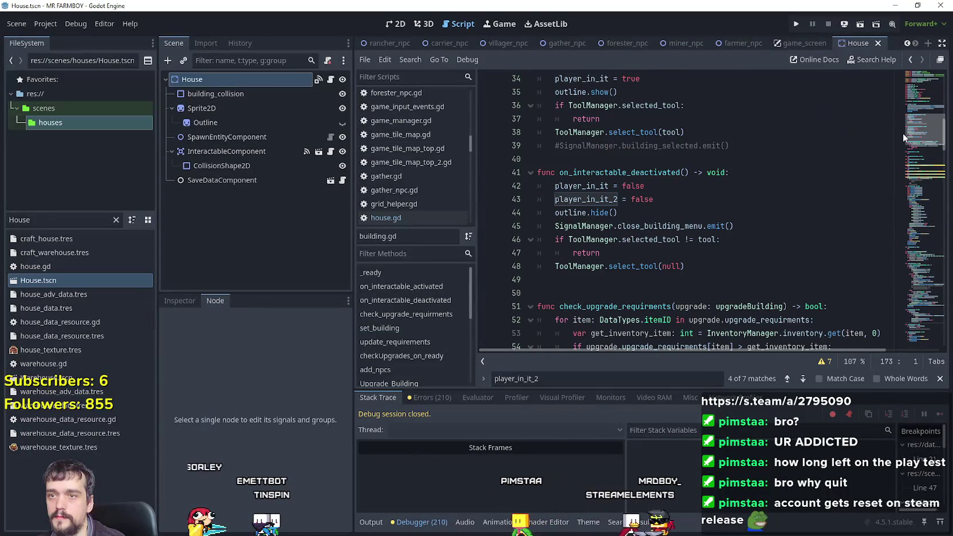
{"action": "scroll", "coordinate": [688, 229], "scroll_direction": "up", "scroll_amount": 2}
{"action": "mouse_move", "coordinate": [654, 280]}
{"action": "left_mouse_down"}
{"action": "mouse_move", "coordinate": [555, 280]}
{"action": "mouse_move", "coordinate": [530, 266]}
{"action": "left_mouse_up"}
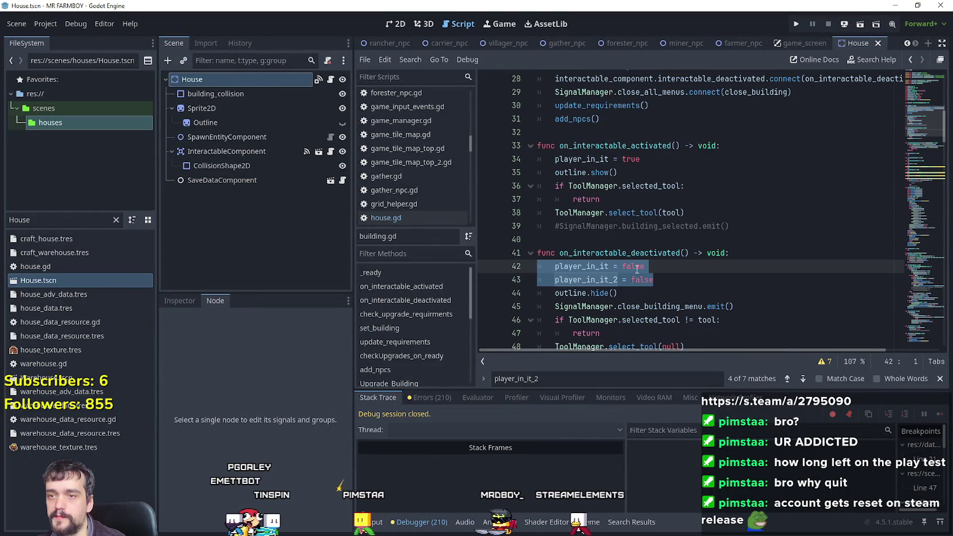
- Delete the player_in_it reset lines and the player_in_it assignment in on_interactable_activated
{"action": "key", "text": "BackSpace"}
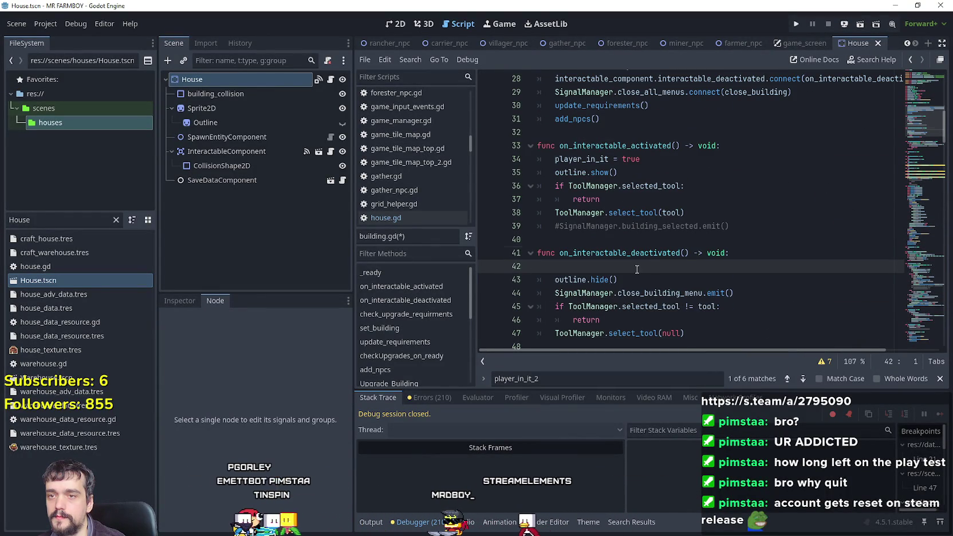
{"action": "key", "text": "BackSpace"}
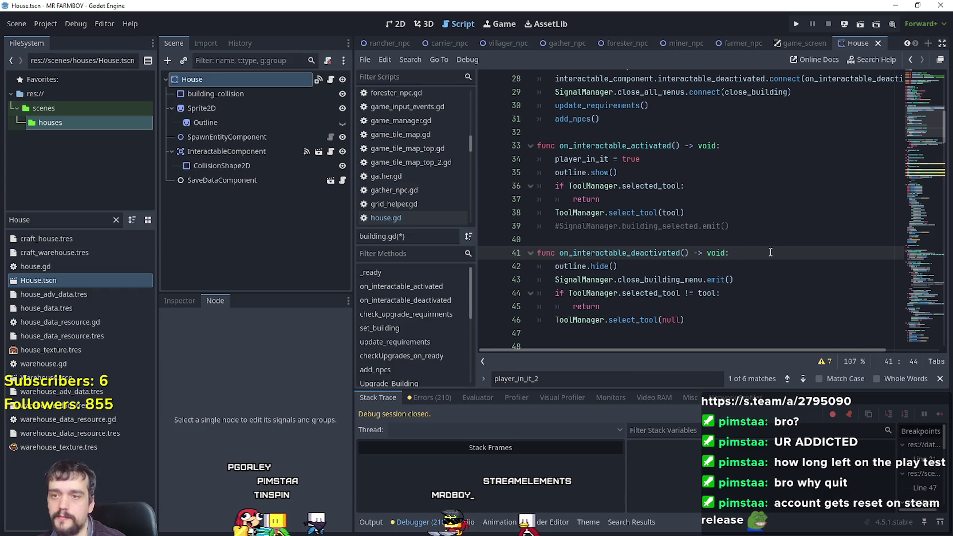
{"action": "left_click_drag", "start_coordinate": [741, 165], "coordinate": [539, 161]}
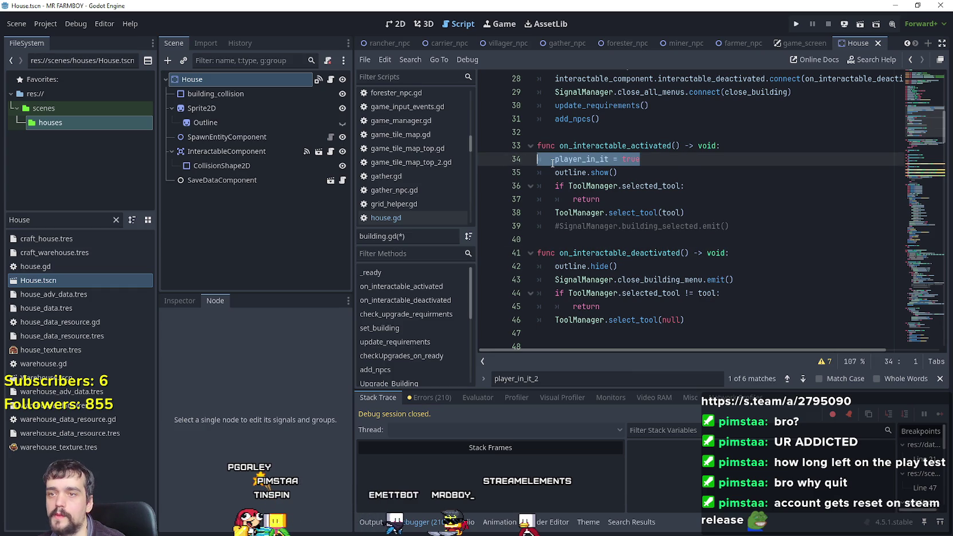
{"action": "key", "text": "BackSpace"}
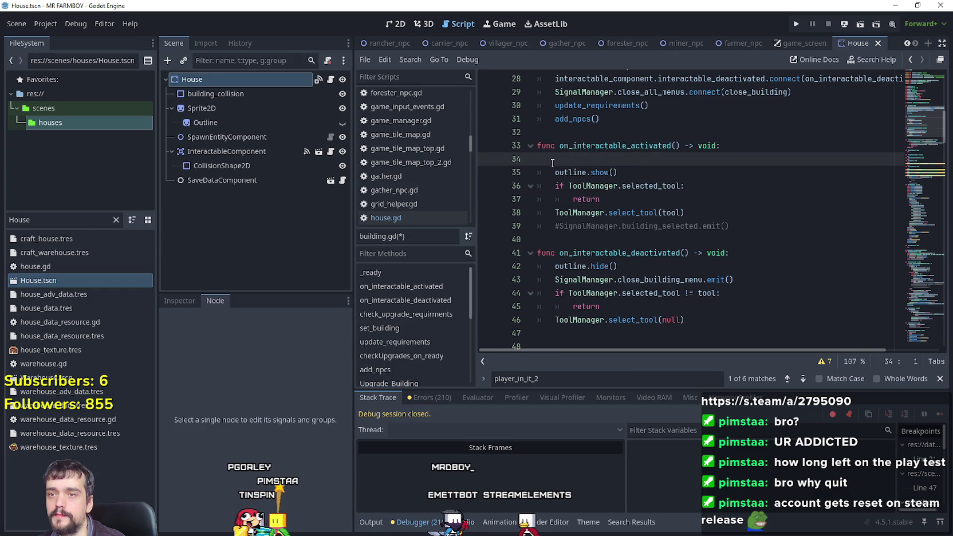
- Write StatsManager.canOpenMenu = true in its place via autocomplete, tab-indenting the line
{"action": "type", "text": "canOpenMenu"}
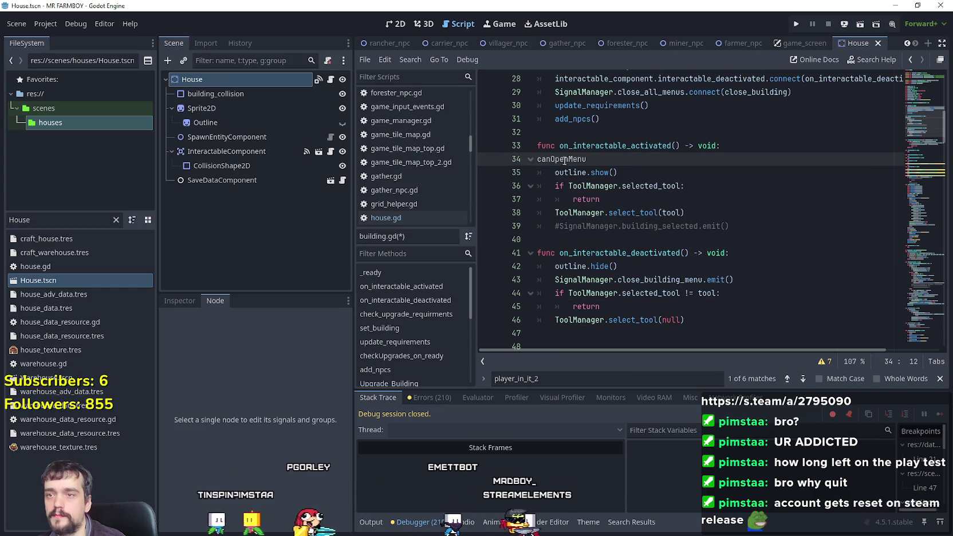
{"action": "key", "text": "ctrl+BackSpace"}
{"action": "type", "text": "Stats"}
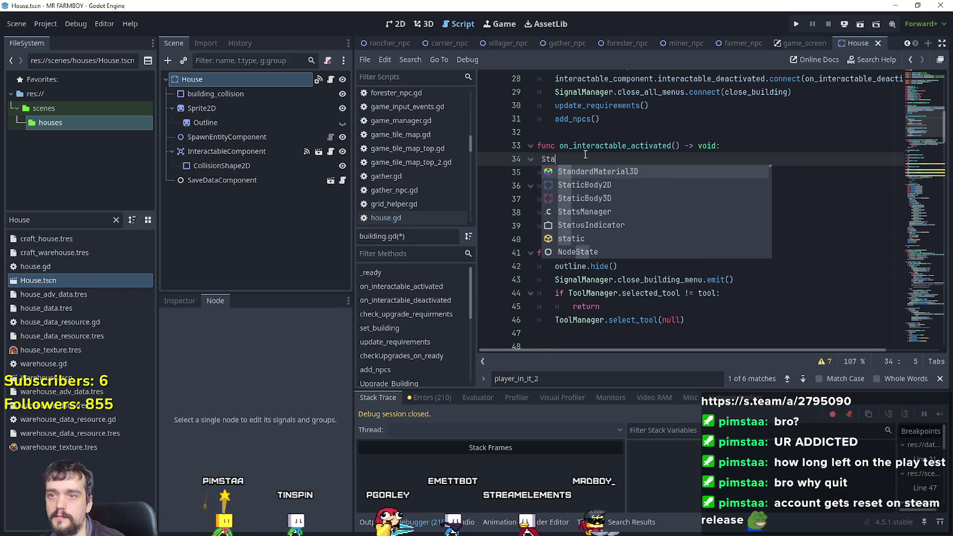
{"action": "key", "text": "Return"}
{"action": "type", "text": ".can"}
{"action": "key", "text": "Return"}
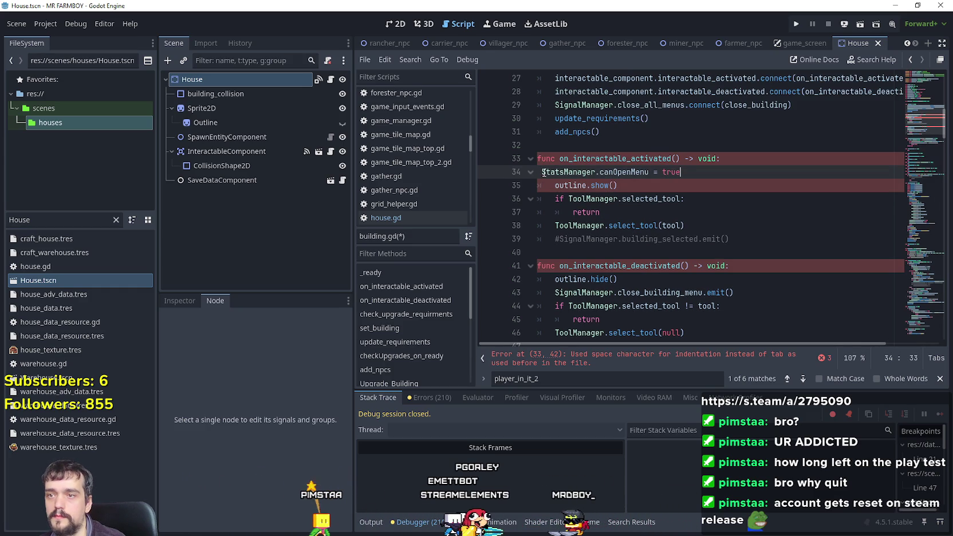
{"action": "left_click", "coordinate": [716, 200]}
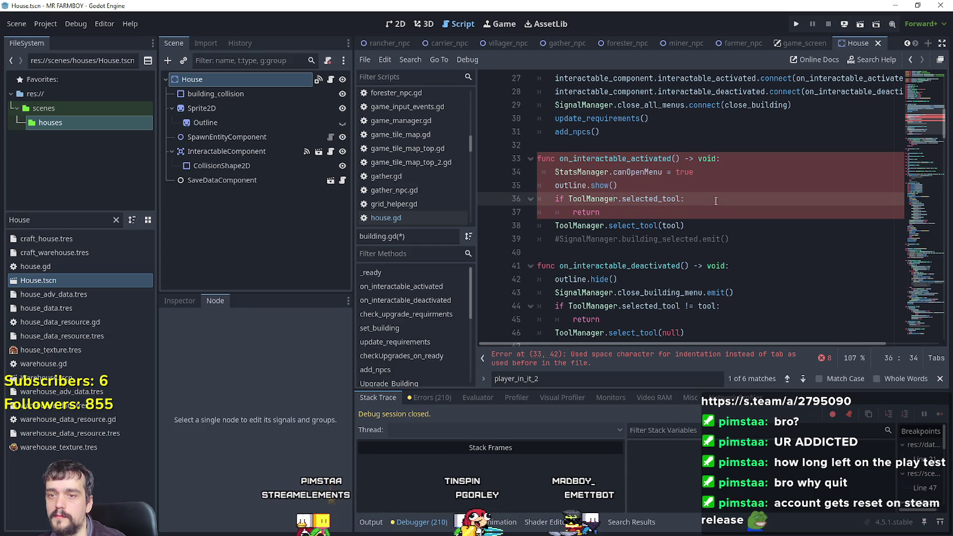
{"action": "left_click", "coordinate": [554, 172]}
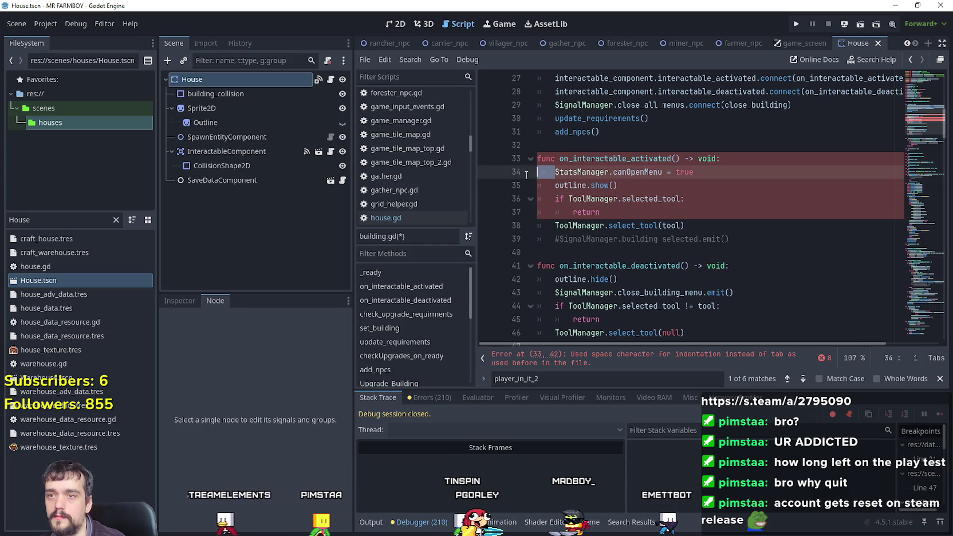
{"action": "key", "text": "Tab"}
- Delete the commented-out building_selected emit line
{"action": "left_click", "coordinate": [693, 213]}
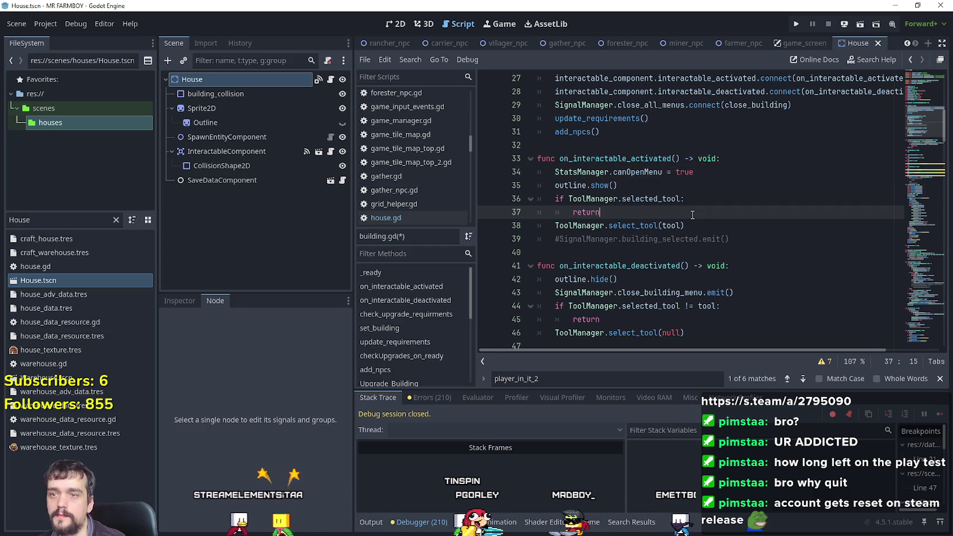
{"action": "left_click_drag", "start_coordinate": [744, 239], "coordinate": [532, 236]}
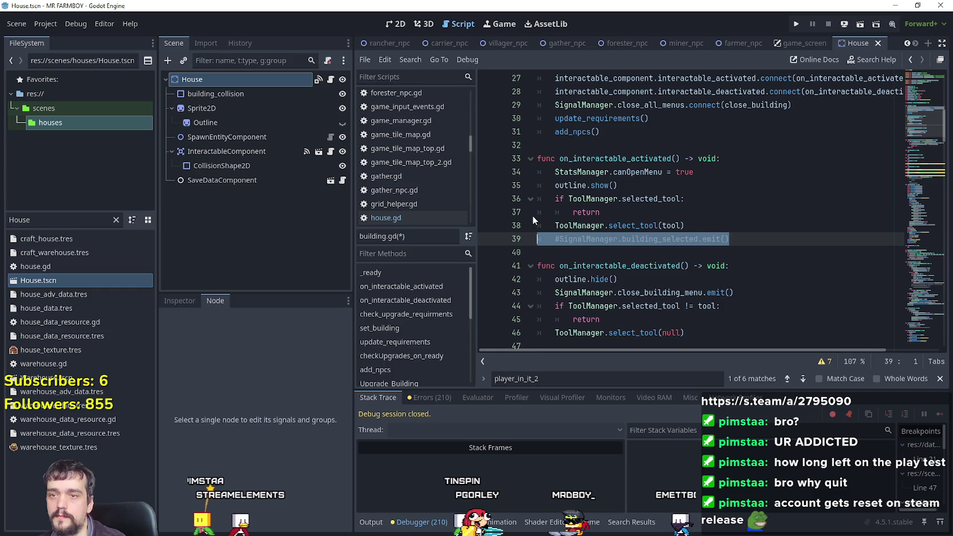
{"action": "key", "text": "BackSpace"}
{"action": "key", "text": "BackSpace"}
{"action": "scroll", "coordinate": [630, 229], "scroll_direction": "down", "scroll_amount": 1}
{"action": "left_click", "coordinate": [744, 212]}
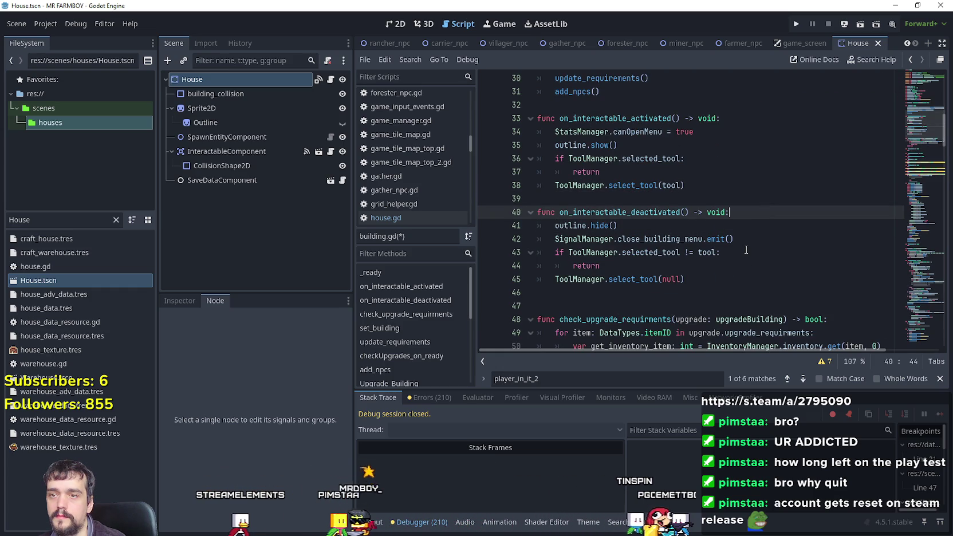
{"action": "key", "text": "Return"}
{"action": "type", "text": "canOpenMenu"}
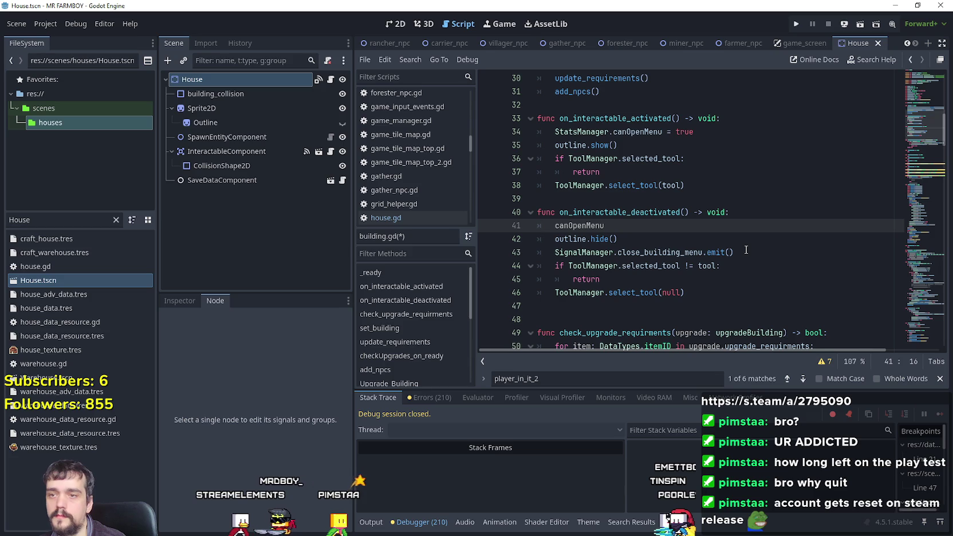
{"action": "type", "text": " = false"}
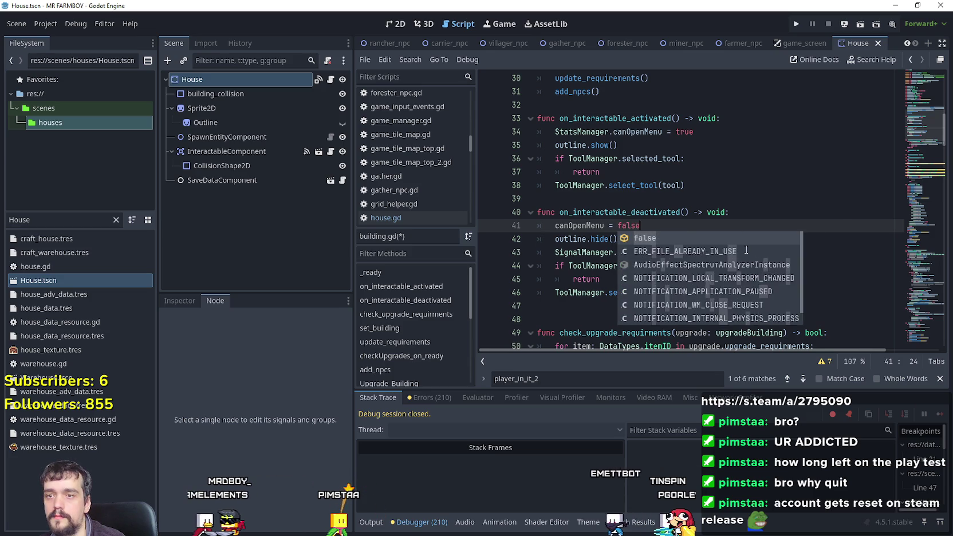
{"action": "key", "text": "ctrl+s"}
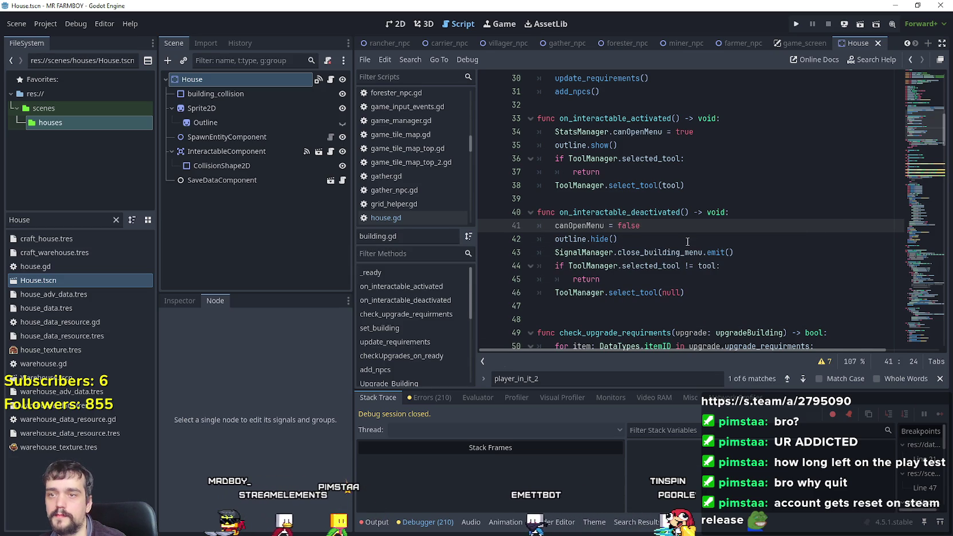
{"action": "left_click_drag", "start_coordinate": [555, 131], "coordinate": [662, 132]}
{"action": "key", "text": "ctrl+c"}
{"action": "double_click", "coordinate": [636, 226]}
{"action": "key", "text": "ctrl+v"}
{"action": "key", "text": "Down"}
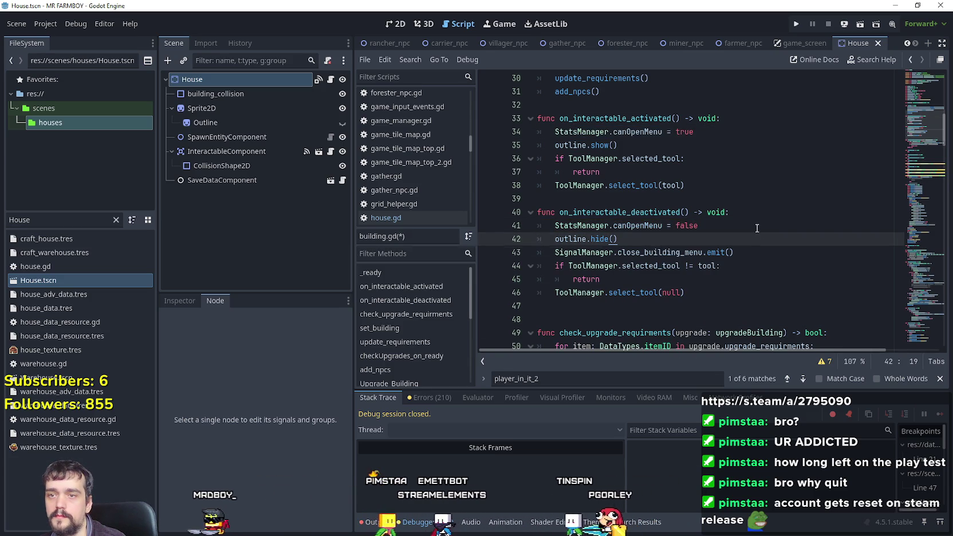
{"action": "key", "text": "ctrl+s"}
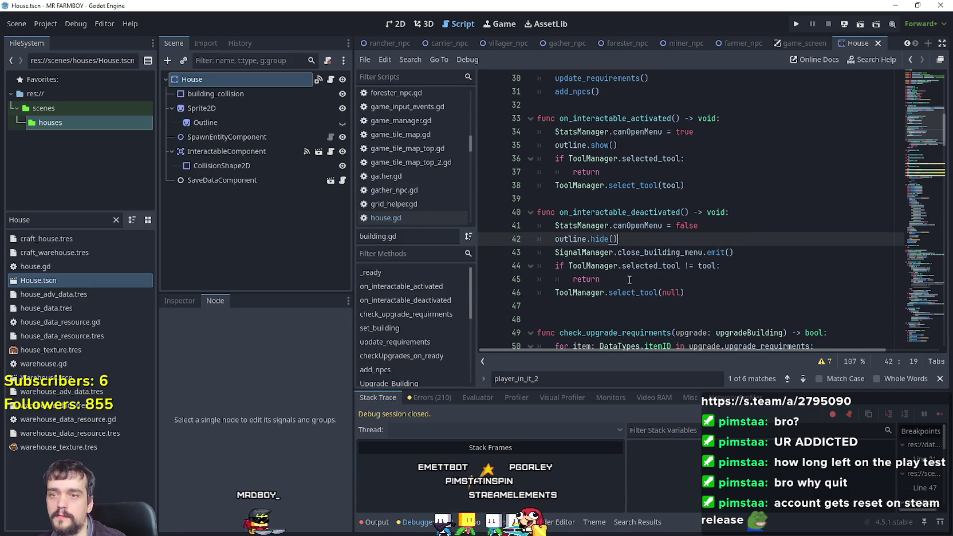
{"action": "key", "text": "Down"}
{"action": "key", "text": "Down"}
{"action": "key", "text": "Down"}
{"action": "left_click_drag", "start_coordinate": [735, 252], "coordinate": [555, 253]}
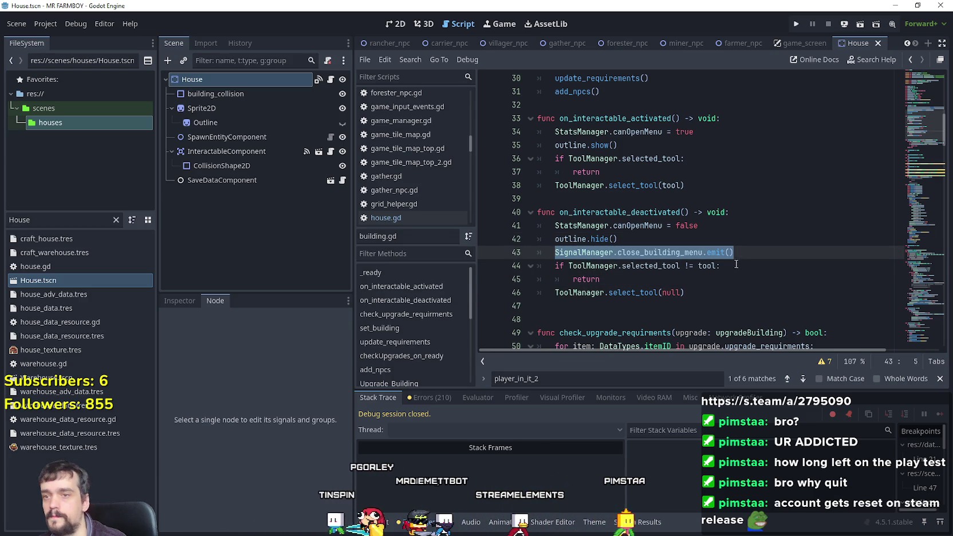
{"action": "double_click", "coordinate": [658, 252]}
{"action": "left_click_drag", "start_coordinate": [761, 253], "coordinate": [555, 253]}
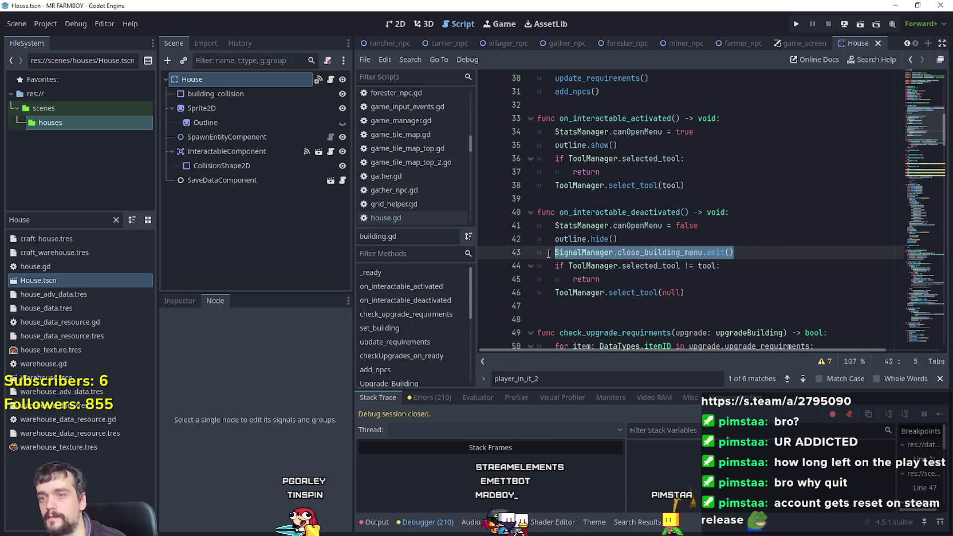
{"action": "double_click", "coordinate": [589, 252]}
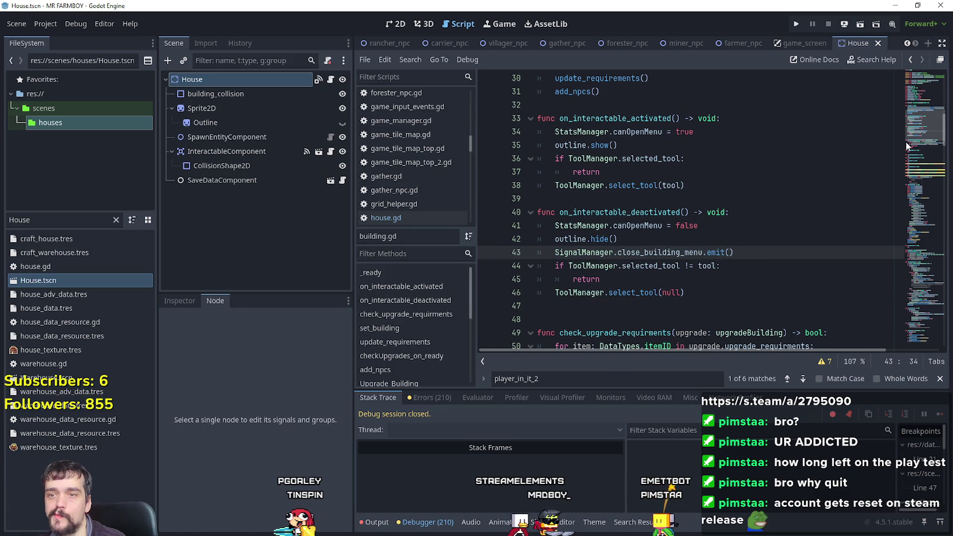
{"action": "scroll", "coordinate": [911, 132], "scroll_direction": "up", "scroll_amount": 6}
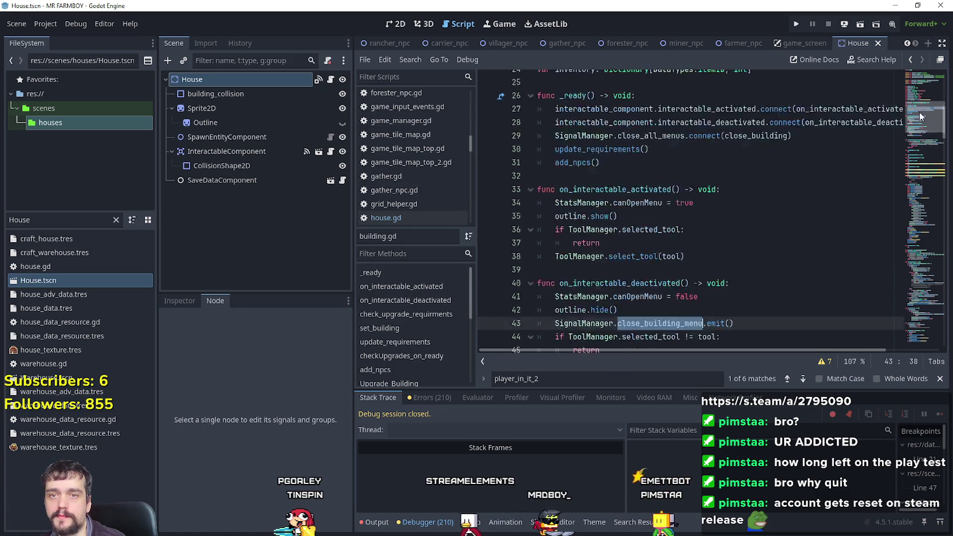
{"action": "left_click_drag", "start_coordinate": [918, 103], "coordinate": [917, 130]}
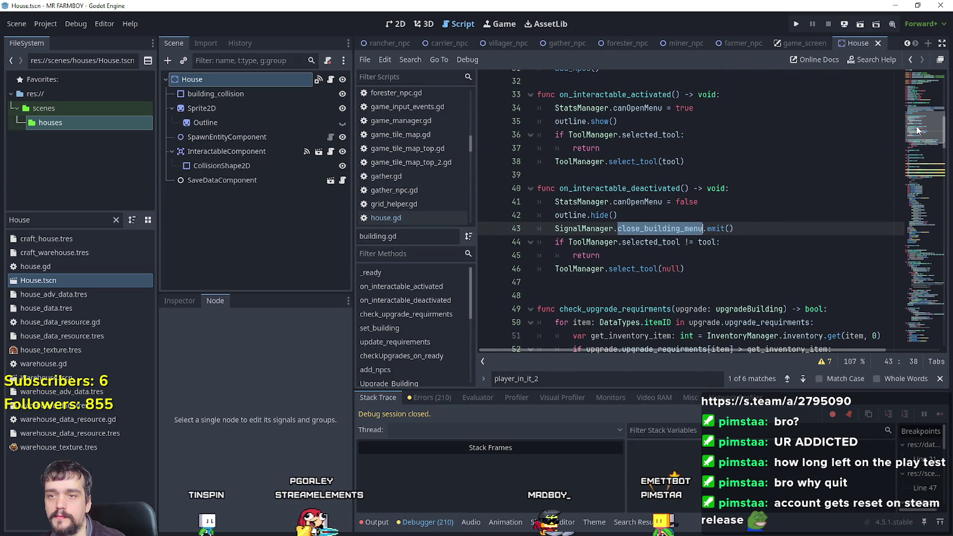
{"action": "left_click_drag", "start_coordinate": [734, 228], "coordinate": [553, 230]}
{"action": "left_click_drag", "start_coordinate": [916, 121], "coordinate": [916, 123]}
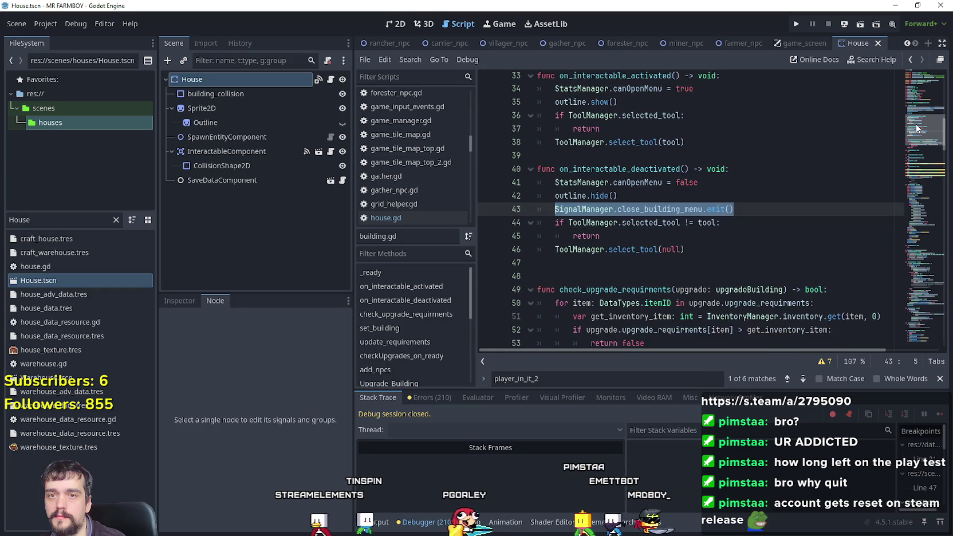
{"action": "scroll", "coordinate": [916, 122], "scroll_direction": "up", "scroll_amount": 1}
{"action": "double_click", "coordinate": [673, 258]}
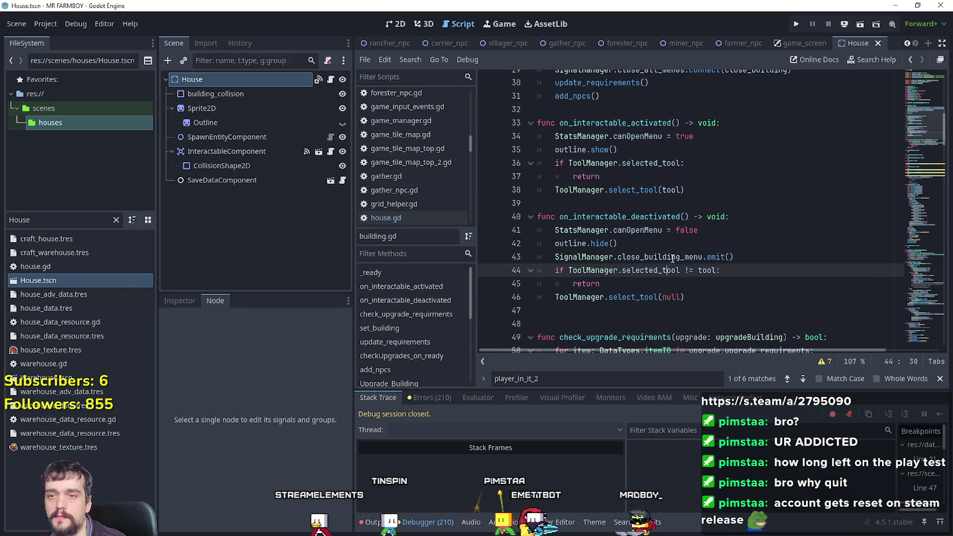
{"action": "left_click_drag", "start_coordinate": [734, 257], "coordinate": [539, 264]}
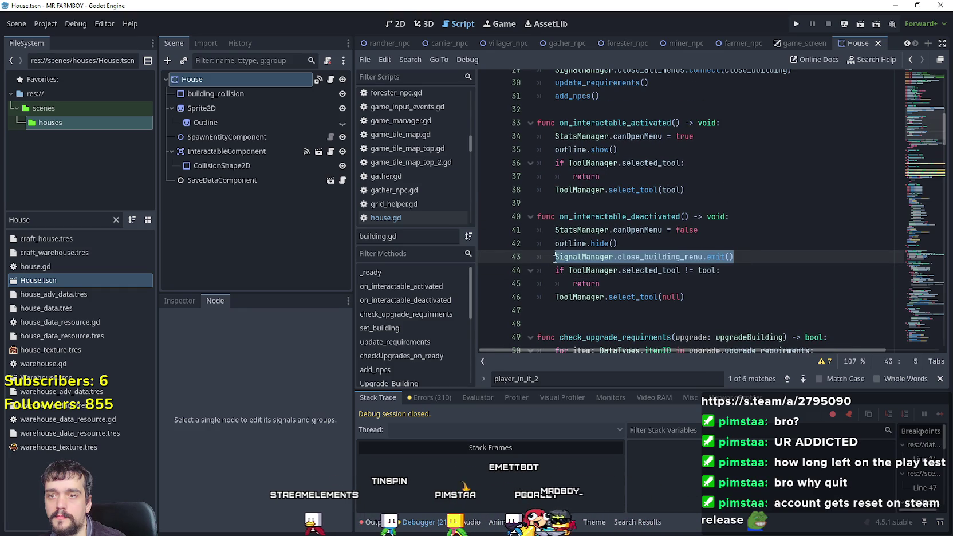
{"action": "left_click", "coordinate": [752, 256]}
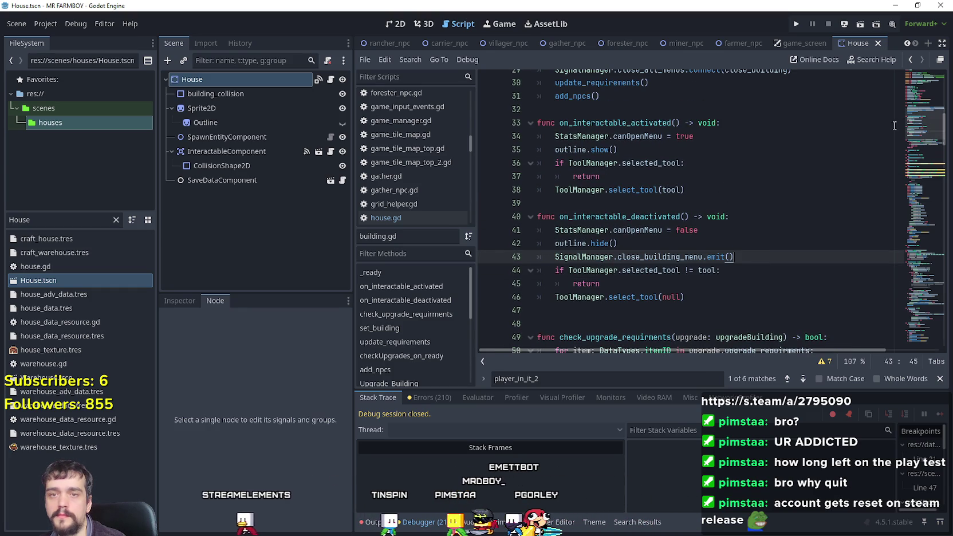
{"action": "left_click", "coordinate": [669, 256]}
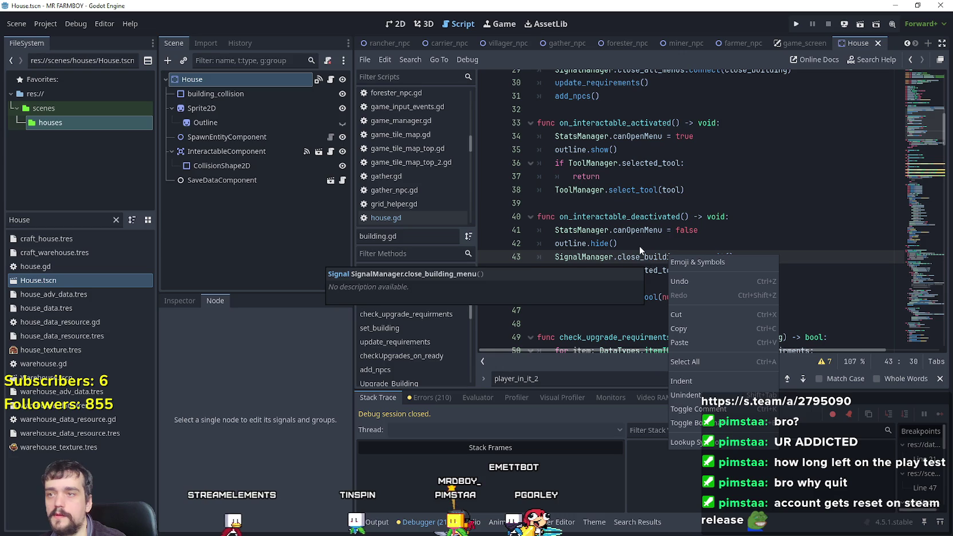
{"action": "left_click", "coordinate": [800, 43]}
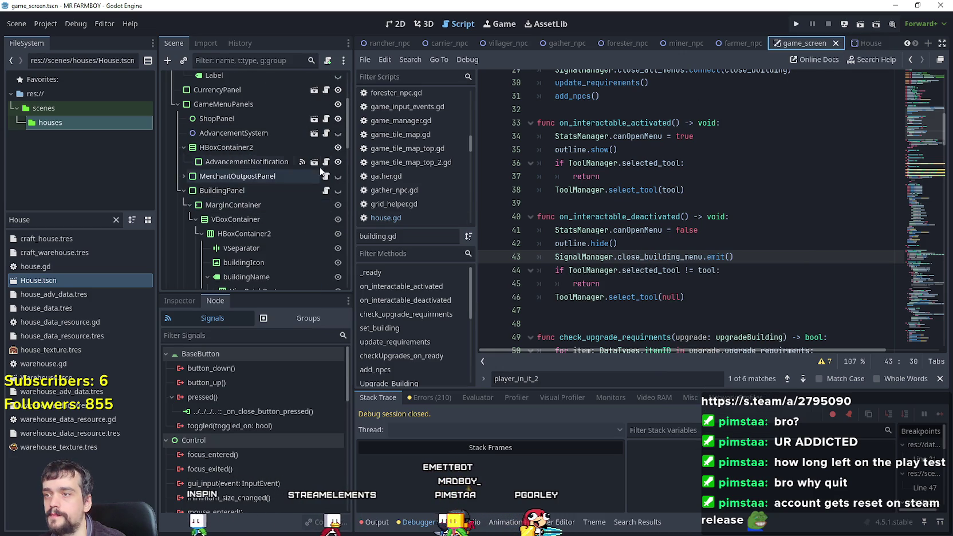
- Go from the close button's pressed signal to the close_building_menu definition via Lookup Symbol
{"action": "double_click", "coordinate": [252, 411]}
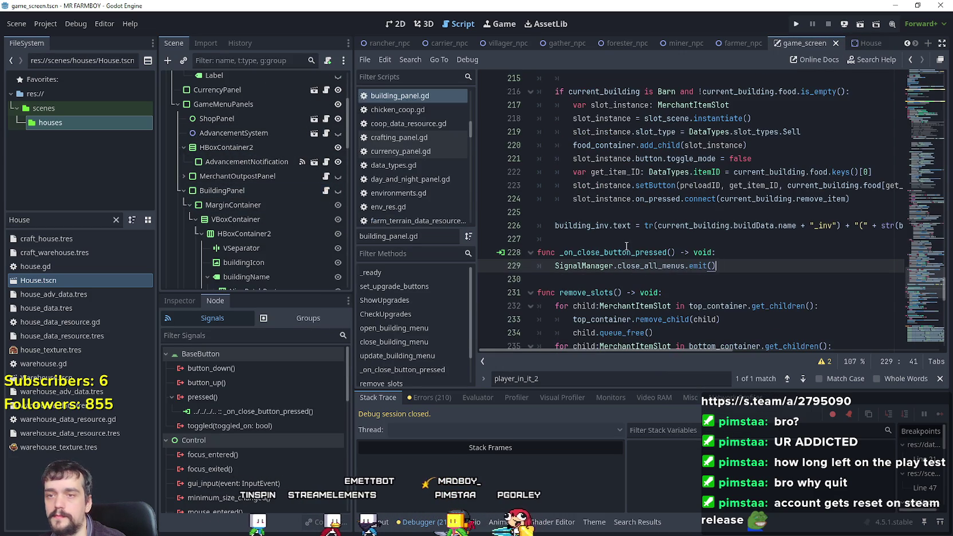
{"action": "left_click_drag", "start_coordinate": [915, 226], "coordinate": [925, 105]}
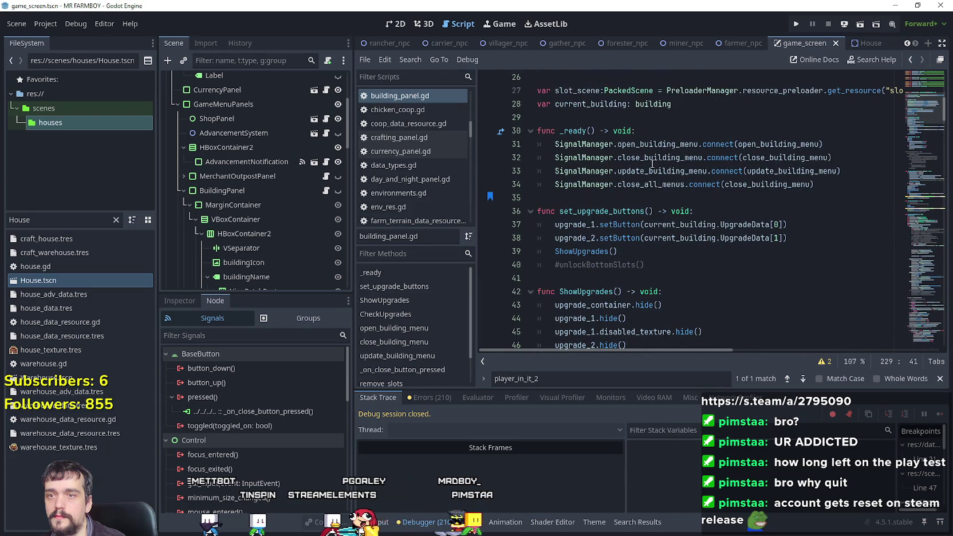
{"action": "right_click", "coordinate": [783, 157]}
{"action": "left_click", "coordinate": [825, 346]}
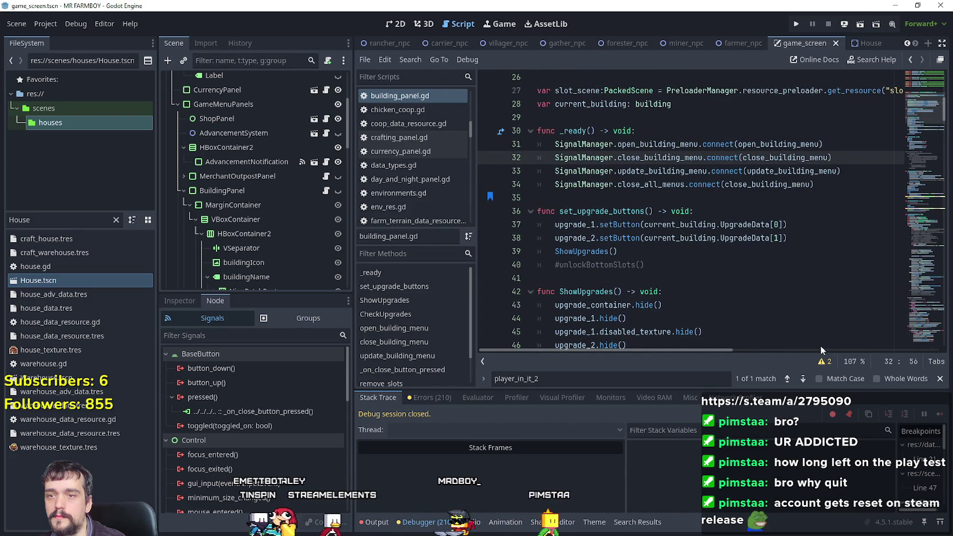
- Add an 'if !StatsManager.inMenu: return' guard at the top of close_building_menu and save
{"action": "left_click", "coordinate": [776, 211]}
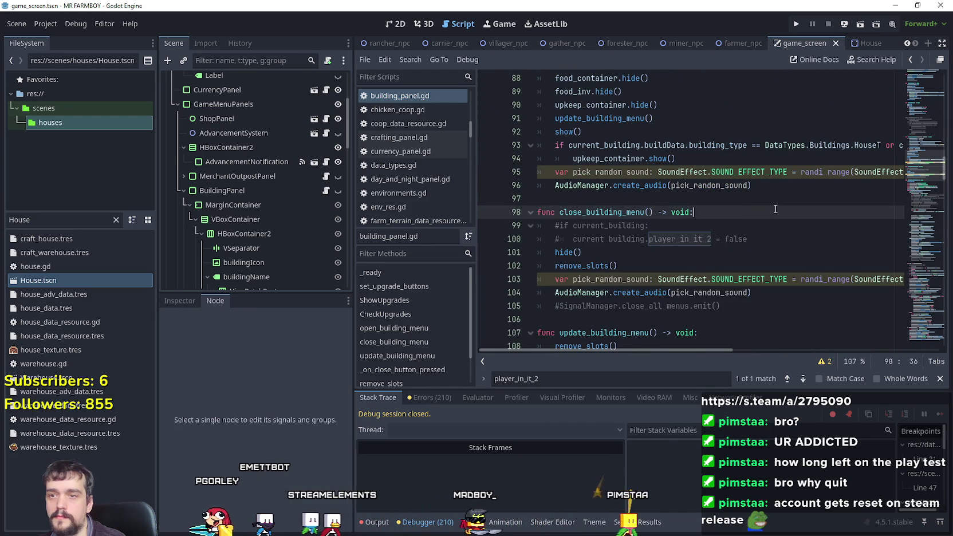
{"action": "key", "text": "Return"}
{"action": "type", "text": "if StatsManager.canOpenMen"}
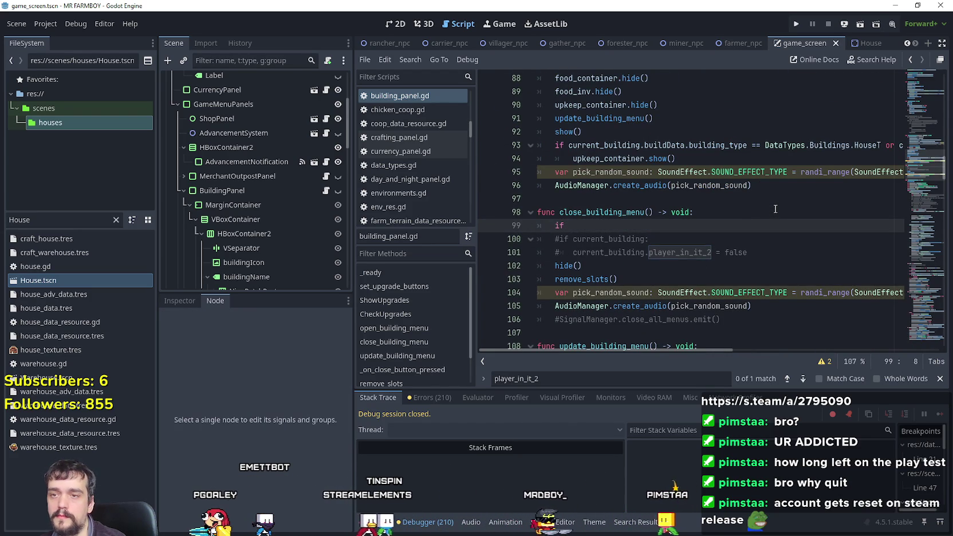
{"action": "key", "text": "BackSpace"}
{"action": "key", "text": "BackSpace"}
{"action": "key", "text": "BackSpace"}
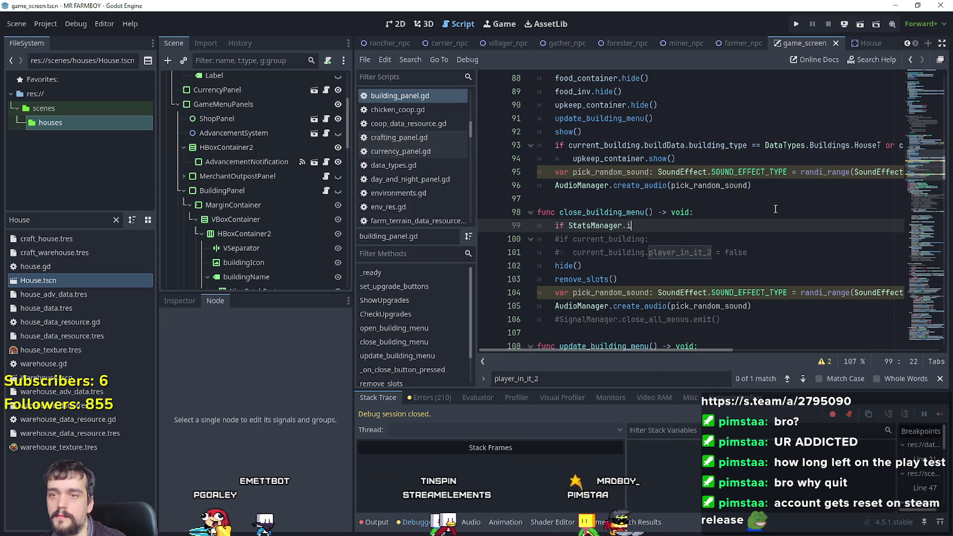
{"action": "type", "text": "inM"}
{"action": "key", "text": "Return"}
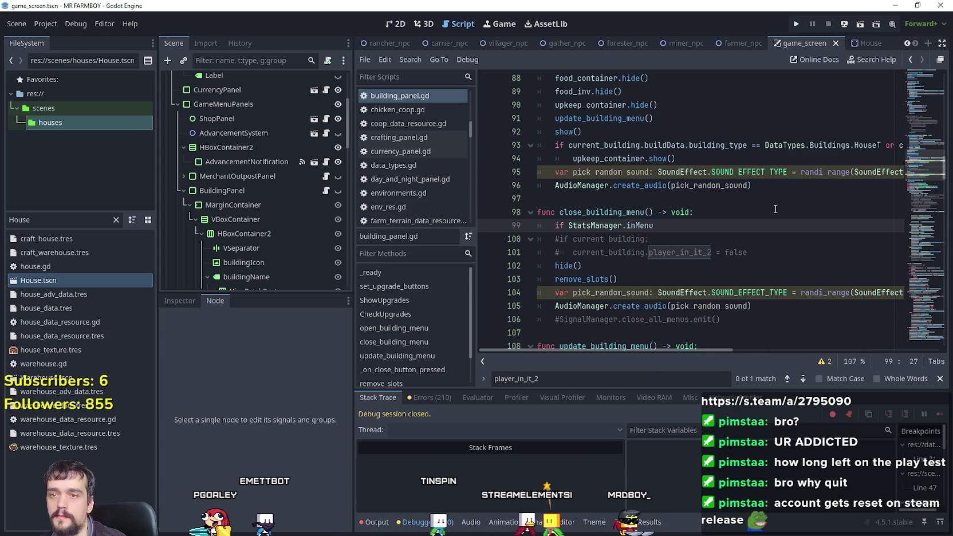
{"action": "type", "text": ":"}
{"action": "key", "text": "Return"}
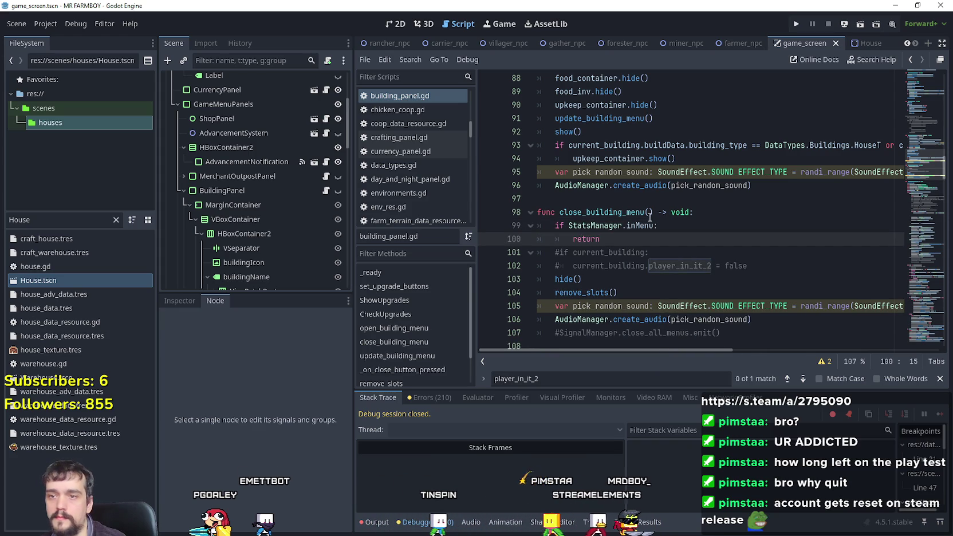
{"action": "left_click", "coordinate": [570, 229]}
{"action": "type", "text": "!"}
{"action": "left_click_drag", "start_coordinate": [747, 266], "coordinate": [560, 252]}
{"action": "key", "text": "ctrl+s"}
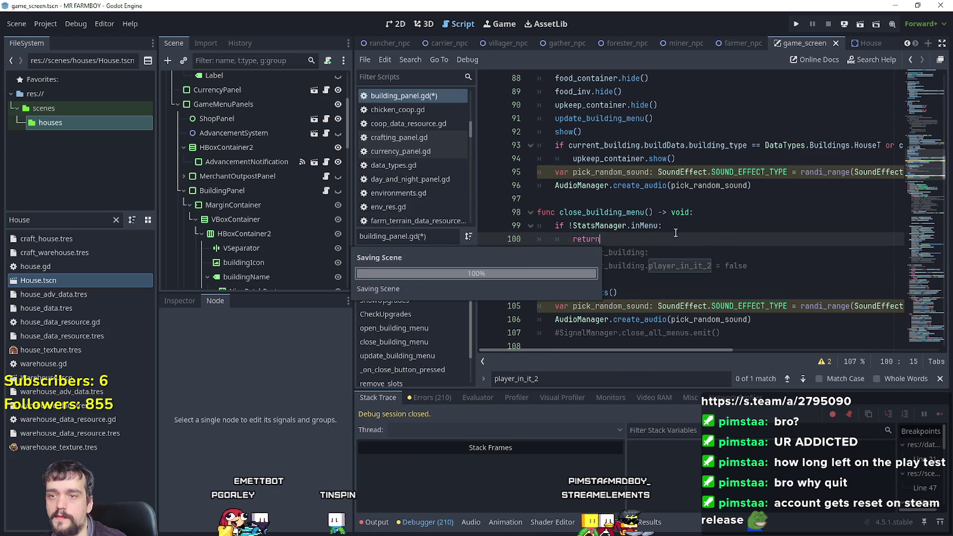
{"action": "key", "text": "Up"}
- Review the commented current_building lines, then switch back to the House scene
{"action": "left_click", "coordinate": [670, 226]}
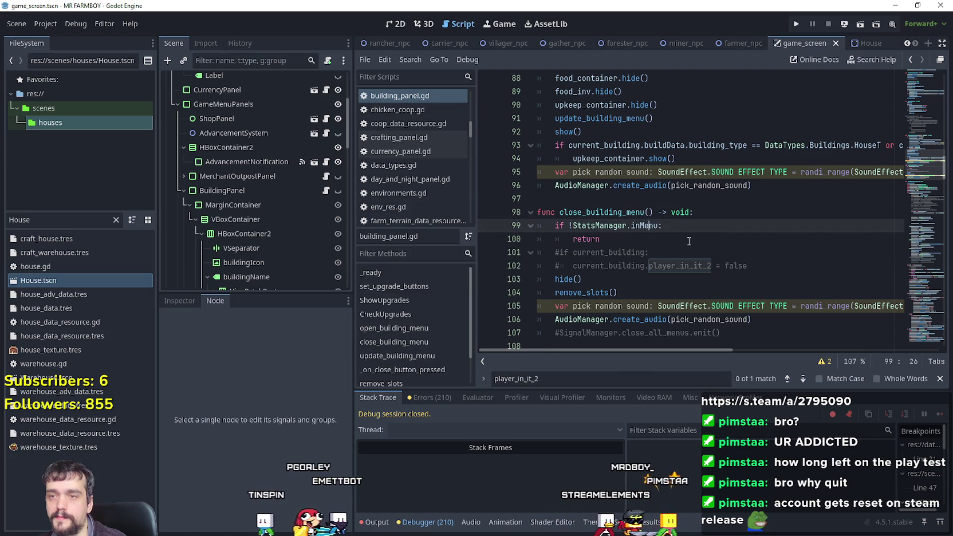
{"action": "scroll", "coordinate": [688, 235], "scroll_direction": "up", "scroll_amount": 2}
{"action": "scroll", "coordinate": [695, 243], "scroll_direction": "down", "scroll_amount": 3}
{"action": "left_click", "coordinate": [645, 212]}
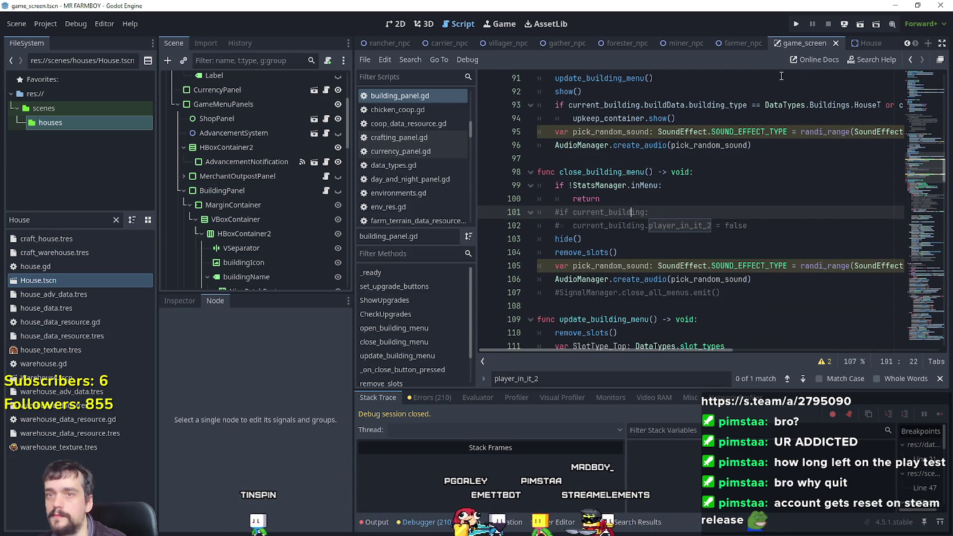
{"action": "left_click", "coordinate": [862, 43]}
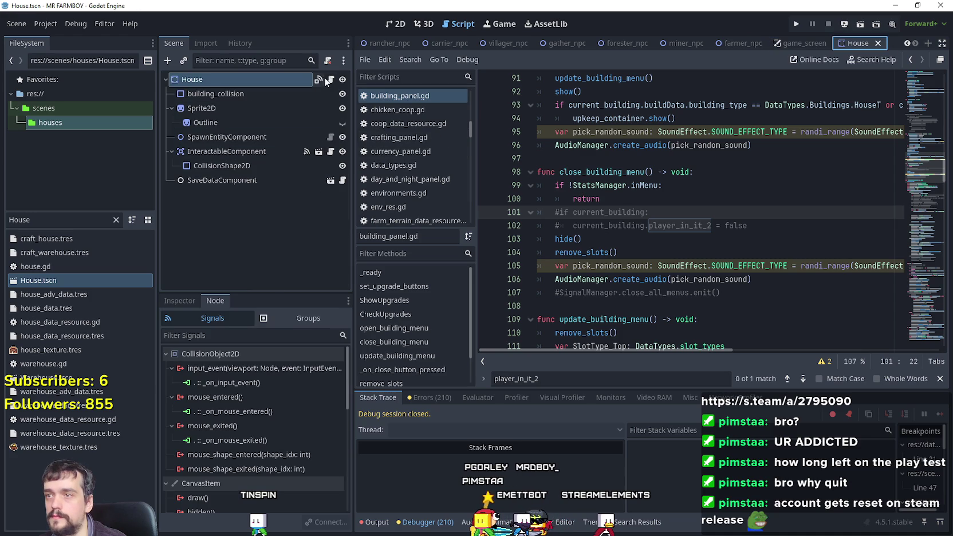
- Open house.gd and look up the building class to open building.gd
{"action": "left_click", "coordinate": [331, 80]}
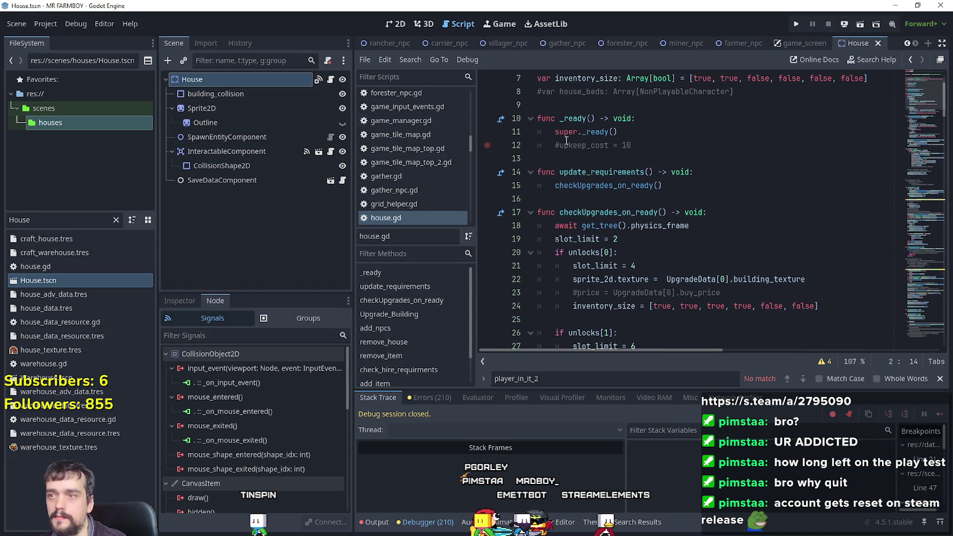
{"action": "scroll", "coordinate": [608, 92], "scroll_direction": "up", "scroll_amount": 2}
{"action": "scroll", "coordinate": [607, 91], "scroll_direction": "down", "scroll_amount": 1}
{"action": "scroll", "coordinate": [595, 84], "scroll_direction": "up", "scroll_amount": 1}
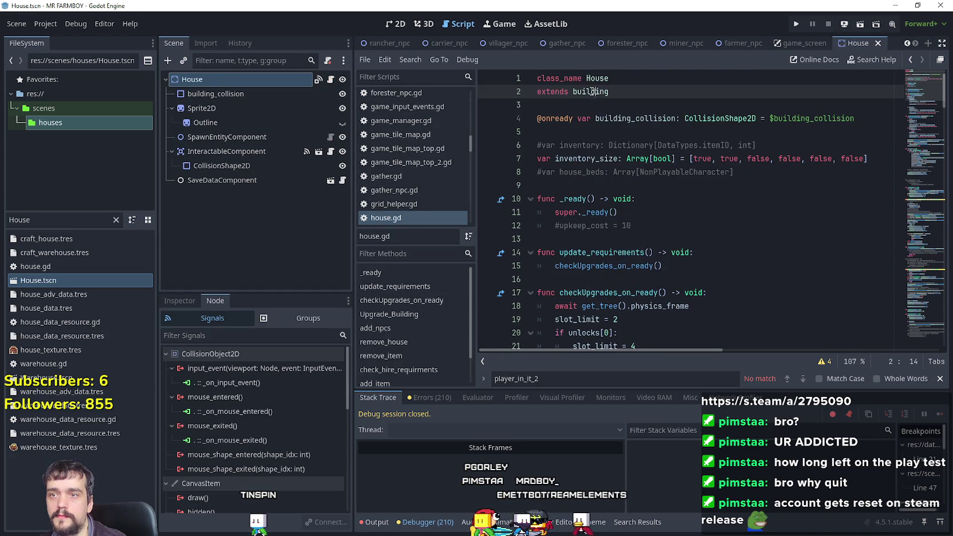
{"action": "right_click", "coordinate": [589, 88]}
{"action": "left_click", "coordinate": [639, 279]}
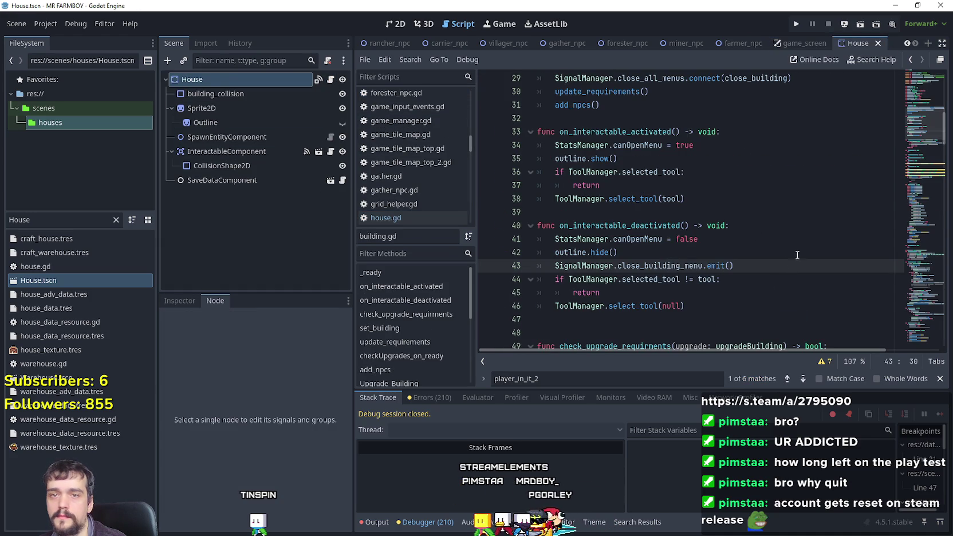
- Insert a new first line in open_building for the 'if StatsManager.canOpenMenu:' check
{"action": "scroll", "coordinate": [710, 243], "scroll_direction": "down", "scroll_amount": 2}
{"action": "left_click", "coordinate": [711, 247]}
{"action": "scroll", "coordinate": [710, 275], "scroll_direction": "down", "scroll_amount": 6}
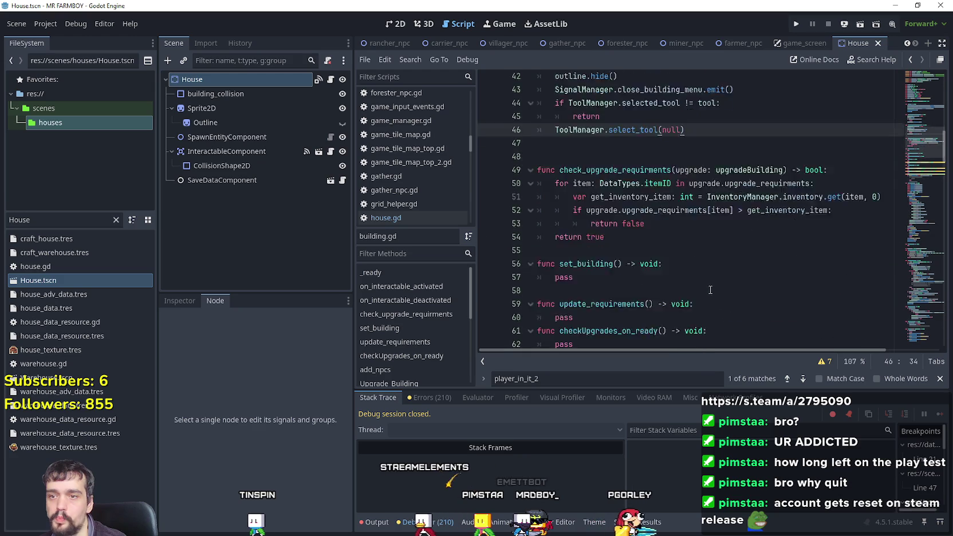
{"action": "scroll", "coordinate": [709, 287], "scroll_direction": "down", "scroll_amount": 6}
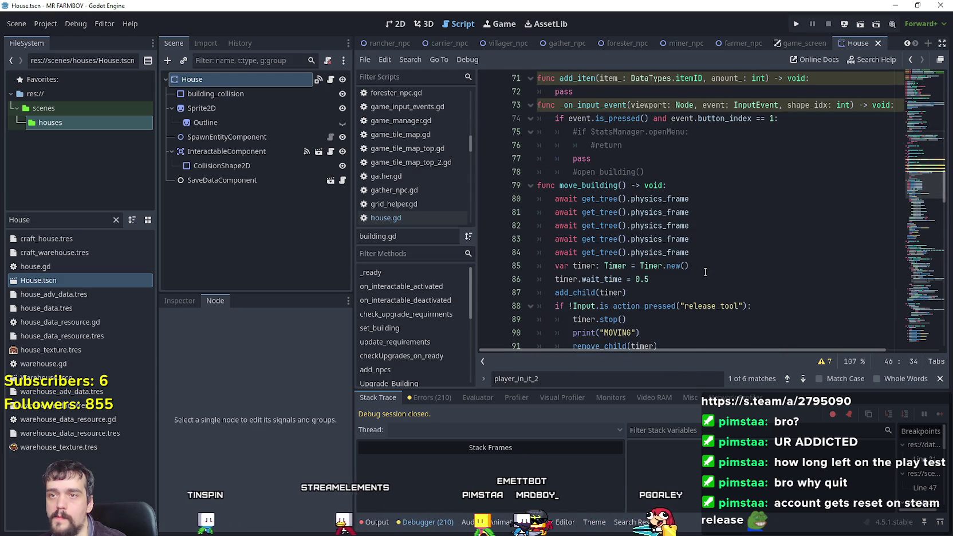
{"action": "left_click", "coordinate": [915, 150]}
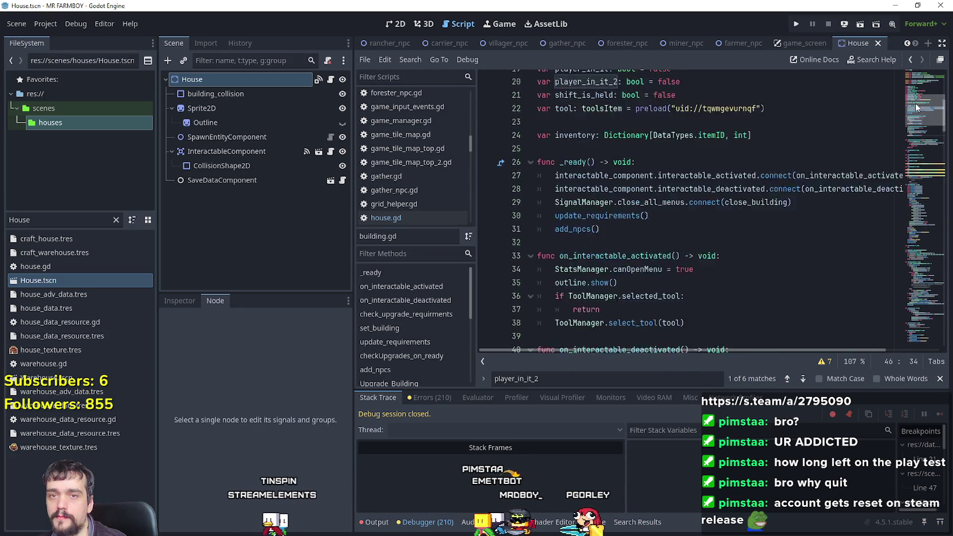
{"action": "scroll", "coordinate": [906, 190], "scroll_direction": "down", "scroll_amount": 20}
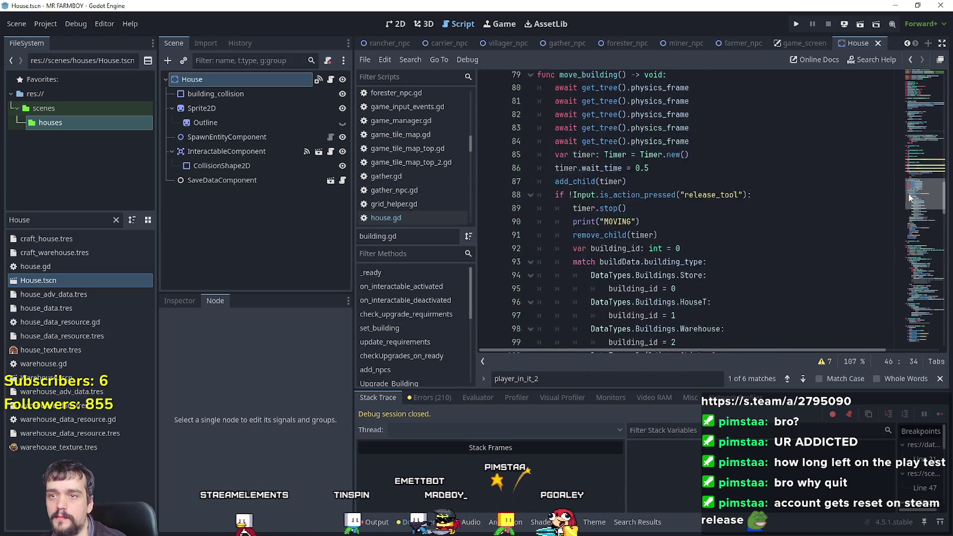
{"action": "mouse_move", "coordinate": [910, 239]}
{"action": "left_mouse_down"}
{"action": "mouse_move", "coordinate": [898, 259]}
{"action": "mouse_move", "coordinate": [897, 308]}
{"action": "left_mouse_up"}
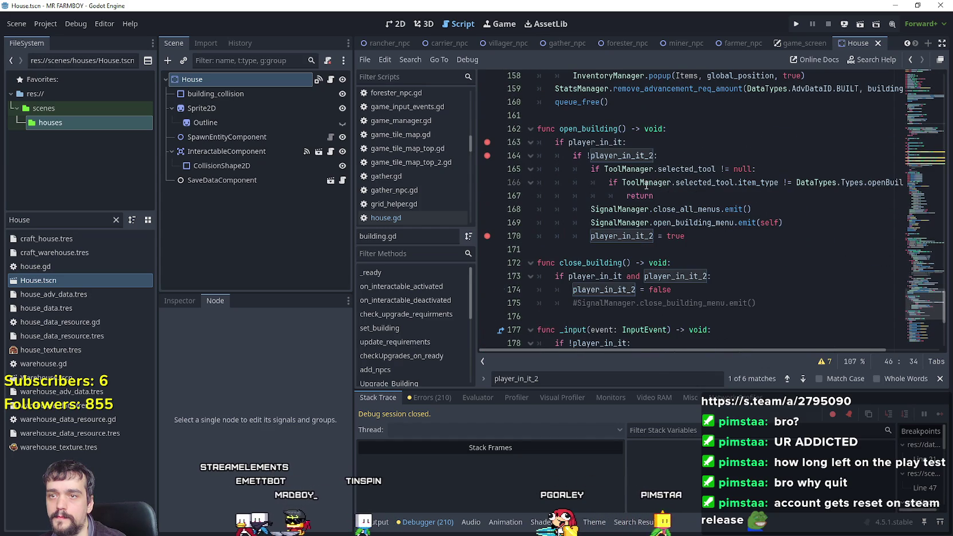
{"action": "left_click", "coordinate": [665, 155]}
{"action": "left_click", "coordinate": [668, 129]}
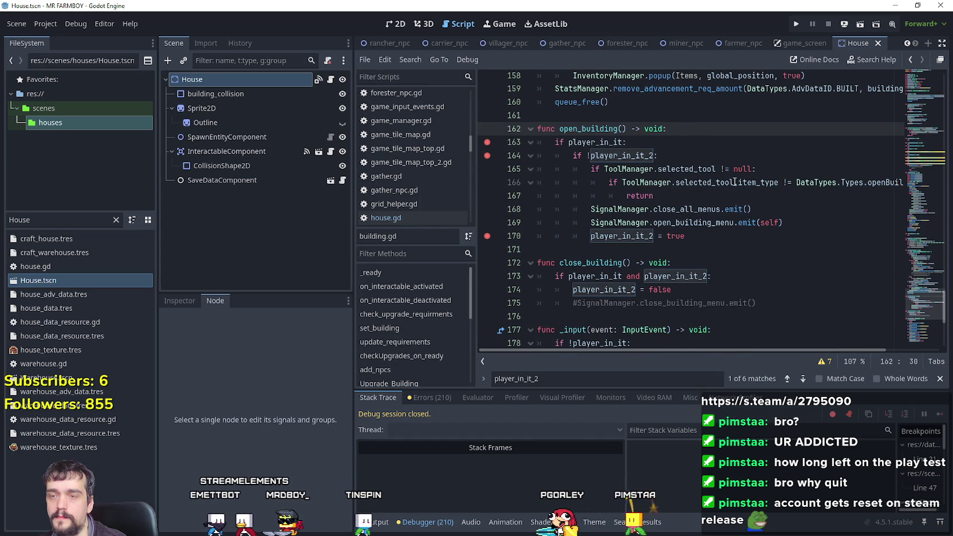
{"action": "key", "text": "Return"}
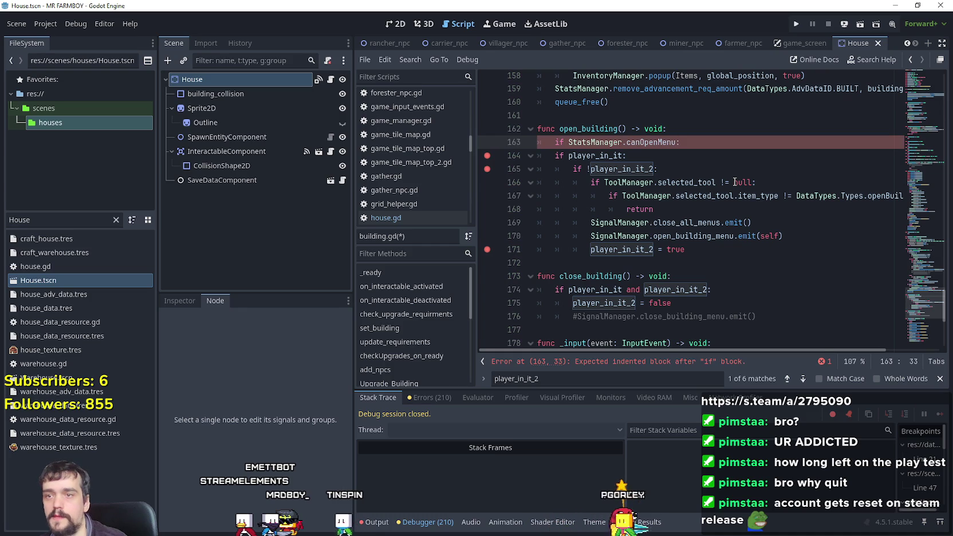
- Nest an 'if !StatsManager.inMenu:' check under canOpenMenu and delete the old player_in_it checks
{"action": "left_click", "coordinate": [647, 166]}
{"action": "key", "text": "Up"}
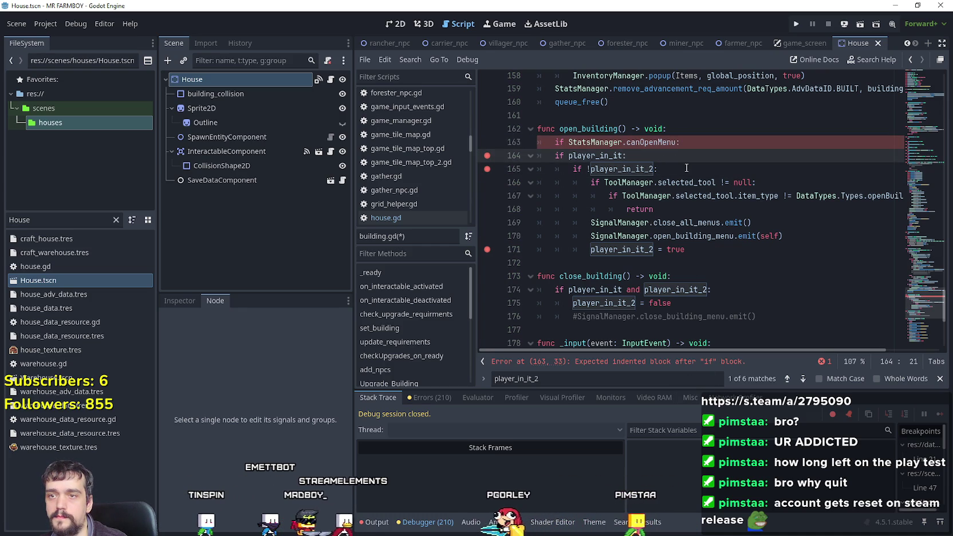
{"action": "left_click", "coordinate": [711, 147]}
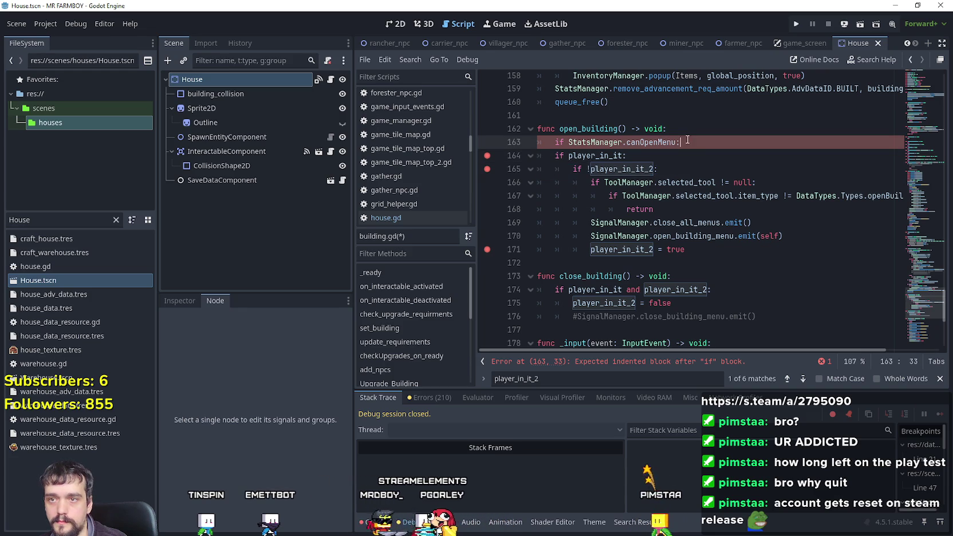
{"action": "key", "text": "Return"}
{"action": "type", "text": "if"}
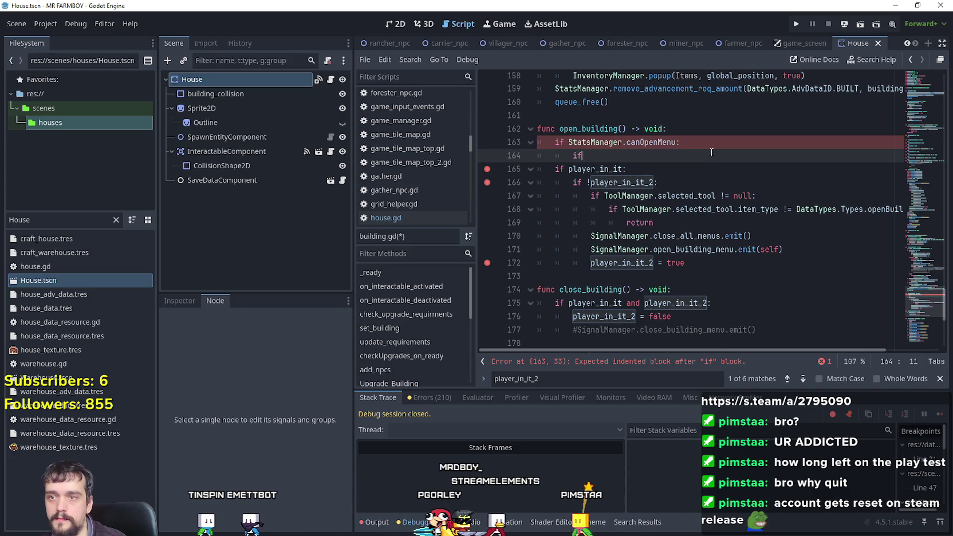
{"action": "type", "text": " Stats"}
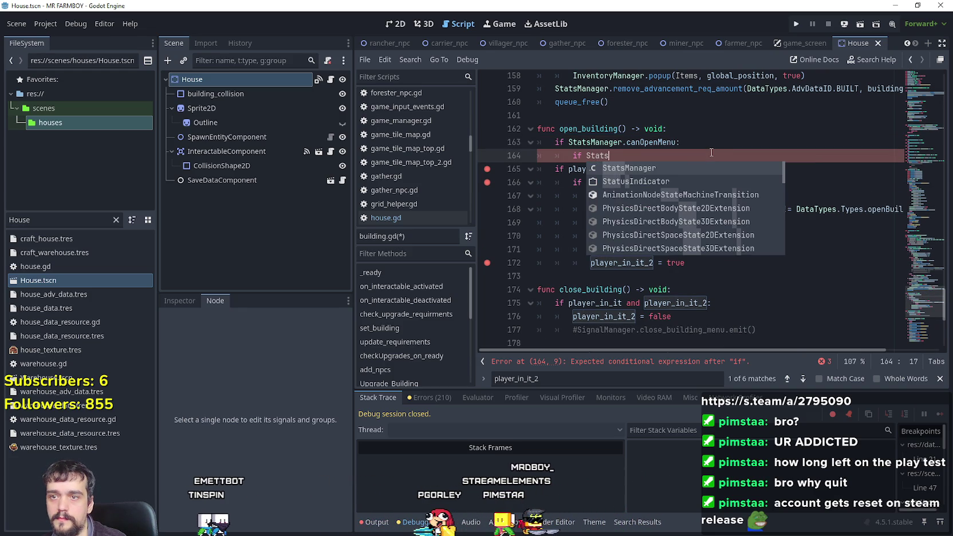
{"action": "key", "text": "BackSpace"}
{"action": "key", "text": "BackSpace"}
{"action": "key", "text": "BackSpace"}
{"action": "key", "text": "BackSpace"}
{"action": "key", "text": "BackSpace"}
{"action": "type", "text": "!StatsManager.inMenu:"}
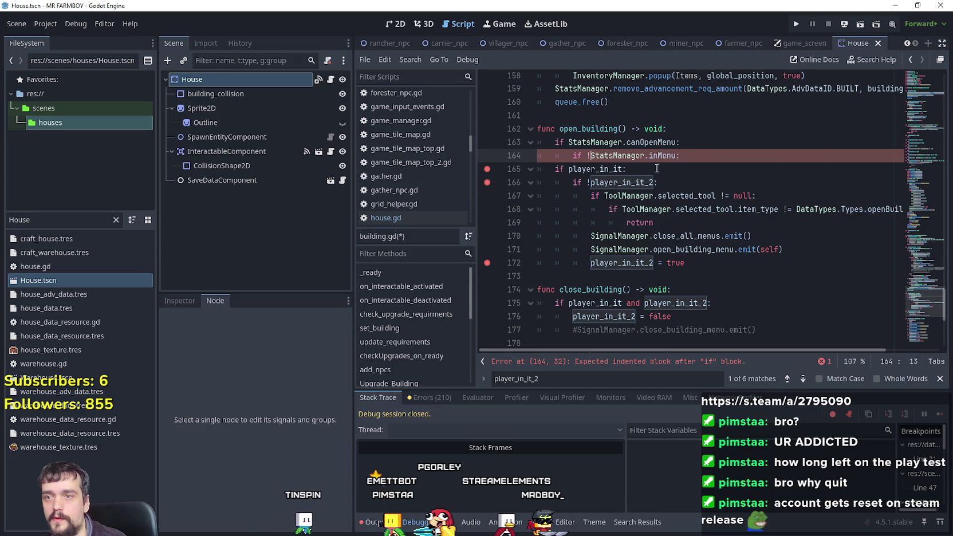
{"action": "key", "text": "End"}
{"action": "key", "text": "shift+Down"}
{"action": "key", "text": "shift+Down"}
{"action": "key", "text": "Delete"}
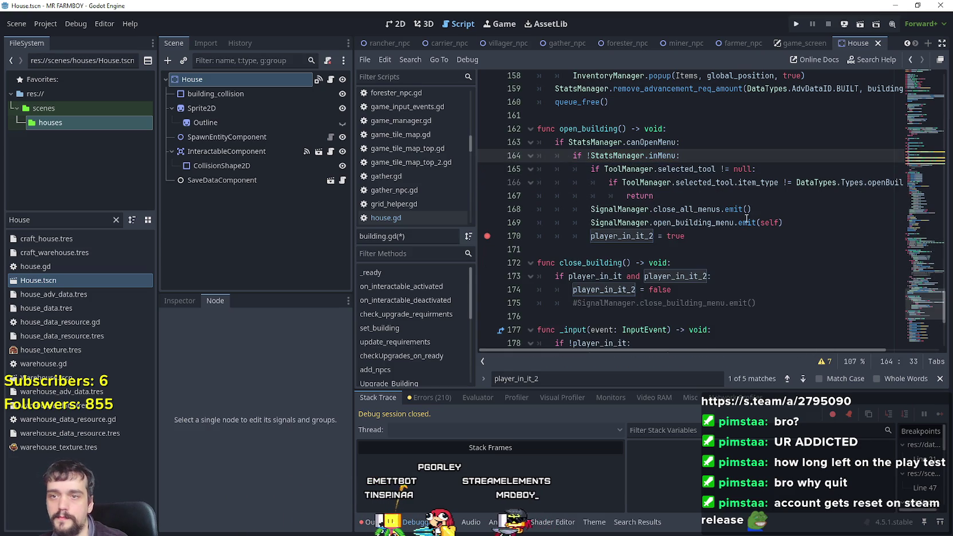
- Replace player_in_it_2 with StatsManager.inMenu so the line sets StatsManager.inMenu = true
{"action": "left_click", "coordinate": [743, 198]}
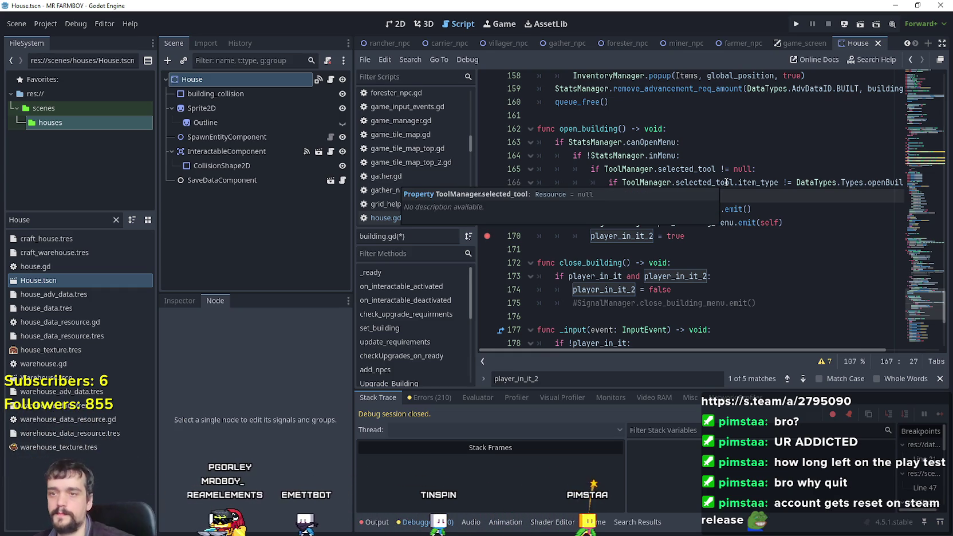
{"action": "left_click", "coordinate": [756, 209]}
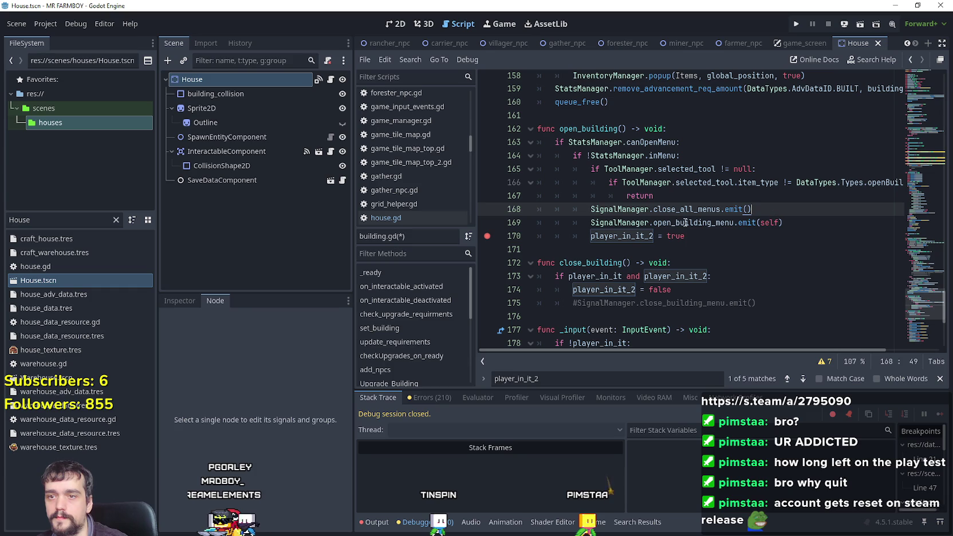
{"action": "double_click", "coordinate": [631, 235]}
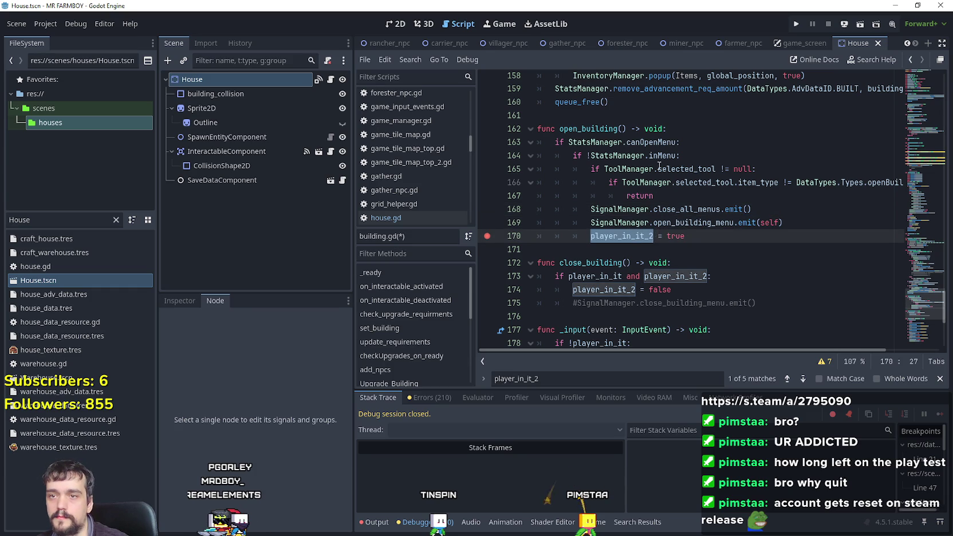
{"action": "left_click", "coordinate": [659, 156]}
{"action": "double_click", "coordinate": [623, 236]}
{"action": "type", "text": "StatsManager.inMenu"}
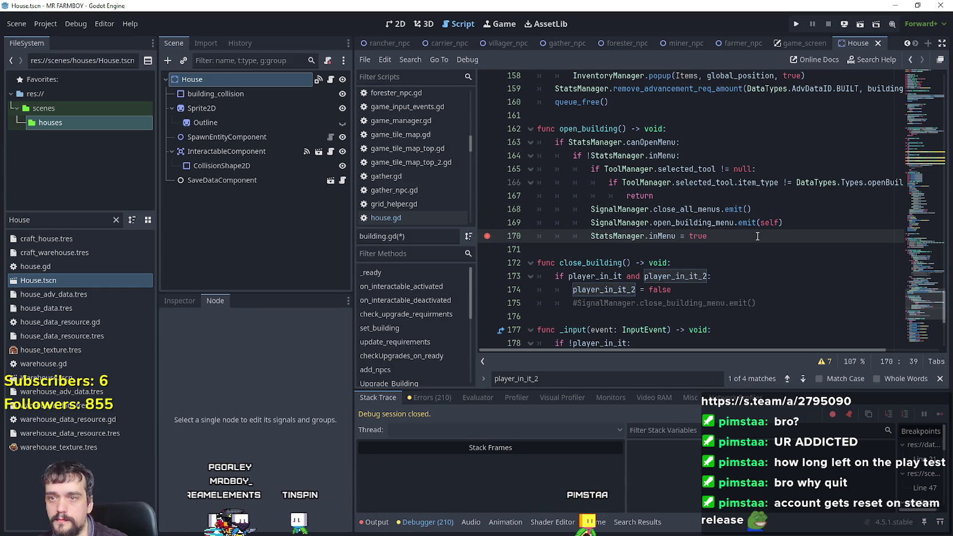
{"action": "left_click_drag", "start_coordinate": [752, 209], "coordinate": [525, 211]}
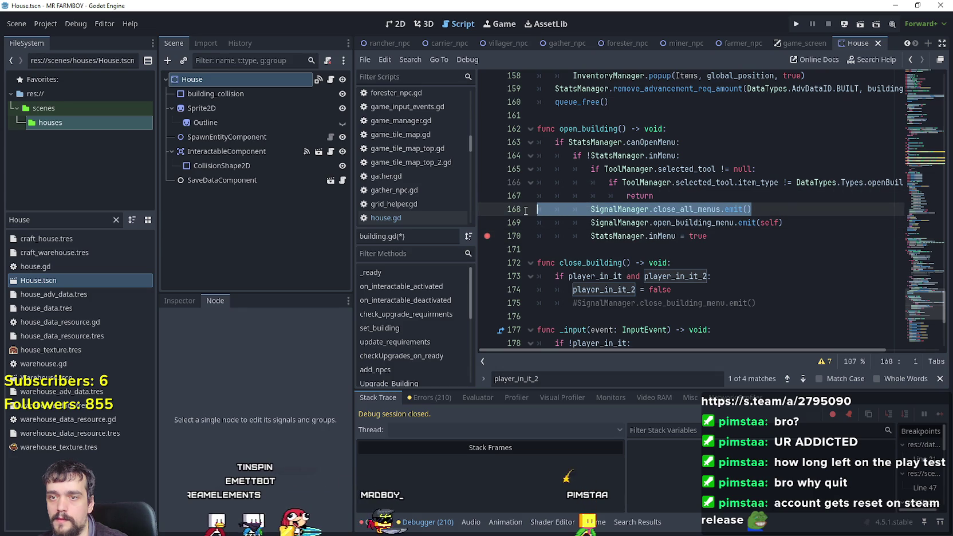
{"action": "left_click", "coordinate": [740, 254]}
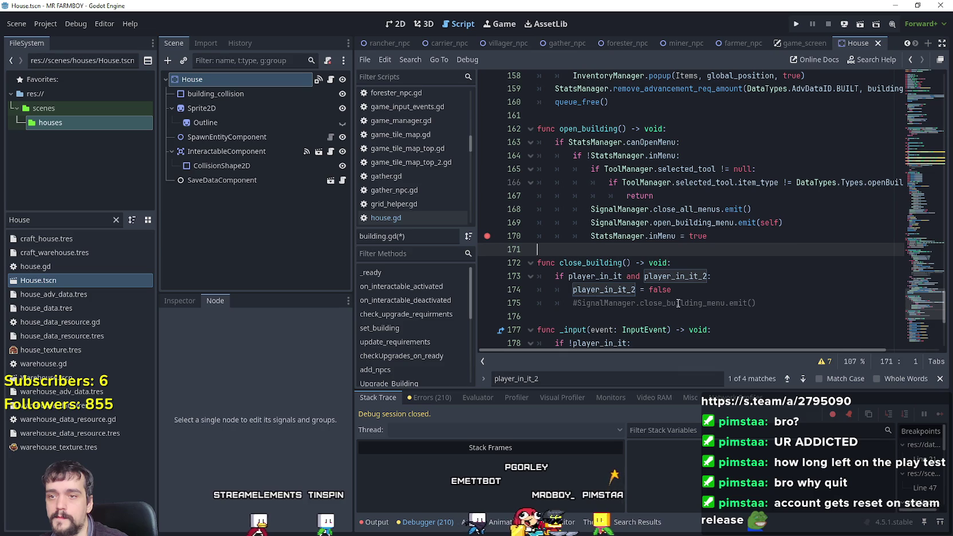
{"action": "mouse_move", "coordinate": [757, 302]}
{"action": "left_mouse_down"}
{"action": "mouse_move", "coordinate": [550, 286]}
{"action": "mouse_move", "coordinate": [524, 263]}
{"action": "left_mouse_up"}
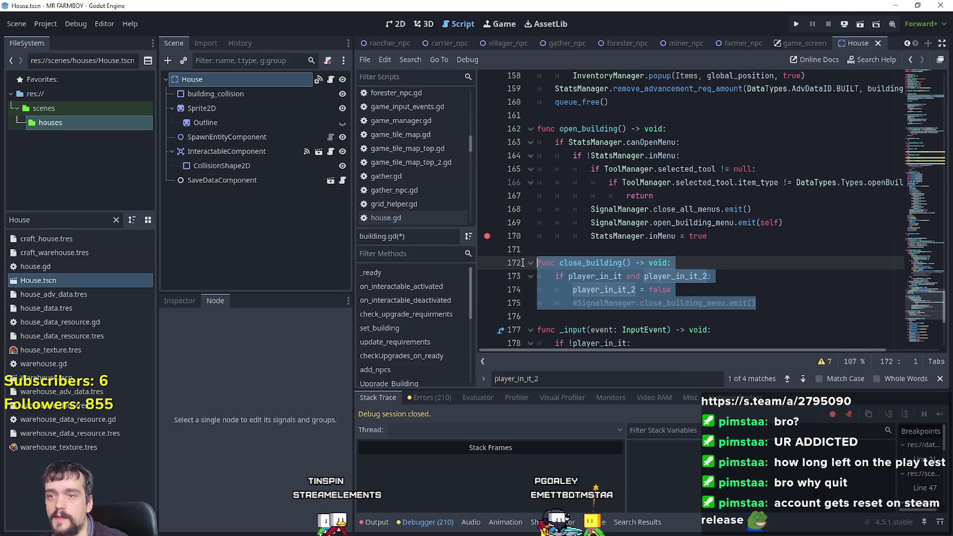
{"action": "left_click_drag", "start_coordinate": [928, 302], "coordinate": [914, 113]}
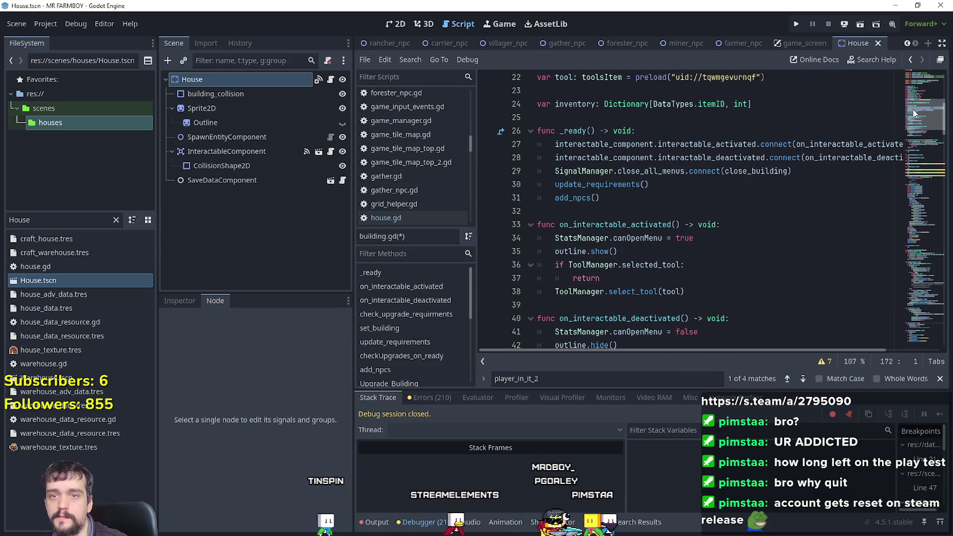
{"action": "left_click", "coordinate": [554, 170]}
{"action": "left_click_drag", "start_coordinate": [919, 114], "coordinate": [915, 313]}
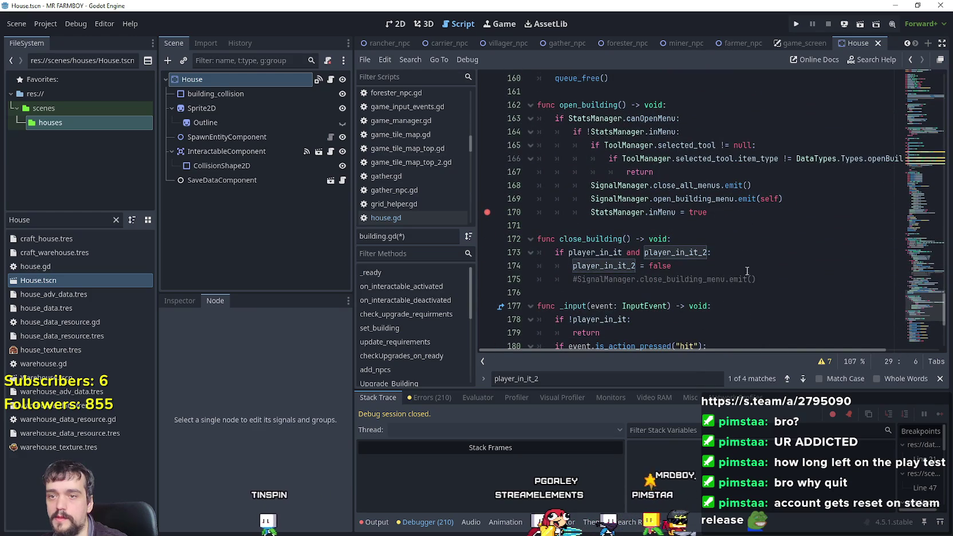
{"action": "left_click", "coordinate": [767, 226]}
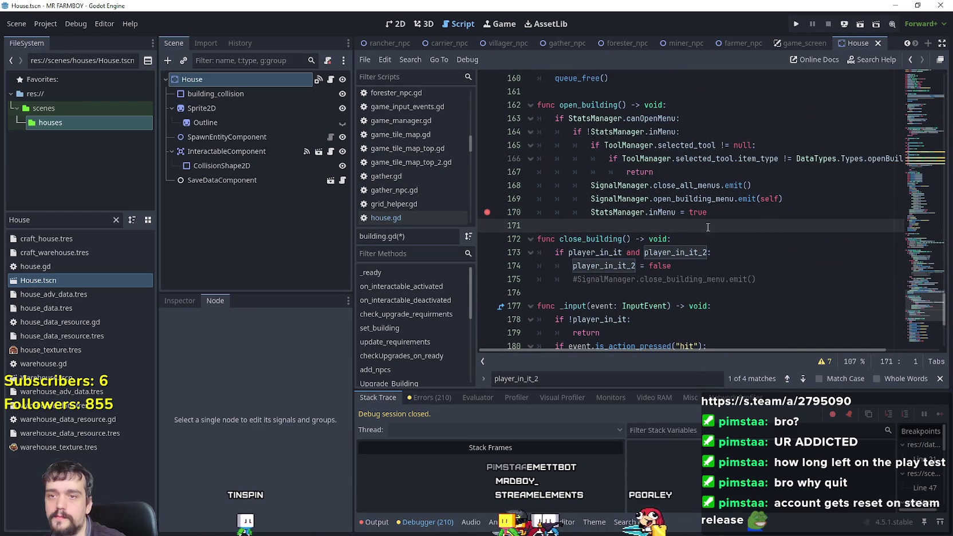
{"action": "double_click", "coordinate": [662, 212]}
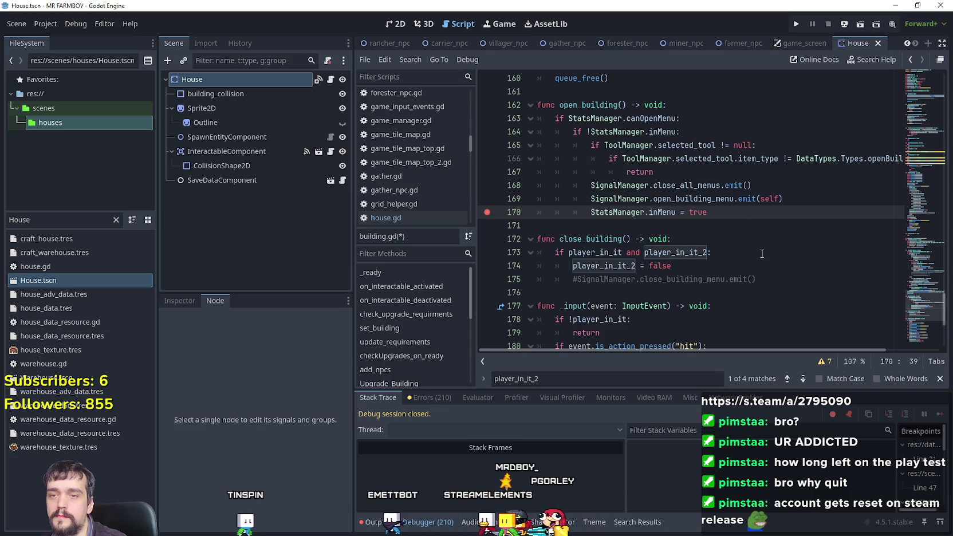
{"action": "left_click_drag", "start_coordinate": [766, 186], "coordinate": [590, 186]}
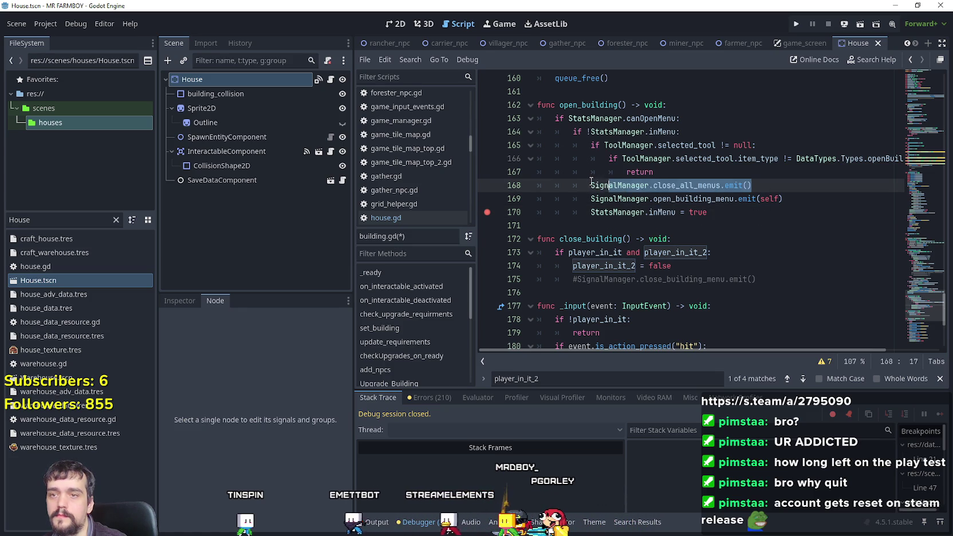
{"action": "left_click", "coordinate": [745, 226]}
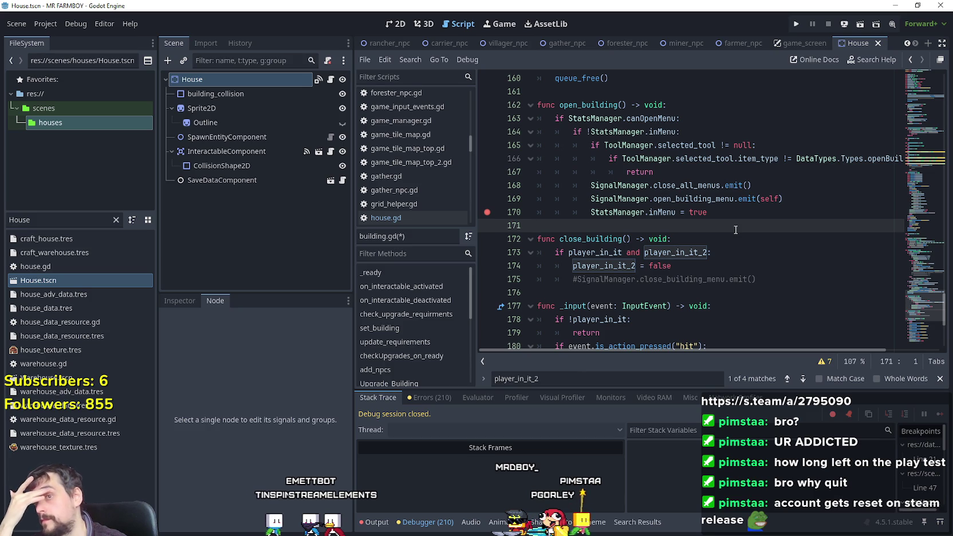
{"action": "left_click", "coordinate": [729, 213]}
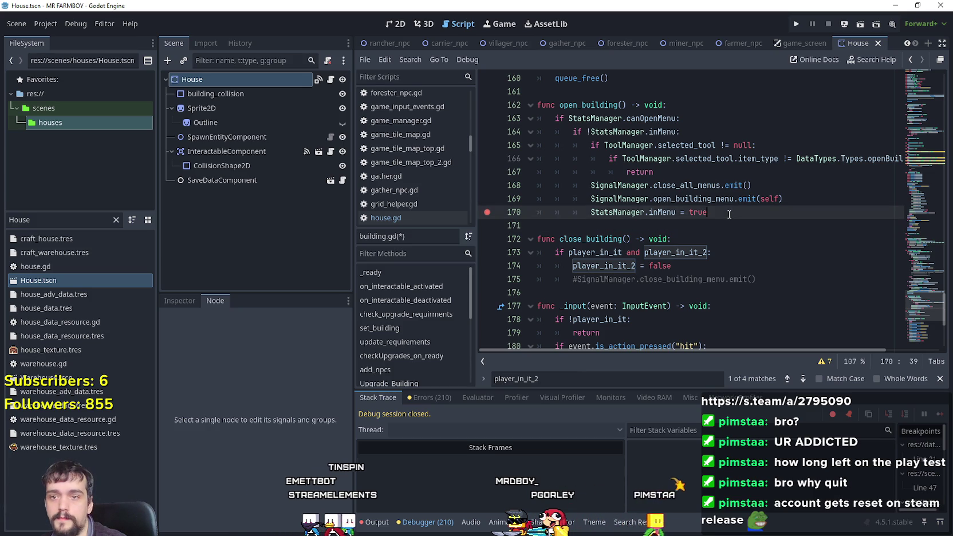
{"action": "left_click", "coordinate": [738, 225]}
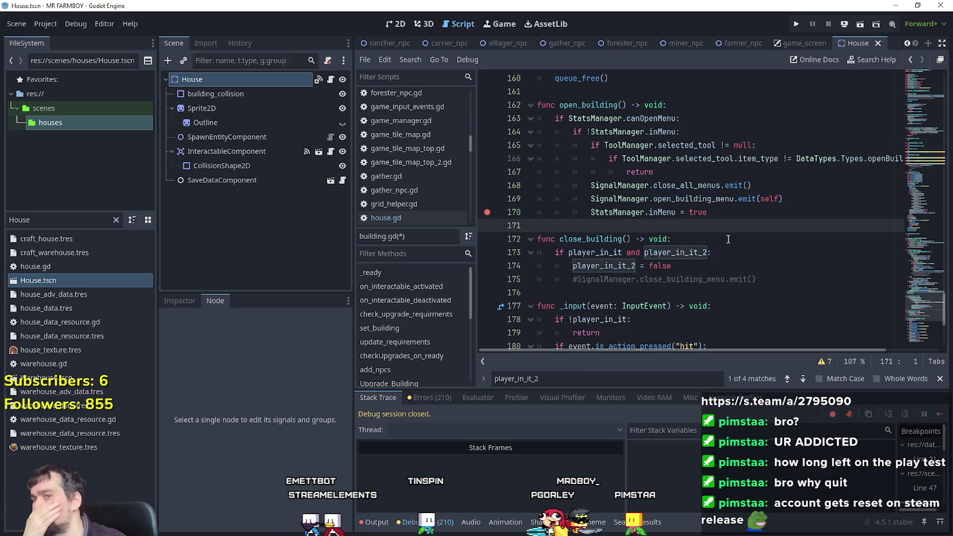
{"action": "left_click", "coordinate": [709, 198]}
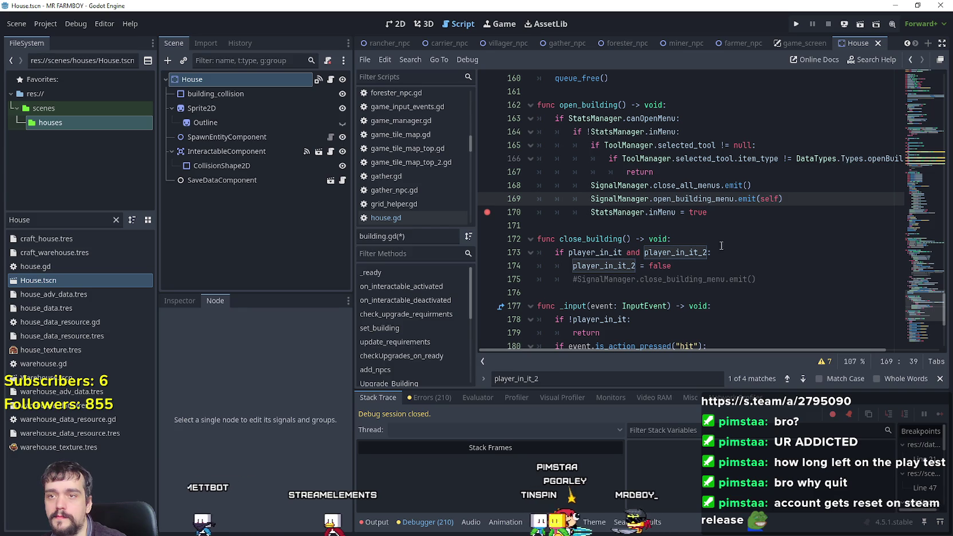
{"action": "left_click", "coordinate": [715, 240]}
- In _input's close_menus branch, replace player_in_it_2 with StatsManager.inMenu
{"action": "key", "text": "Up"}
{"action": "scroll", "coordinate": [715, 241], "scroll_direction": "down", "scroll_amount": 1}
{"action": "left_click_drag", "start_coordinate": [757, 239], "coordinate": [536, 240]}
{"action": "left_click", "coordinate": [658, 254]}
{"action": "scroll", "coordinate": [657, 250], "scroll_direction": "down", "scroll_amount": 4}
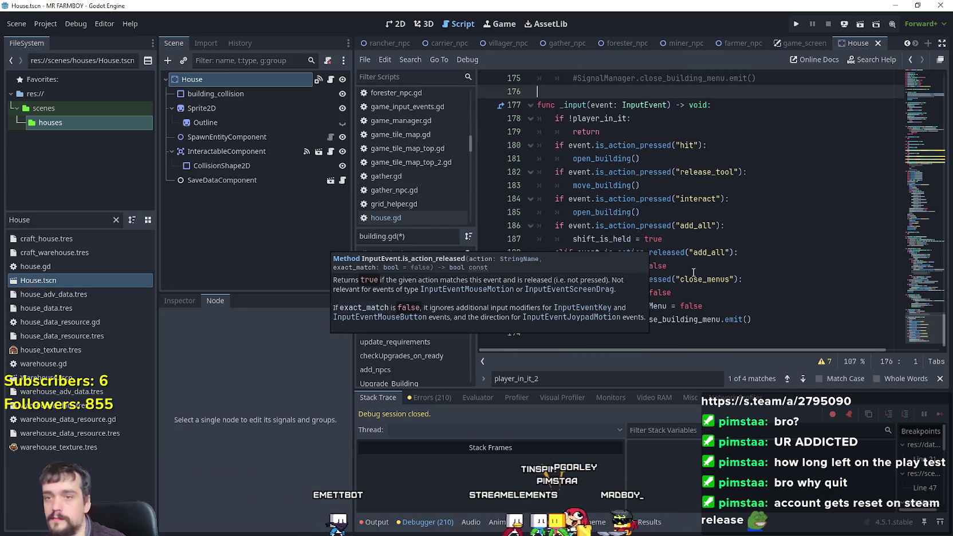
{"action": "double_click", "coordinate": [603, 292]}
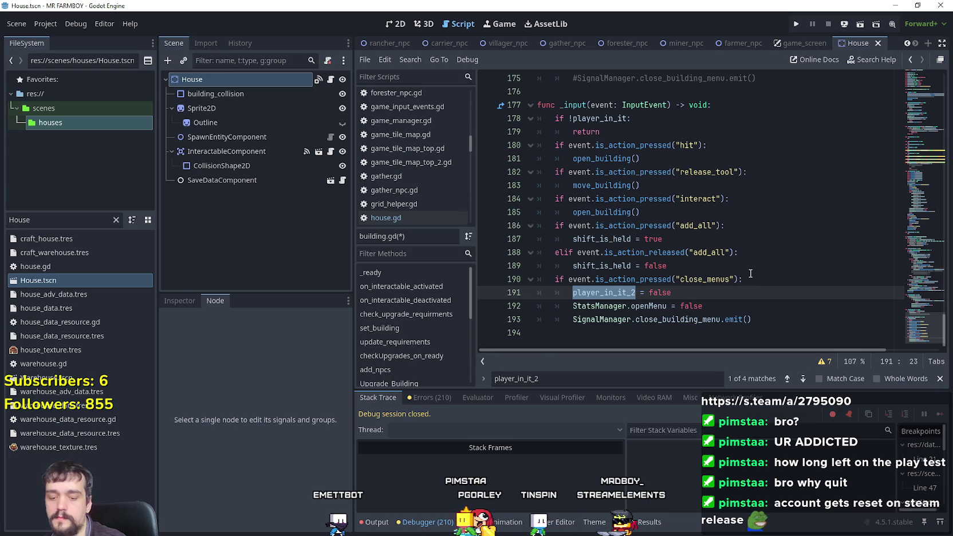
{"action": "type", "text": "StatsManager.inMenu"}
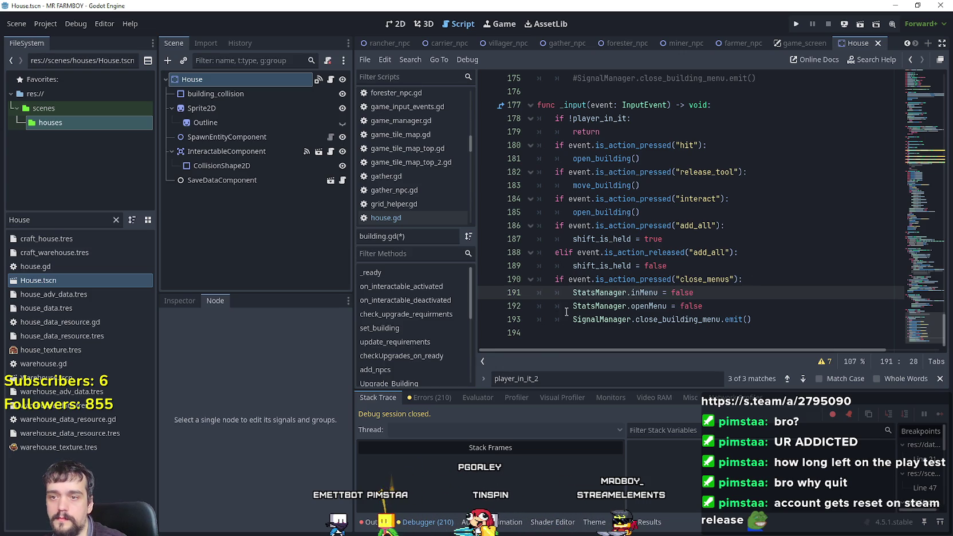
- Comment out the StatsManager.openMenu reset line with #
{"action": "left_click", "coordinate": [560, 309]}
{"action": "key", "text": "ctrl+k"}
{"action": "left_click", "coordinate": [728, 294]}
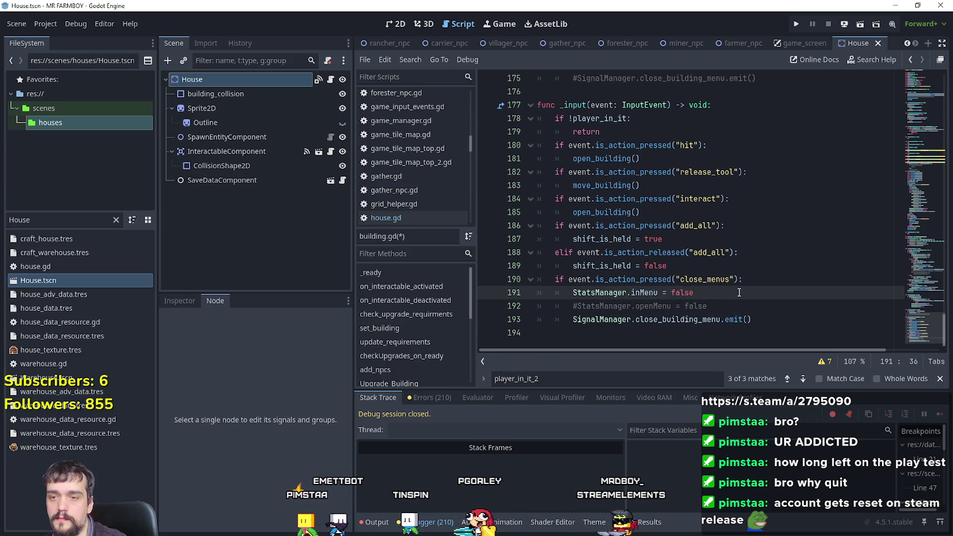
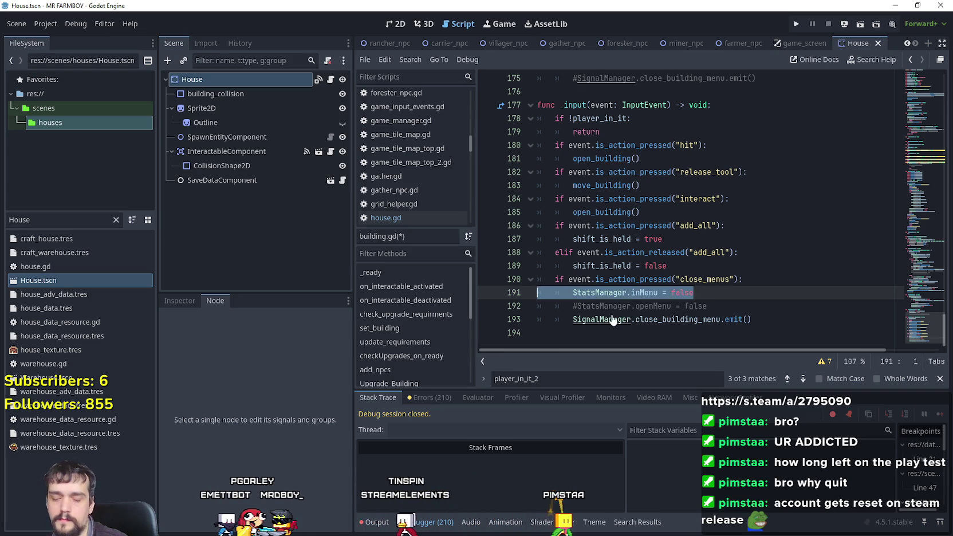
- Move the StatsManager.inMenu = false reset onto a new line below the close_building_menu emit
{"action": "key", "text": "BackSpace"}
{"action": "key", "text": "BackSpace"}
{"action": "left_click", "coordinate": [755, 306]}
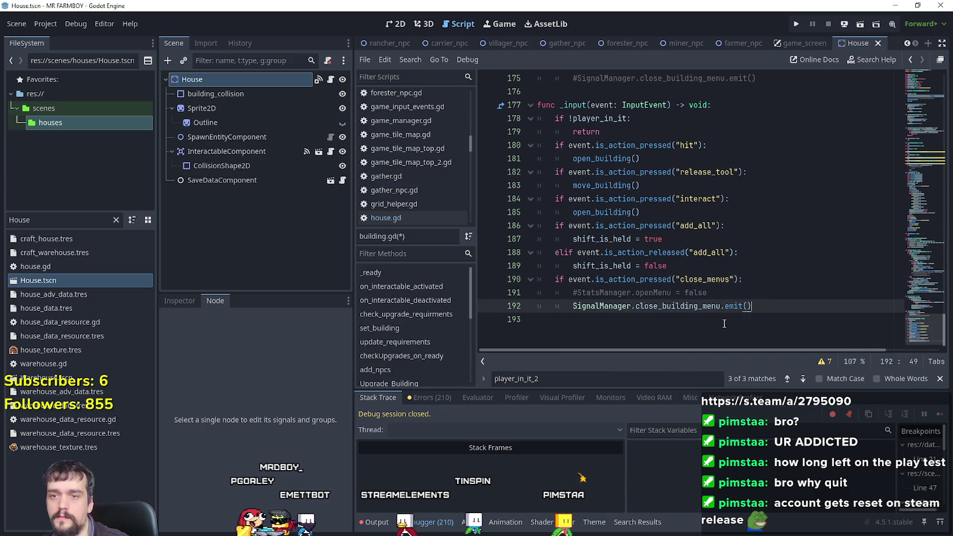
{"action": "key", "text": "Return"}
{"action": "left_click_drag", "start_coordinate": [573, 319], "coordinate": [518, 320]}
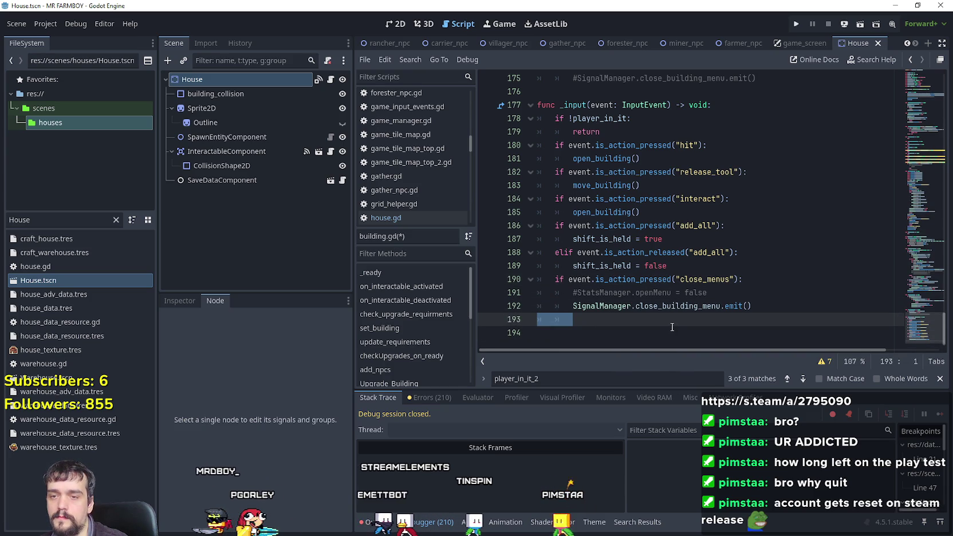
{"action": "type", "text": "StatsManager.inMenu = false"}
{"action": "key", "text": "Home"}
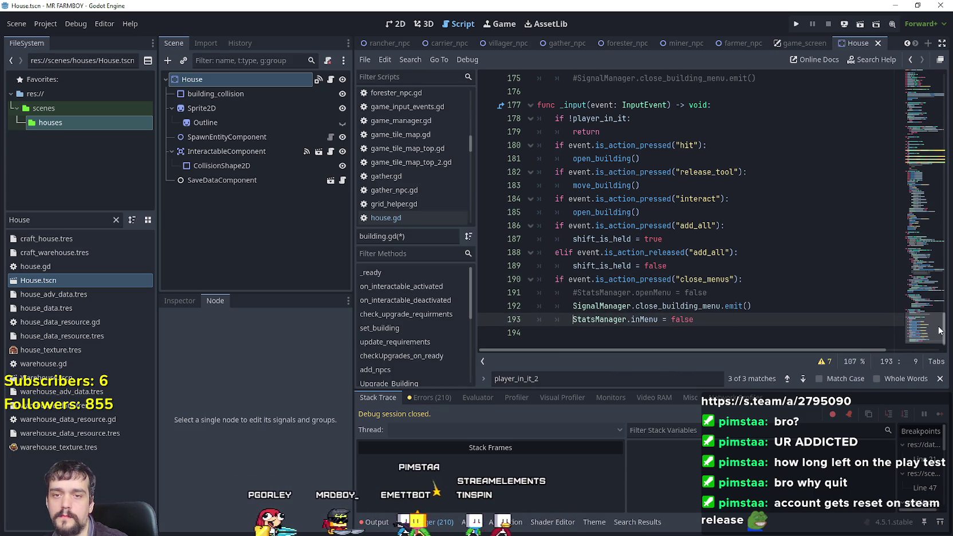
{"action": "left_click", "coordinate": [709, 322]}
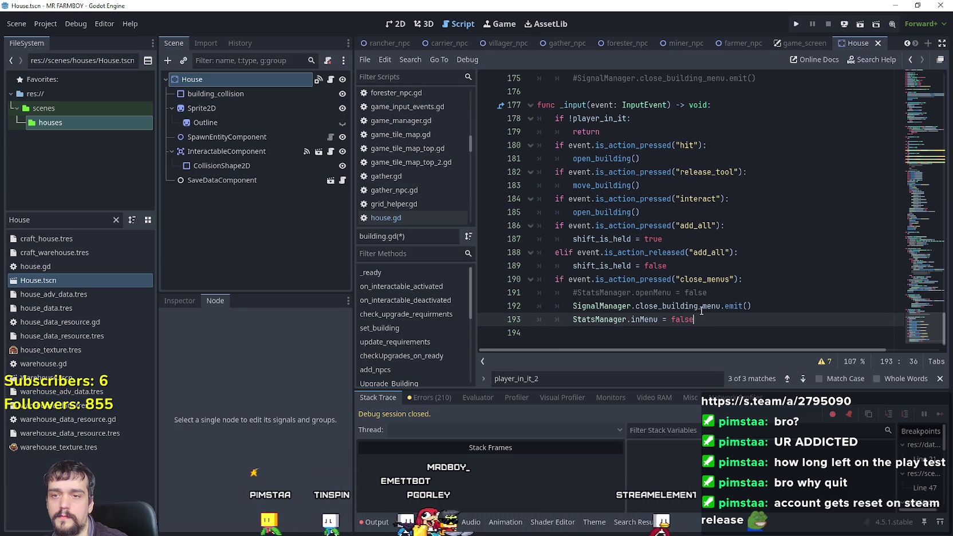
- Delete that inMenu reset line again so close_menus only emits, then open the game_screen scene
{"action": "scroll", "coordinate": [702, 311], "scroll_direction": "up", "scroll_amount": 10}
{"action": "left_click_drag", "start_coordinate": [707, 185], "coordinate": [657, 185]}
{"action": "triple_click", "coordinate": [609, 178]}
{"action": "scroll", "coordinate": [597, 217], "scroll_direction": "down", "scroll_amount": 5}
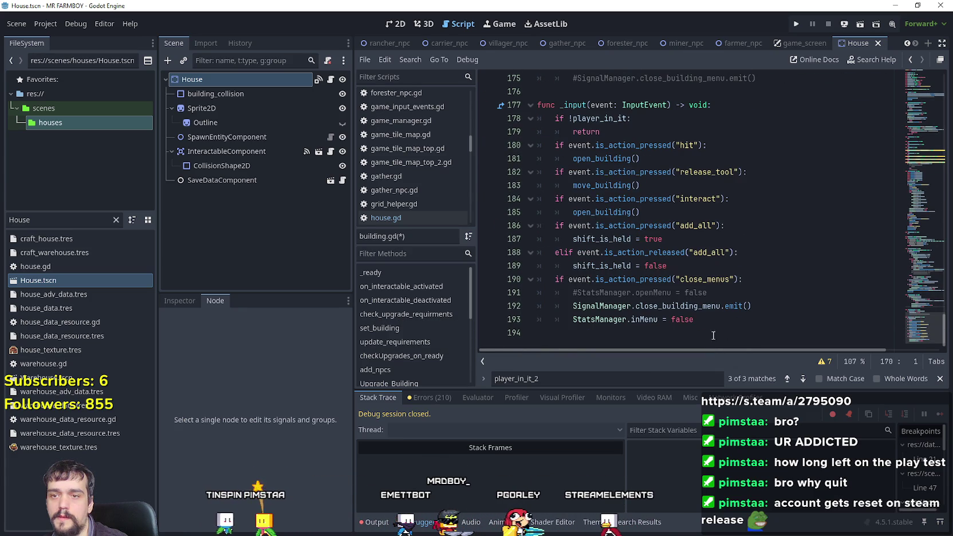
{"action": "left_click_drag", "start_coordinate": [710, 320], "coordinate": [529, 321]}
{"action": "key", "text": "BackSpace"}
{"action": "key", "text": "BackSpace"}
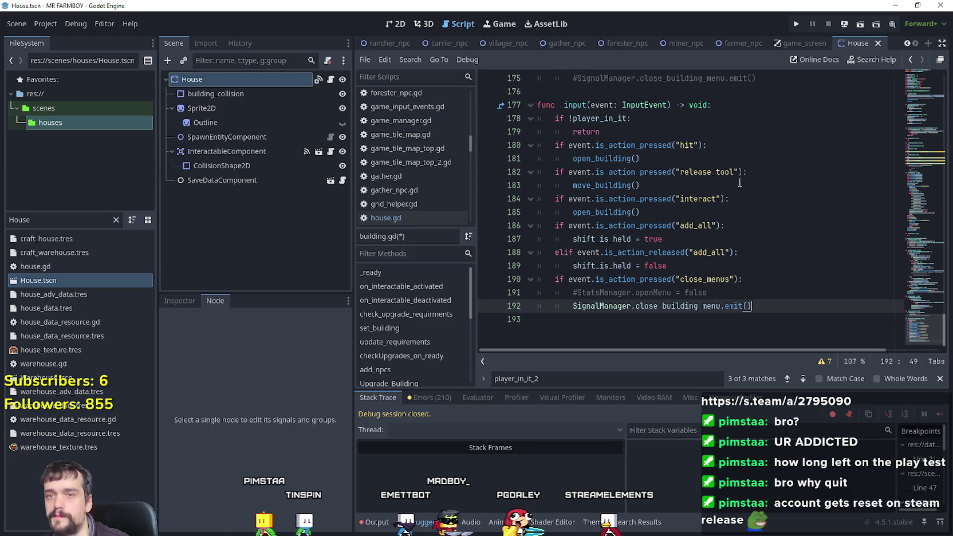
{"action": "left_click", "coordinate": [816, 42]}
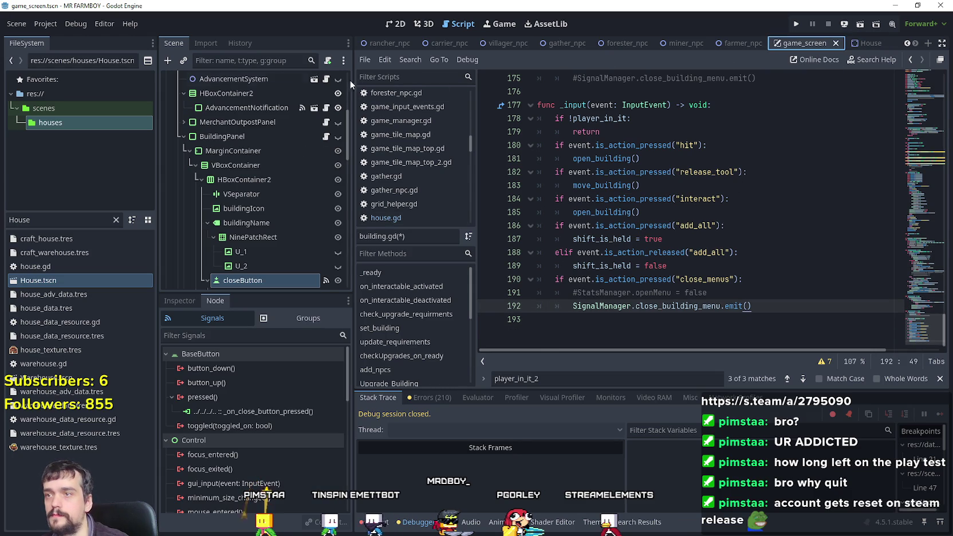
- Go from closeButton's pressed connection to close_building_menu in building_panel.gd
{"action": "scroll", "coordinate": [292, 250], "scroll_direction": "down", "scroll_amount": 1}
{"action": "double_click", "coordinate": [235, 412]}
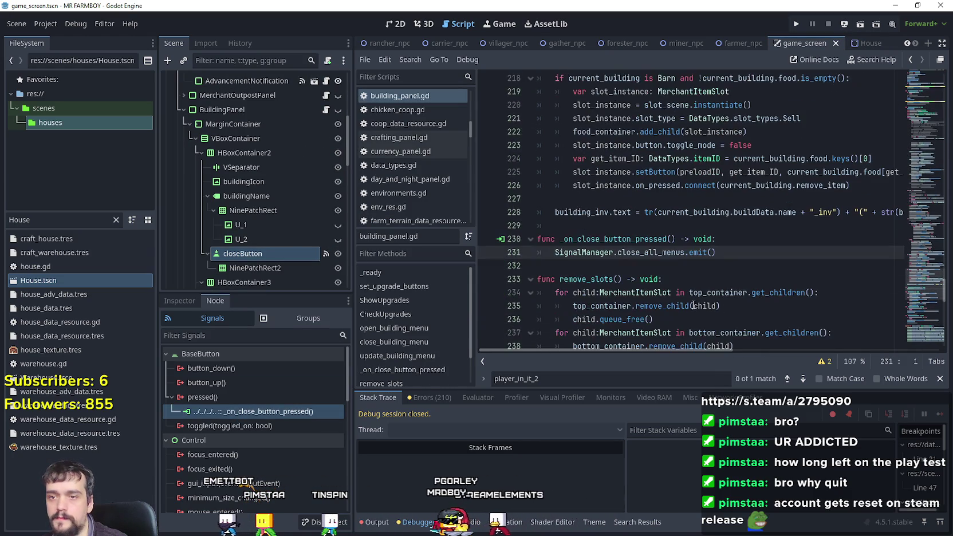
{"action": "left_click", "coordinate": [727, 239]}
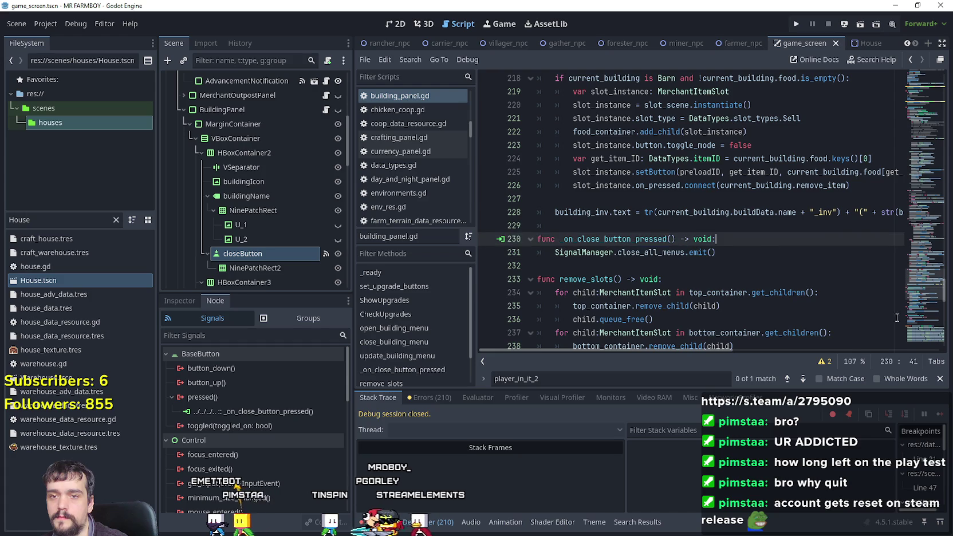
{"action": "left_click", "coordinate": [915, 246]}
{"action": "left_click_drag", "start_coordinate": [915, 247], "coordinate": [907, 93]}
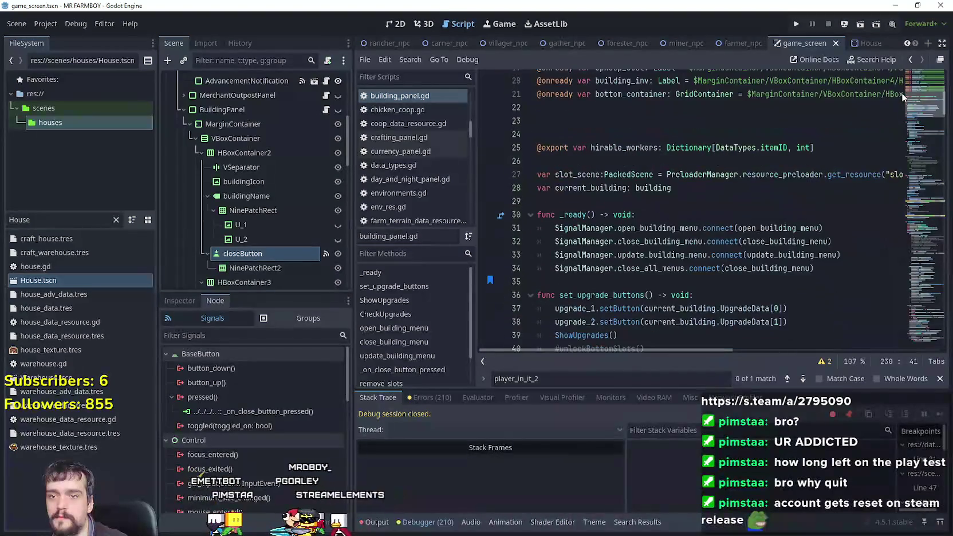
{"action": "scroll", "coordinate": [745, 245], "scroll_direction": "down", "scroll_amount": 1}
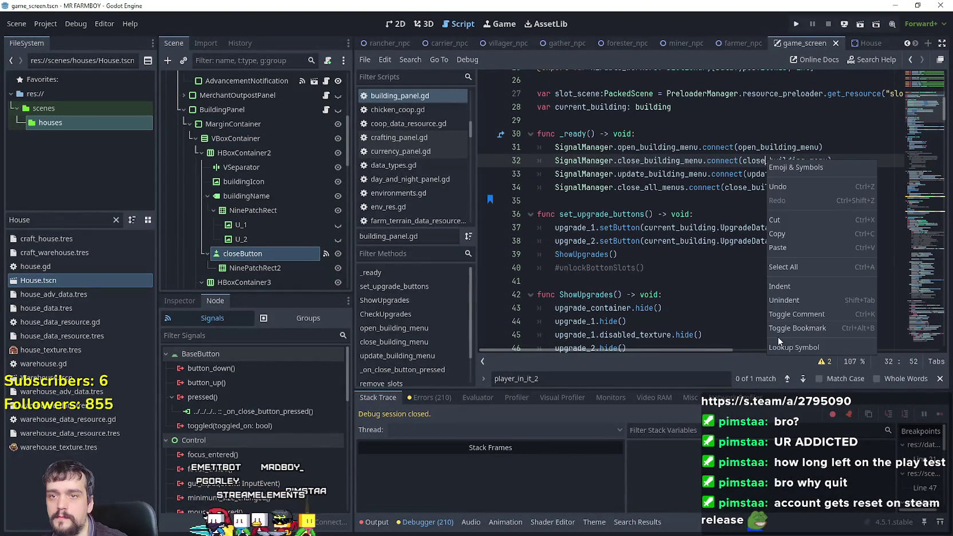
{"action": "left_click", "coordinate": [767, 160], "text": "ctrl"}
- Add StatsManager.inMenu = false after line 107 of close_building_menu, save, and run the game
{"action": "left_click", "coordinate": [679, 242]}
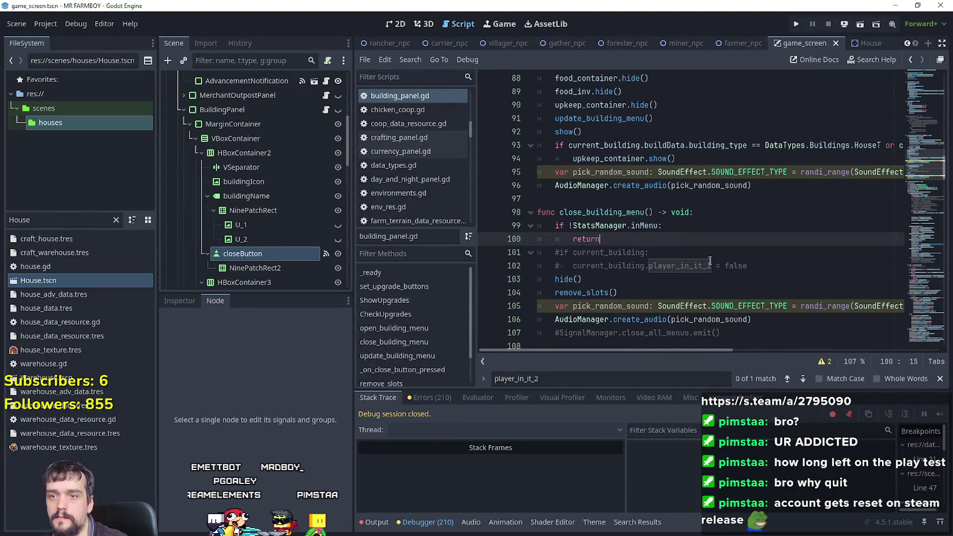
{"action": "scroll", "coordinate": [702, 254], "scroll_direction": "down", "scroll_amount": 1}
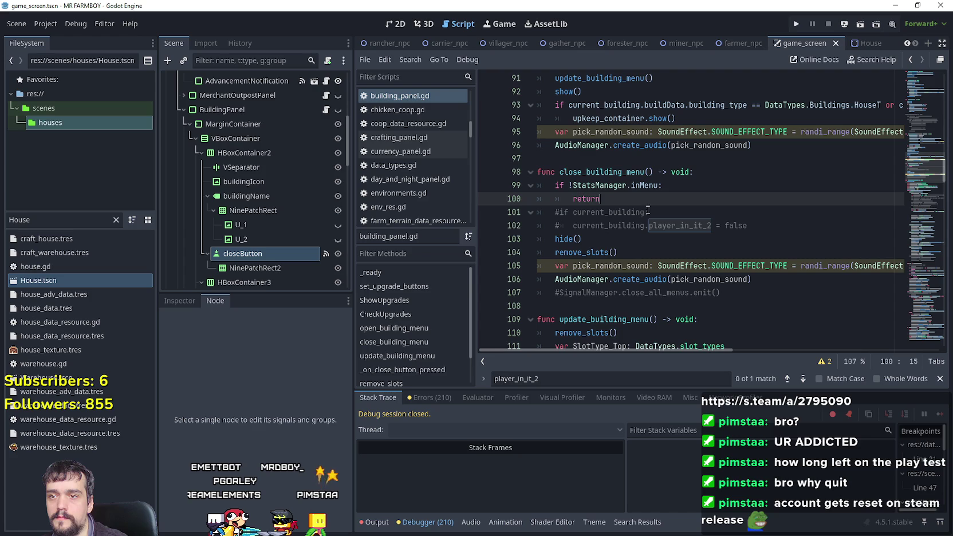
{"action": "left_click", "coordinate": [782, 230]}
{"action": "scroll", "coordinate": [763, 296], "scroll_direction": "down", "scroll_amount": 2}
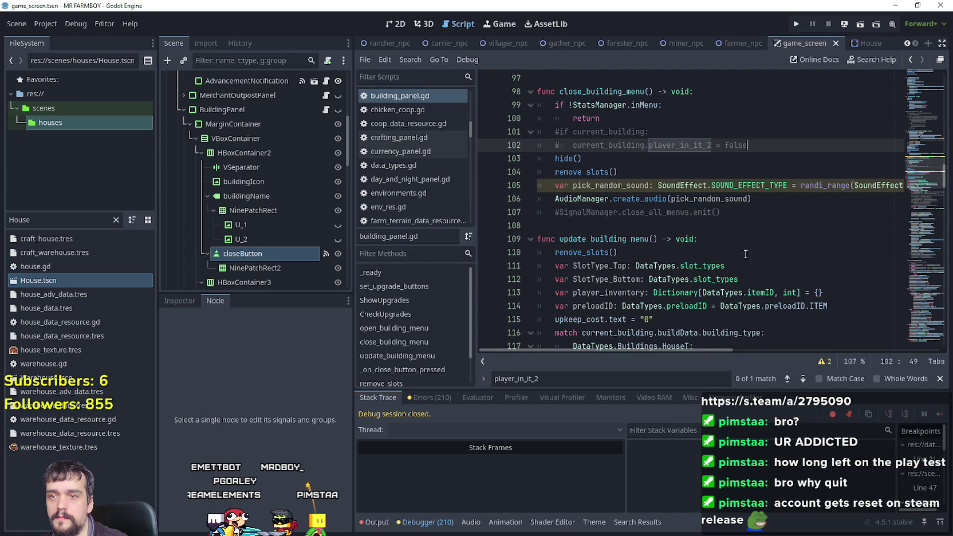
{"action": "left_click", "coordinate": [749, 211]}
{"action": "key", "text": "Return"}
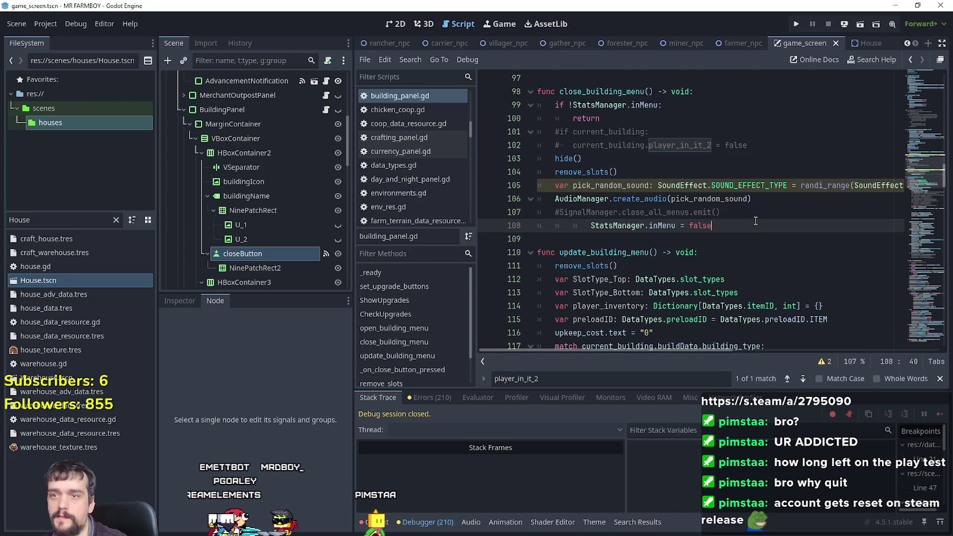
{"action": "key", "text": "BackSpace"}
{"action": "key", "text": "BackSpace"}
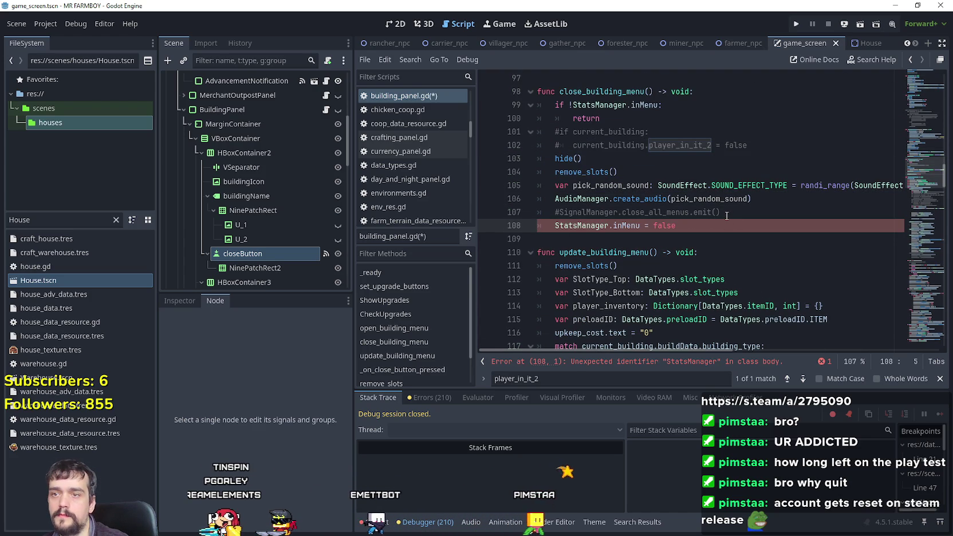
{"action": "left_click", "coordinate": [727, 222]}
{"action": "key", "text": "ctrl+s"}
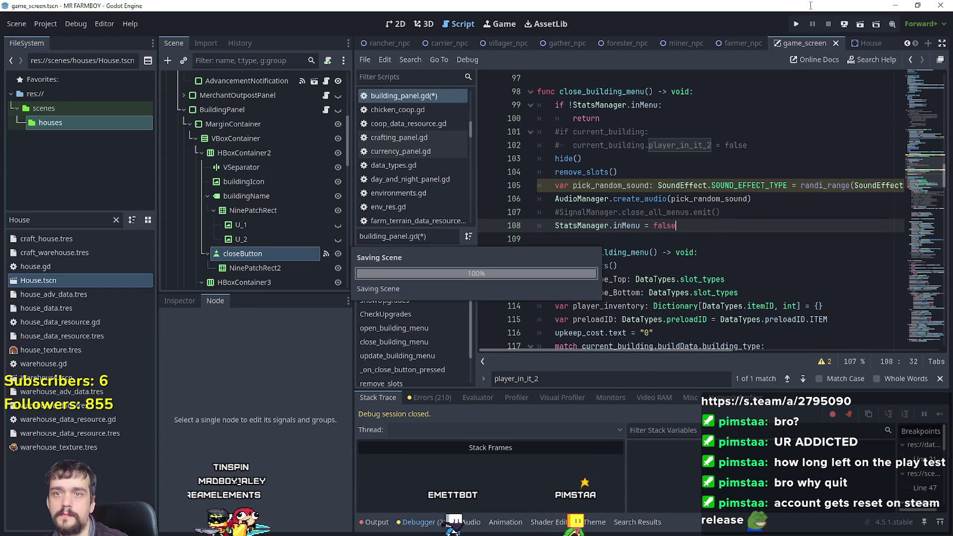
{"action": "left_click", "coordinate": [796, 25]}
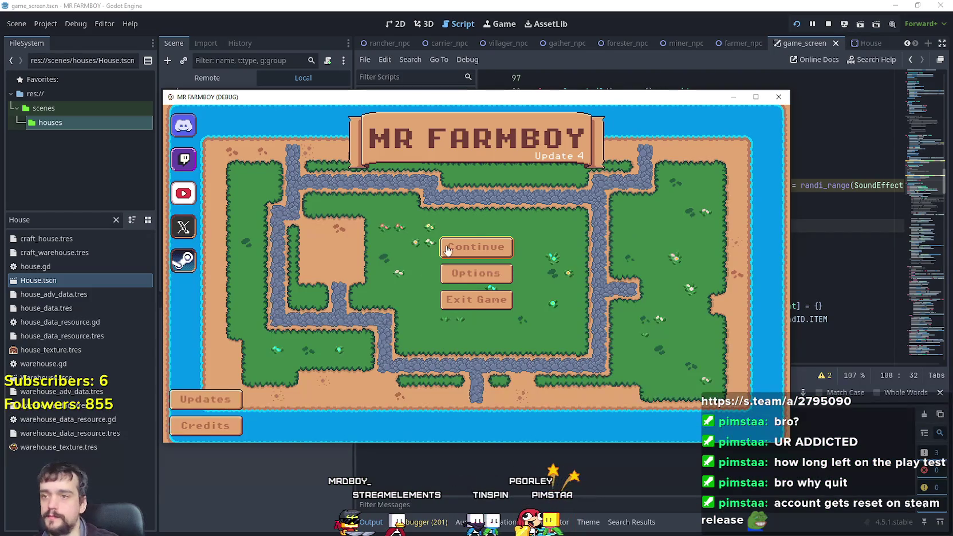
- Load a saved game into the farm village, maximize it, pan left, and return to the editor
{"action": "left_click", "coordinate": [475, 246]}
{"action": "scroll", "coordinate": [486, 293], "scroll_direction": "down", "scroll_amount": 1}
{"action": "left_click", "coordinate": [481, 300]}
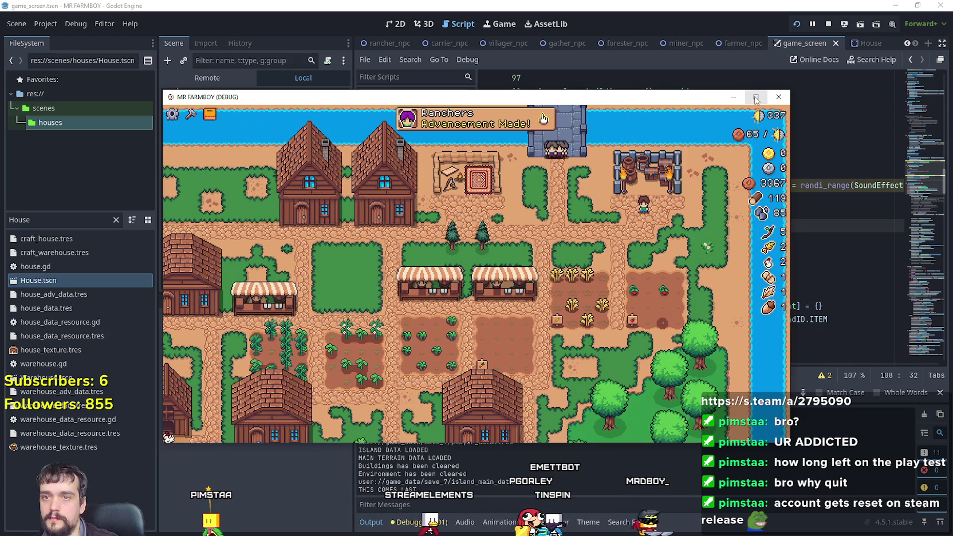
{"action": "left_click", "coordinate": [756, 98]}
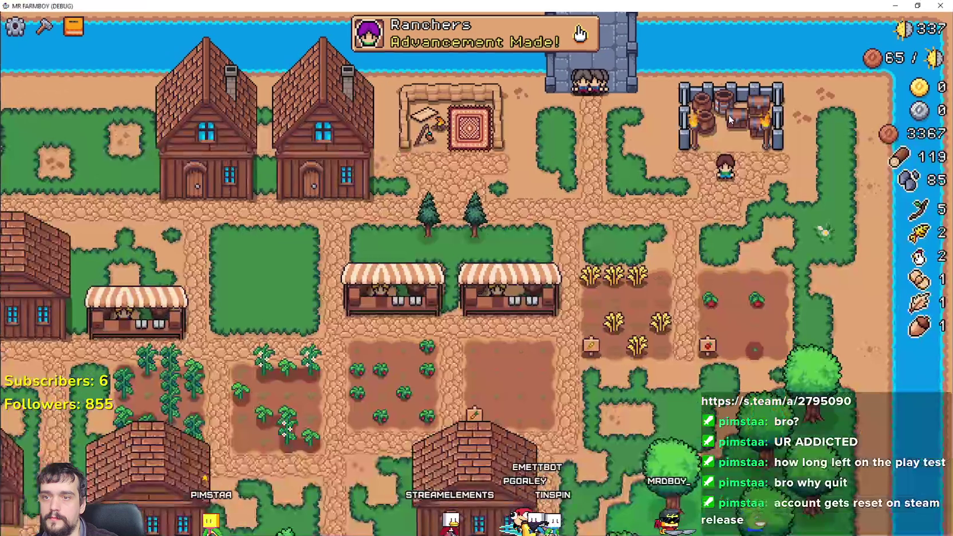
{"action": "key", "text": "a"}
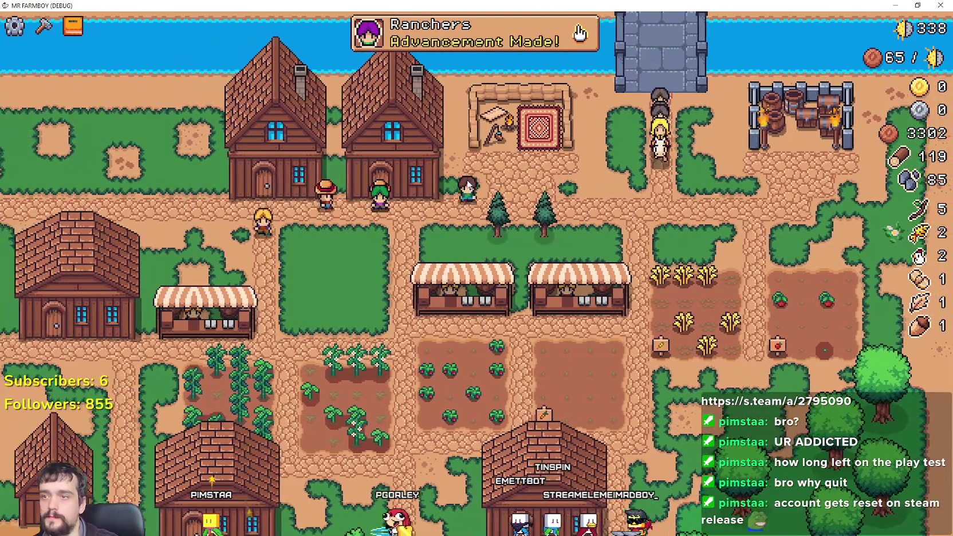
{"action": "key", "text": "a"}
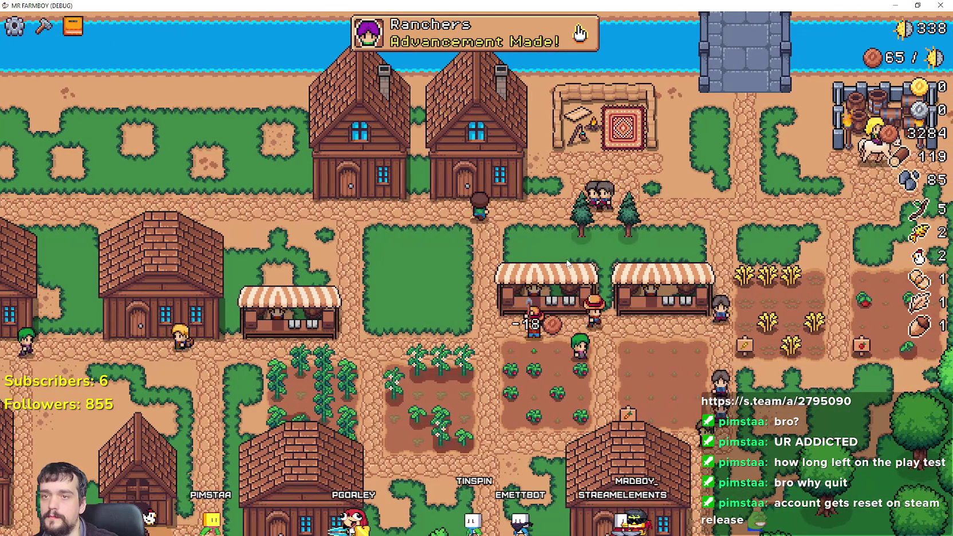
{"action": "key", "text": "alt+Tab"}
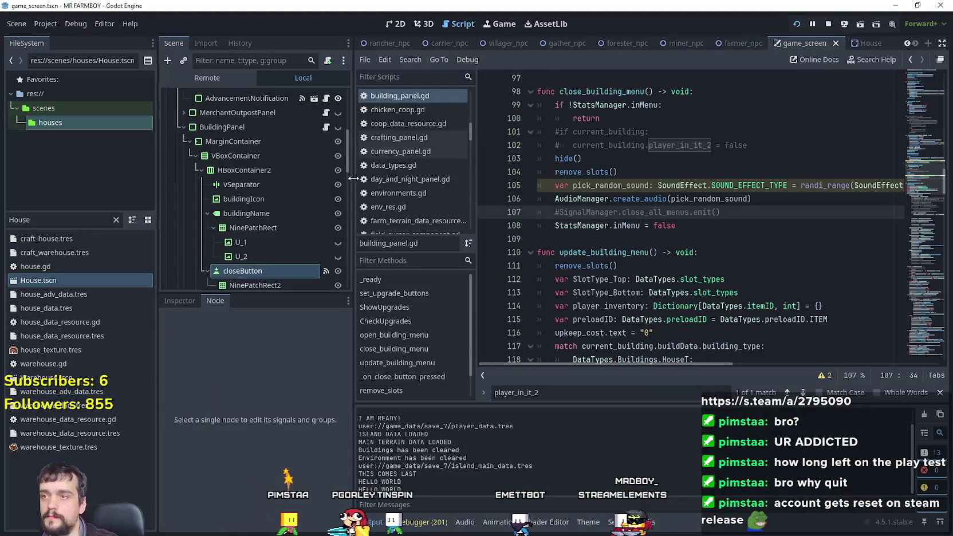
- Open building.gd by way of the House scene's house.gd script
{"action": "left_click", "coordinate": [867, 43]}
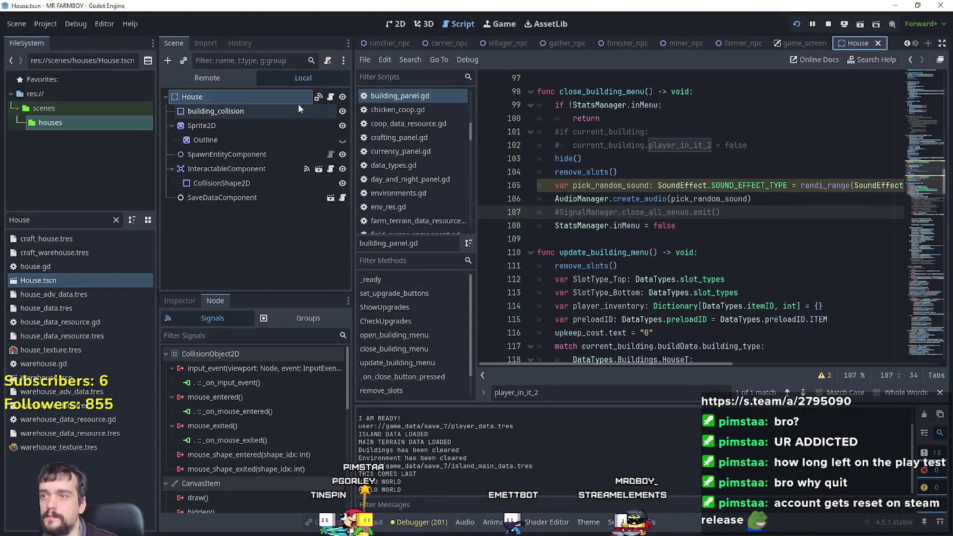
{"action": "left_click", "coordinate": [331, 97]}
{"action": "scroll", "coordinate": [919, 280], "scroll_direction": "down", "scroll_amount": 20}
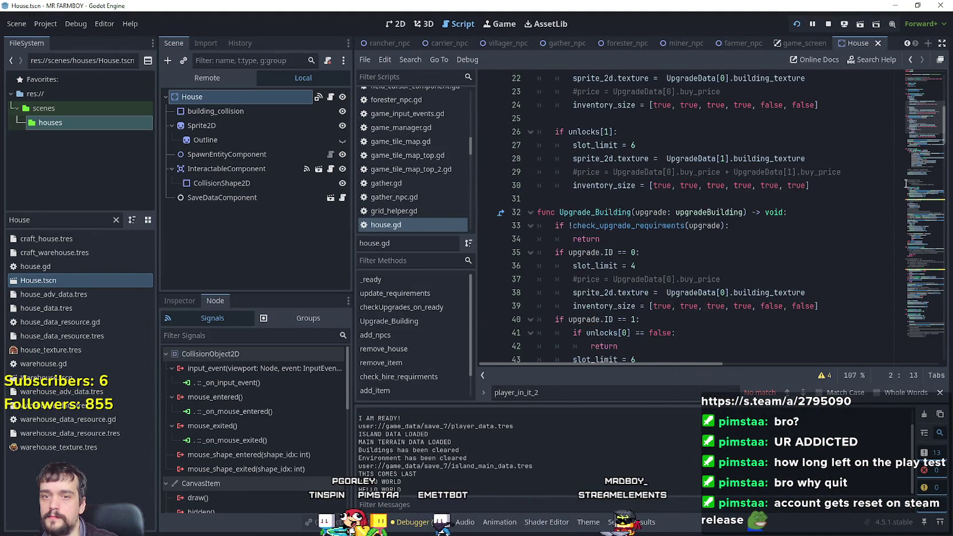
{"action": "left_click_drag", "start_coordinate": [919, 266], "coordinate": [897, 48]}
{"action": "right_click", "coordinate": [586, 99]}
{"action": "left_click", "coordinate": [608, 225]}
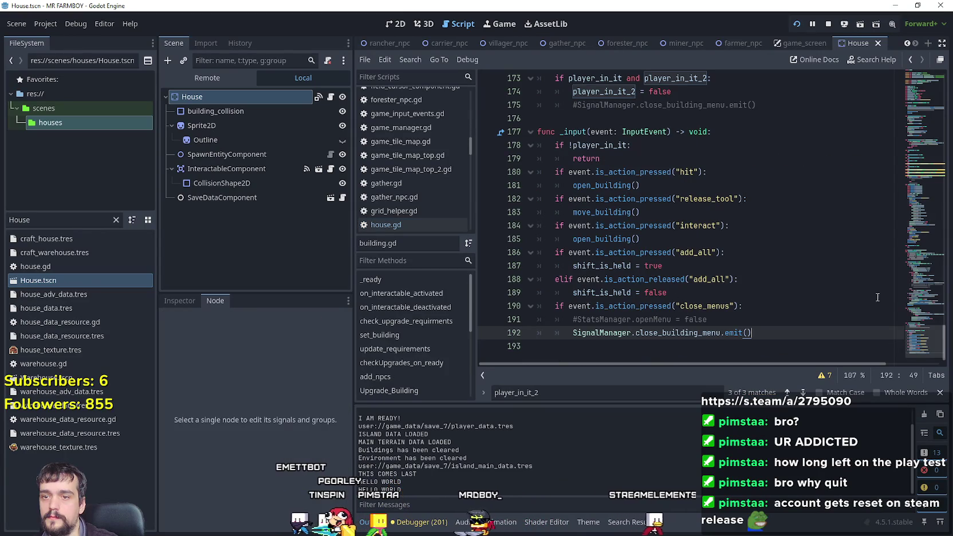
- Mark breakpoints on lines 163, 164 and 170 of open_building, then run the game with F5
{"action": "mouse_move", "coordinate": [922, 246]}
{"action": "left_mouse_down"}
{"action": "mouse_move", "coordinate": [922, 223]}
{"action": "mouse_move", "coordinate": [919, 271]}
{"action": "mouse_move", "coordinate": [914, 160]}
{"action": "mouse_move", "coordinate": [919, 259]}
{"action": "left_mouse_up"}
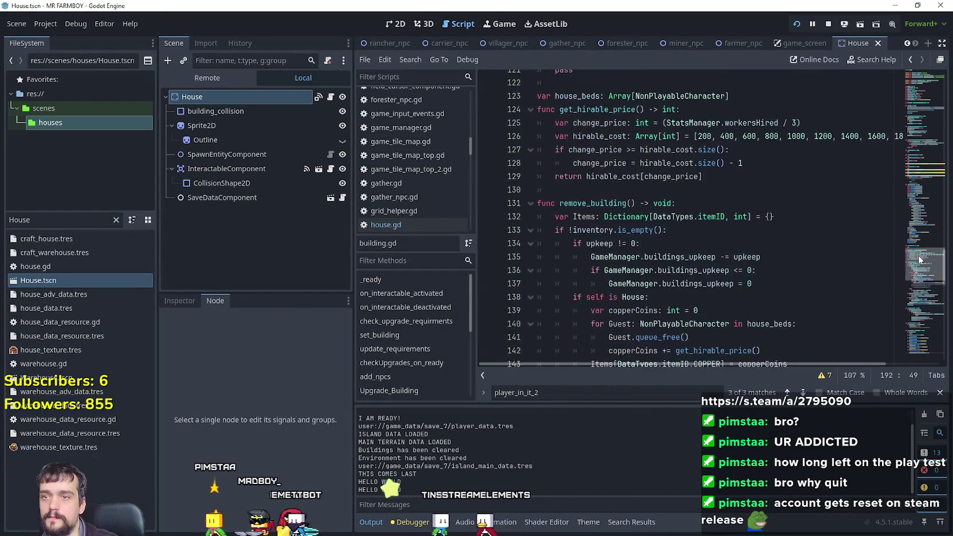
{"action": "scroll", "coordinate": [706, 203], "scroll_direction": "down", "scroll_amount": 13}
{"action": "left_click", "coordinate": [706, 203]}
{"action": "scroll", "coordinate": [715, 203], "scroll_direction": "up", "scroll_amount": 1}
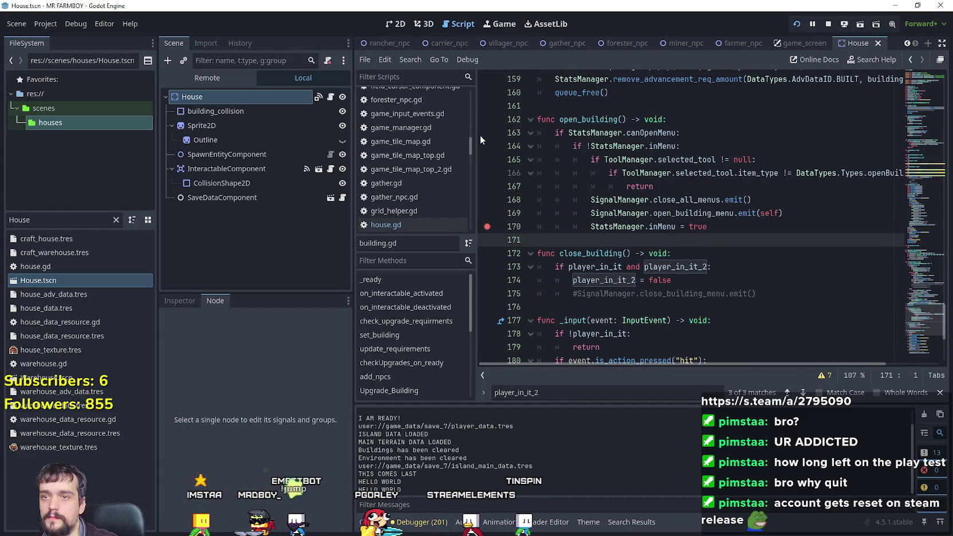
{"action": "left_click", "coordinate": [734, 145]}
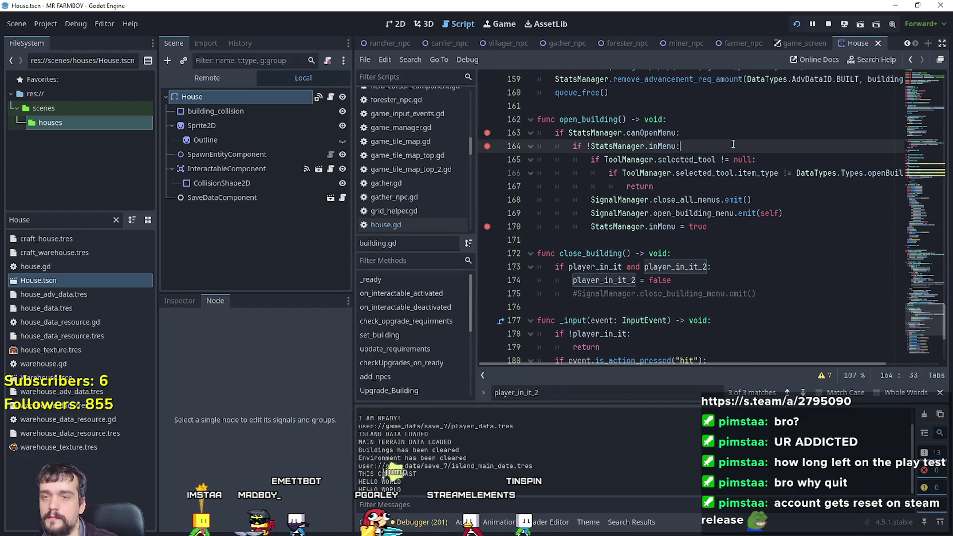
{"action": "left_click", "coordinate": [637, 121]}
{"action": "double_click", "coordinate": [670, 225]}
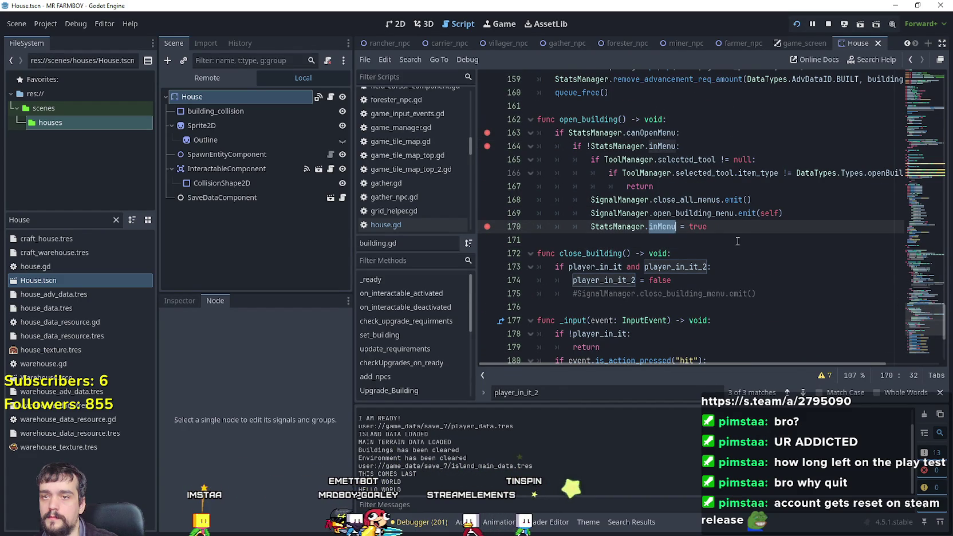
{"action": "left_click", "coordinate": [654, 132]}
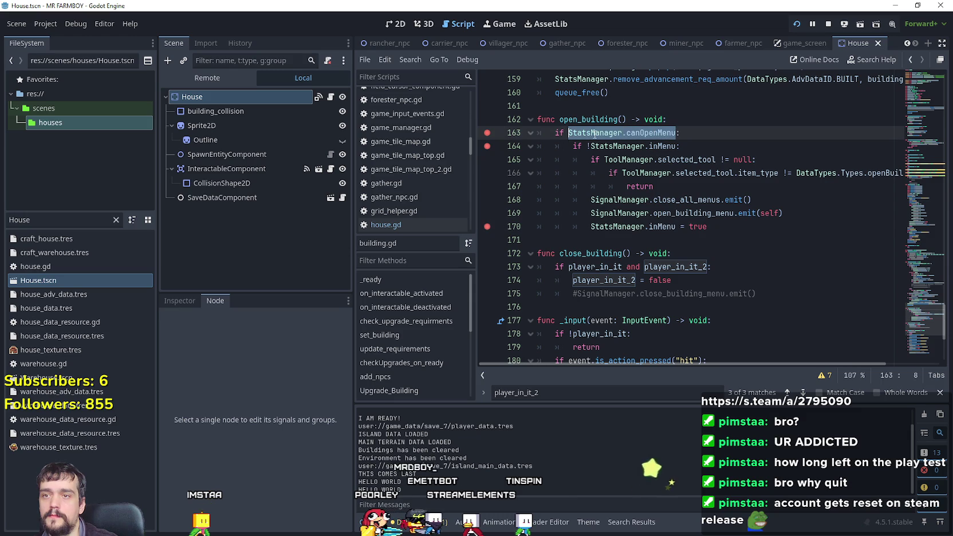
{"action": "left_click", "coordinate": [734, 173]}
{"action": "key", "text": "F5"}
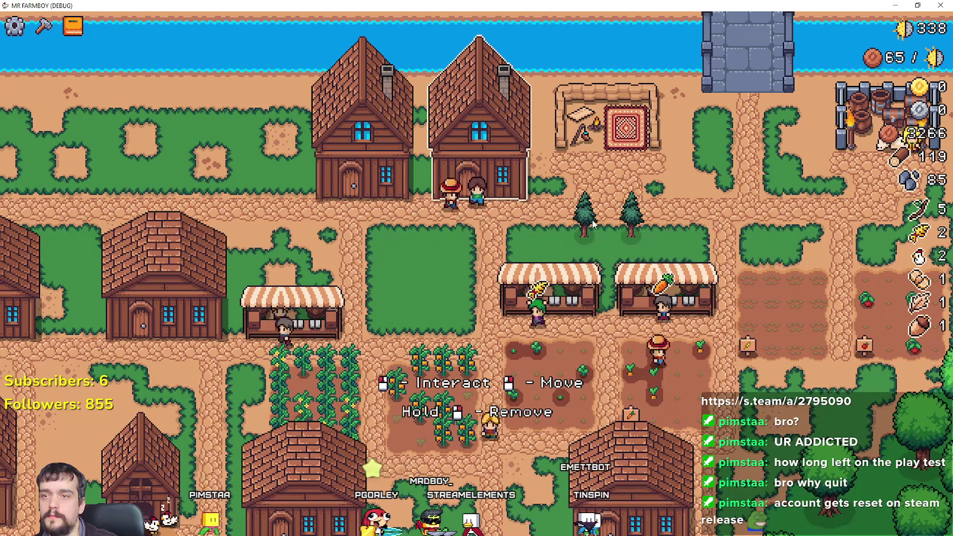
- Close the game and add breakpoints where canOpenMenu is set true (line 34) and false (line 41)
{"action": "key", "text": "alt+F4"}
{"action": "scroll", "coordinate": [663, 178], "scroll_direction": "up", "scroll_amount": 3}
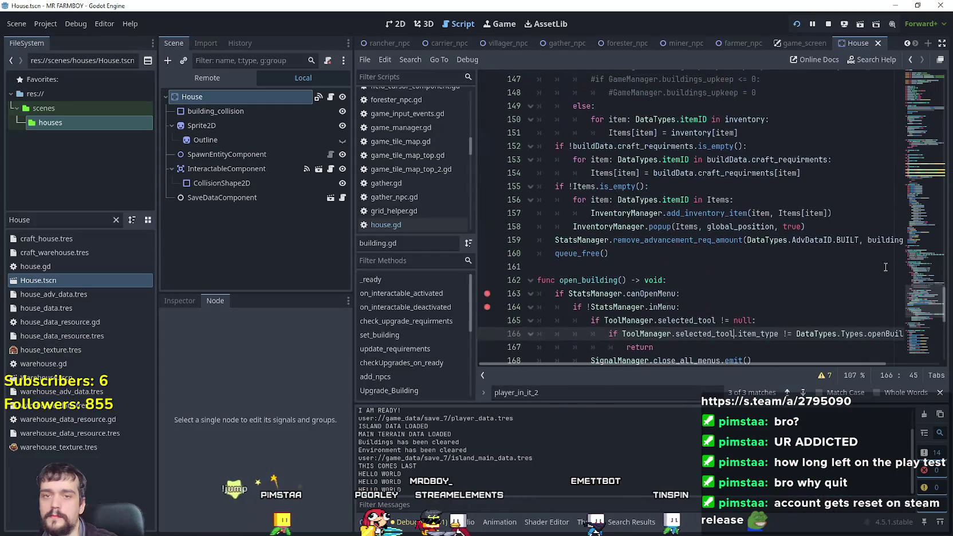
{"action": "left_click_drag", "start_coordinate": [914, 301], "coordinate": [900, 116]}
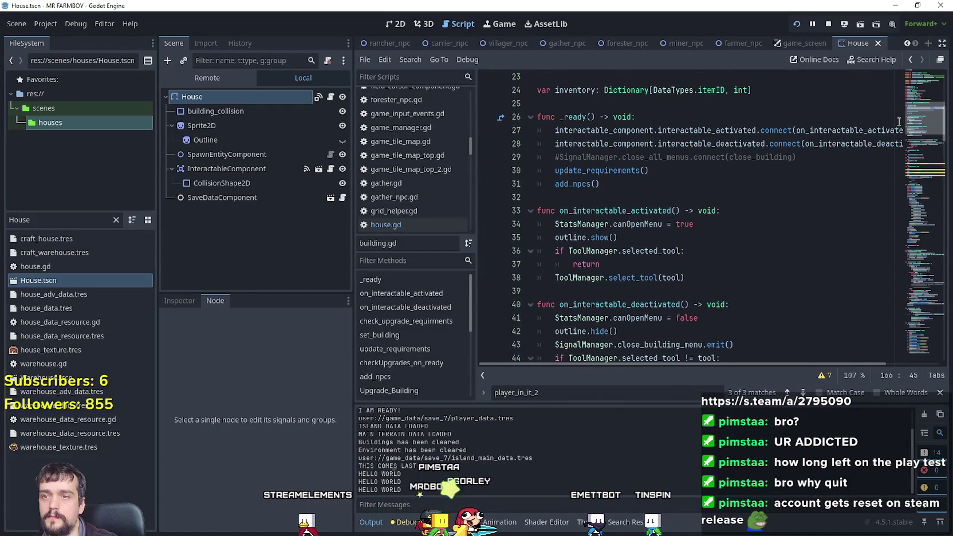
{"action": "left_click", "coordinate": [488, 224]}
{"action": "left_click", "coordinate": [760, 230]}
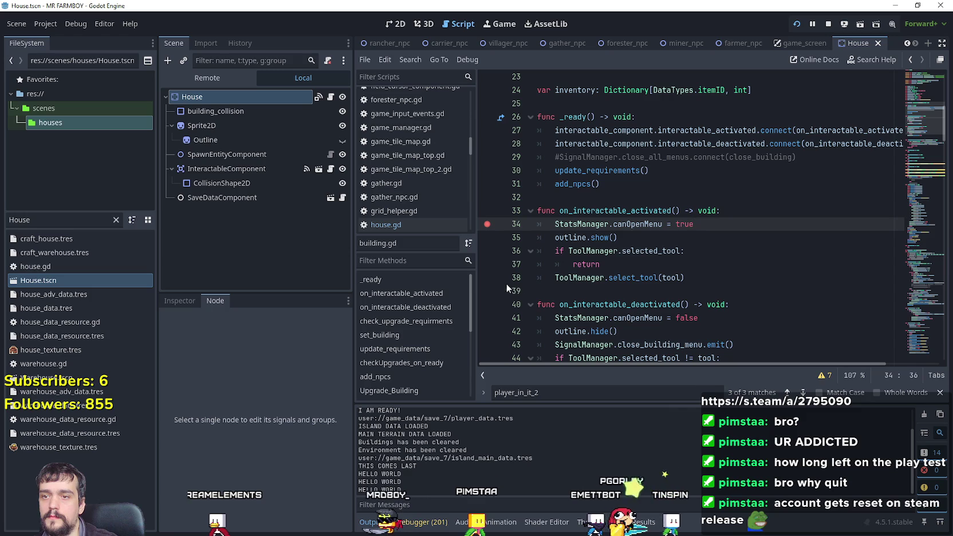
{"action": "left_click", "coordinate": [712, 269]}
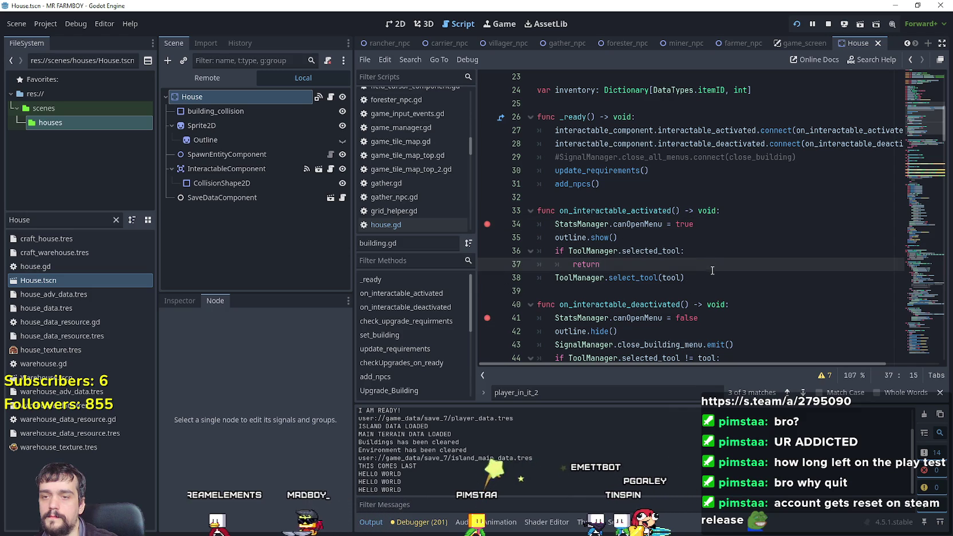
{"action": "left_click", "coordinate": [714, 272]}
- Walk the character away from the house and continue past each breakpoint hit
{"action": "key", "text": "alt+Tab"}
{"action": "key", "text": "w"}
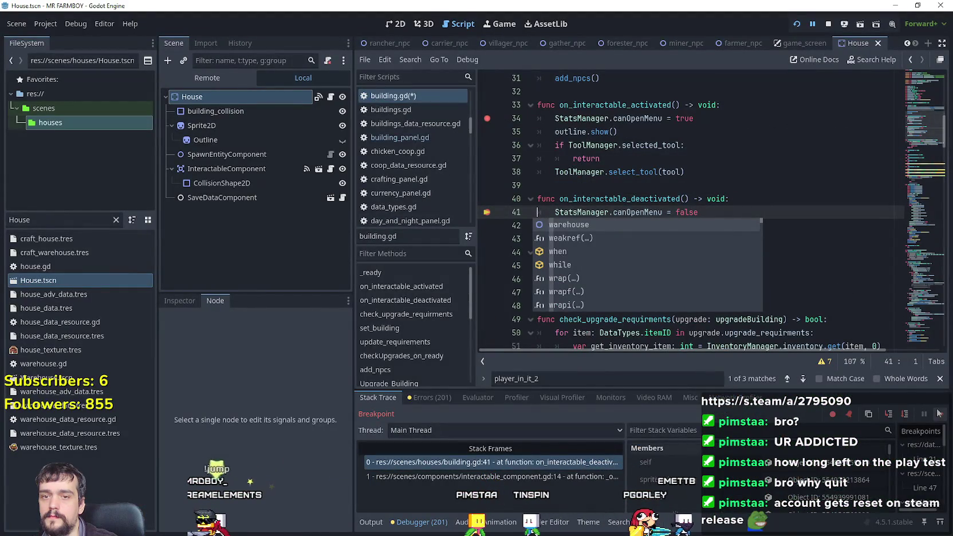
{"action": "left_click", "coordinate": [939, 413]}
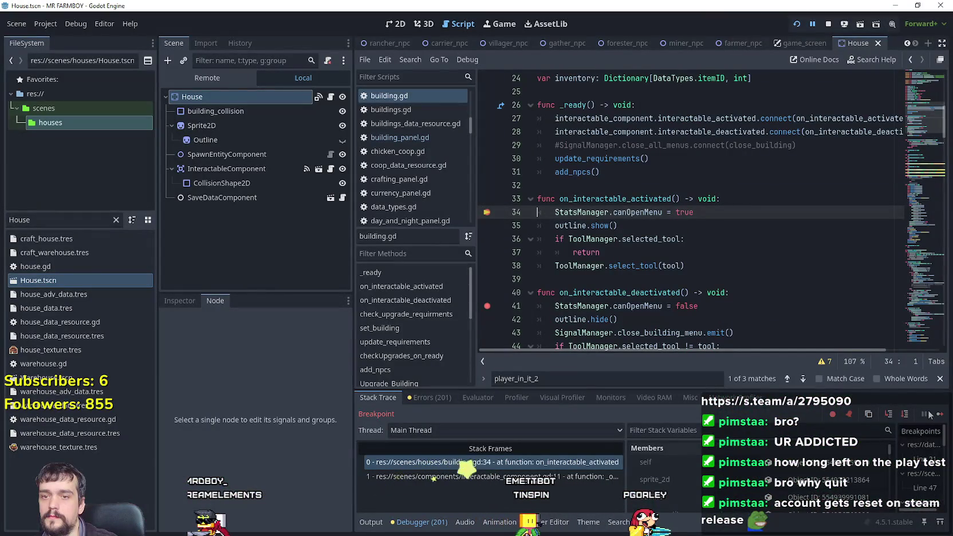
{"action": "left_click", "coordinate": [940, 414]}
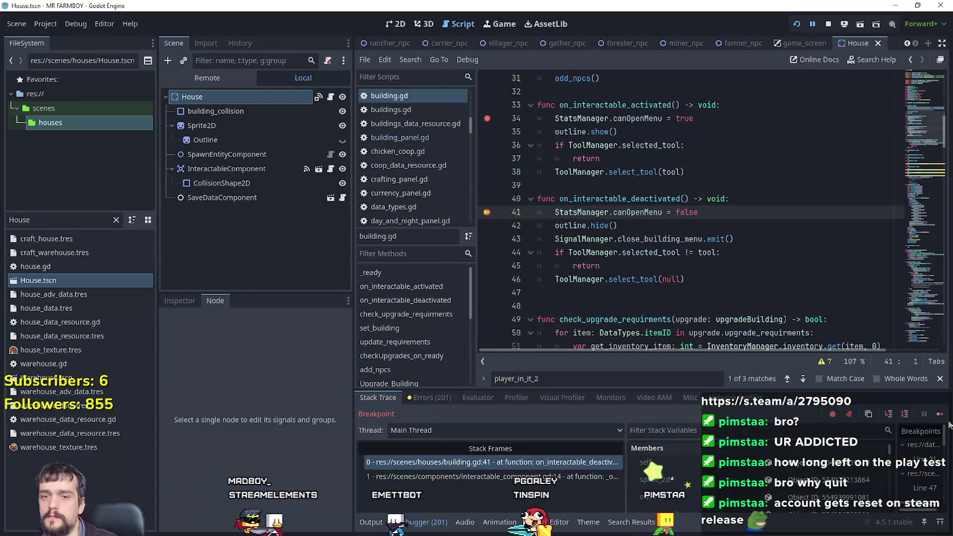
{"action": "left_click", "coordinate": [940, 413]}
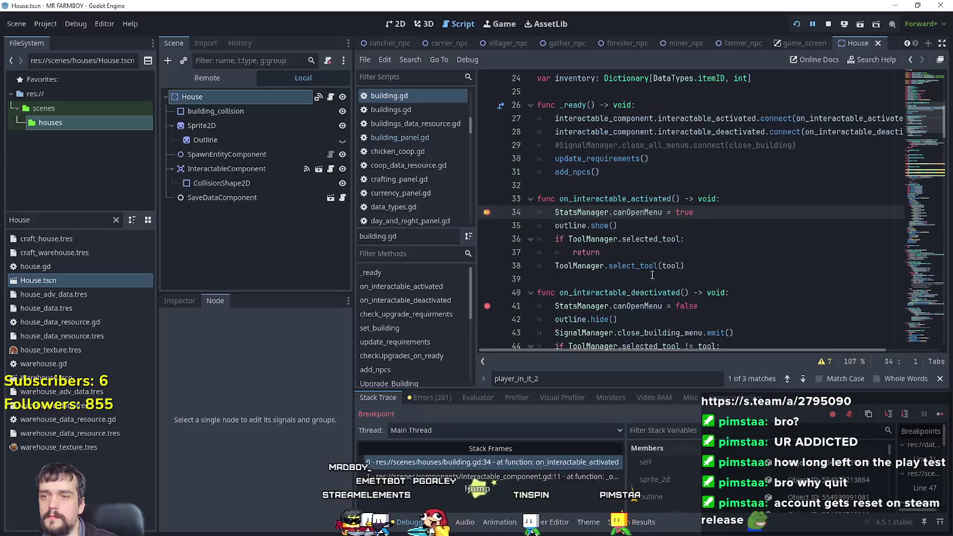
{"action": "left_click", "coordinate": [935, 417]}
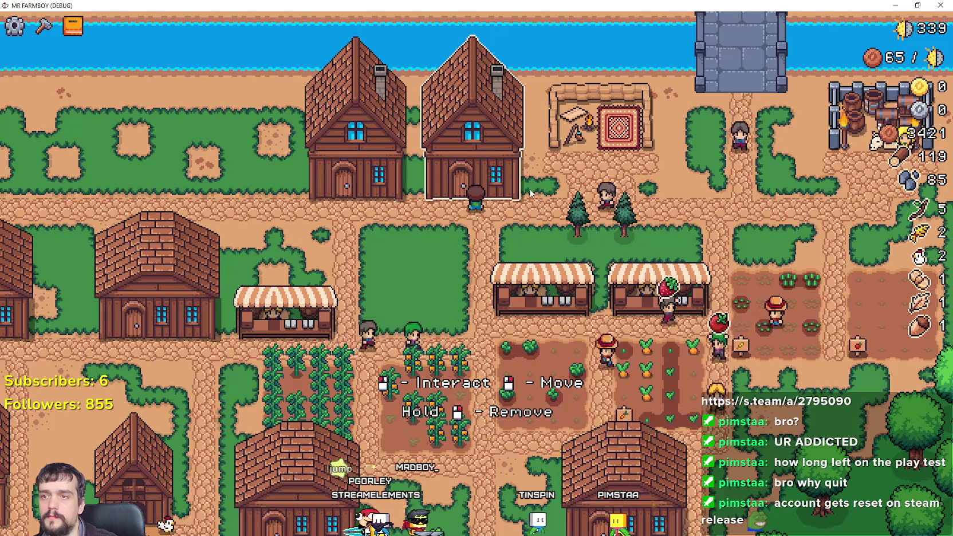
{"action": "key", "text": "alt+Tab"}
- Follow the open_building() call on line 181 in _input to its definition
{"action": "scroll", "coordinate": [917, 240], "scroll_direction": "down", "scroll_amount": 3}
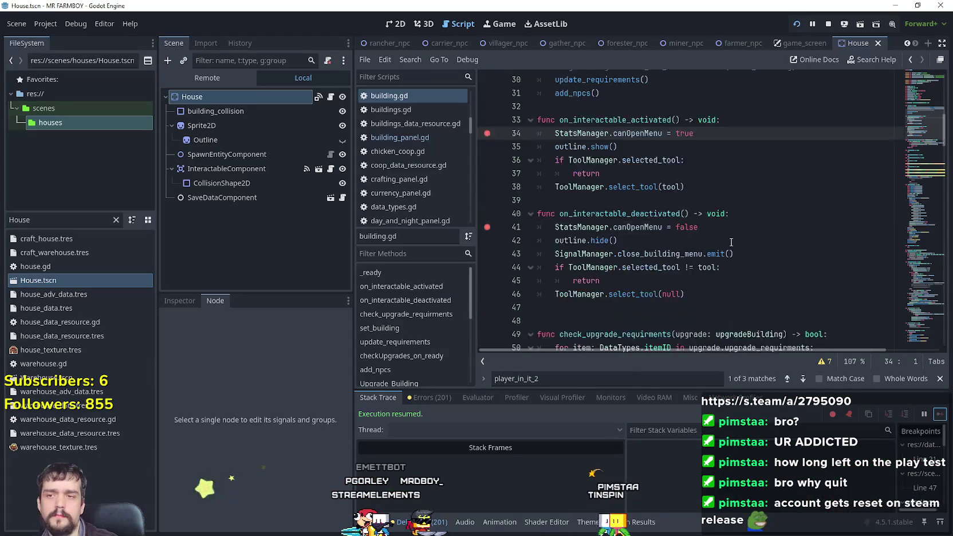
{"action": "scroll", "coordinate": [912, 335], "scroll_direction": "up", "scroll_amount": 3}
{"action": "left_click_drag", "start_coordinate": [915, 124], "coordinate": [926, 340]}
{"action": "left_click", "coordinate": [630, 212]}
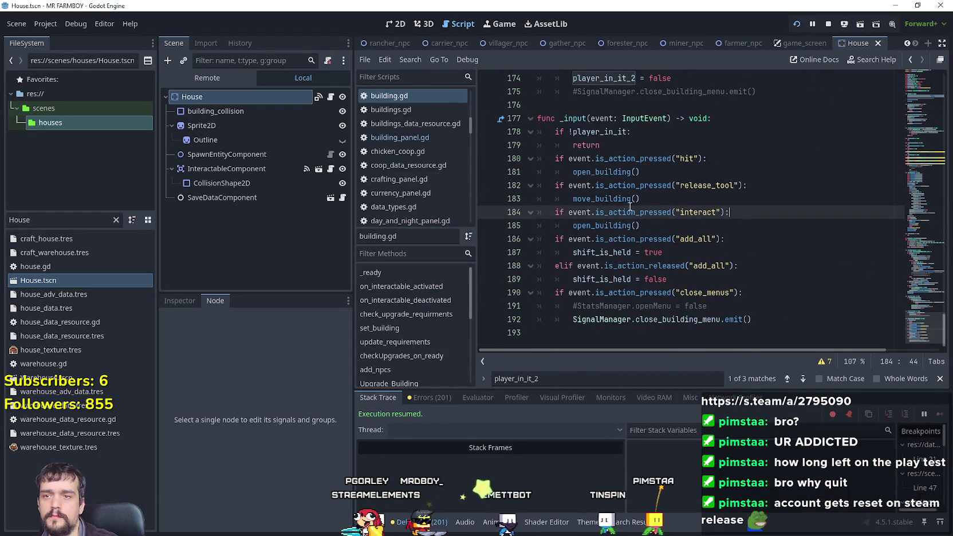
{"action": "left_click", "coordinate": [573, 185]}
{"action": "right_click", "coordinate": [576, 172]}
{"action": "left_click", "coordinate": [629, 359]}
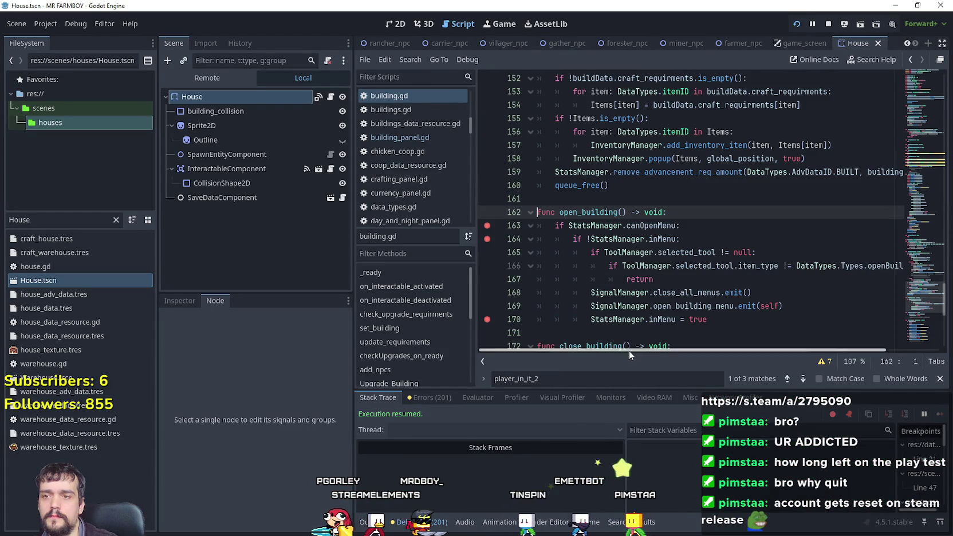
{"action": "key", "text": "Down"}
{"action": "key", "text": "Up"}
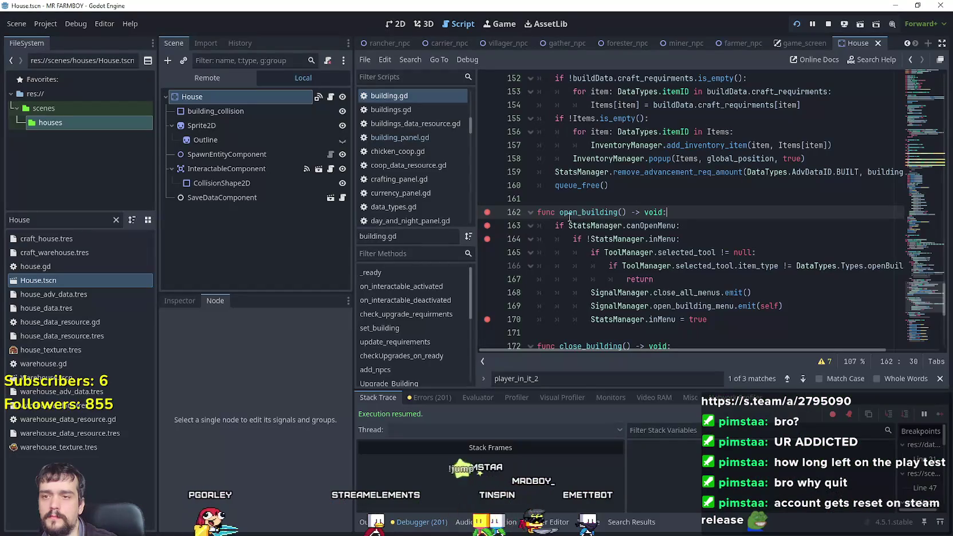
- Inspect open_building's canOpenMenu and inMenu checks and add a breakpoint on line 162
{"action": "double_click", "coordinate": [670, 227]}
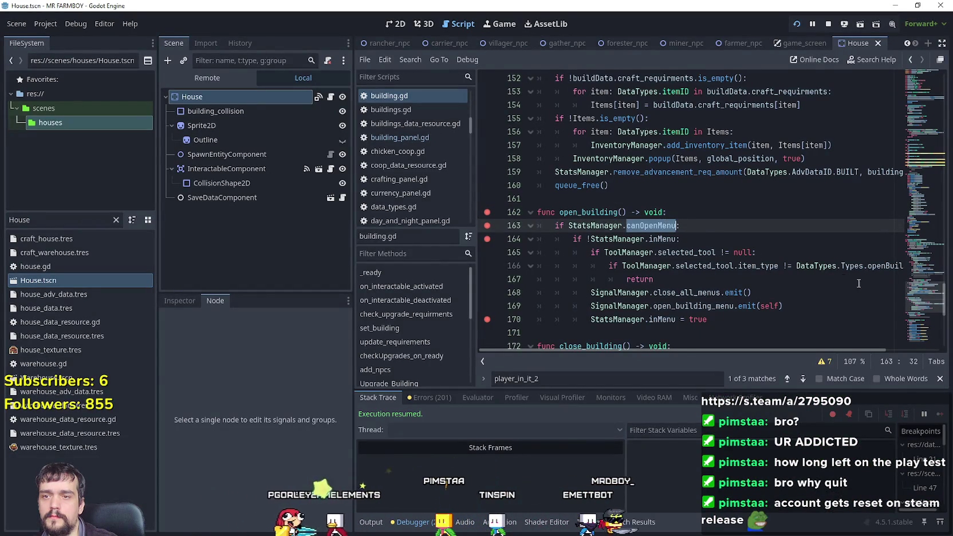
{"action": "scroll", "coordinate": [756, 253], "scroll_direction": "down", "scroll_amount": 2}
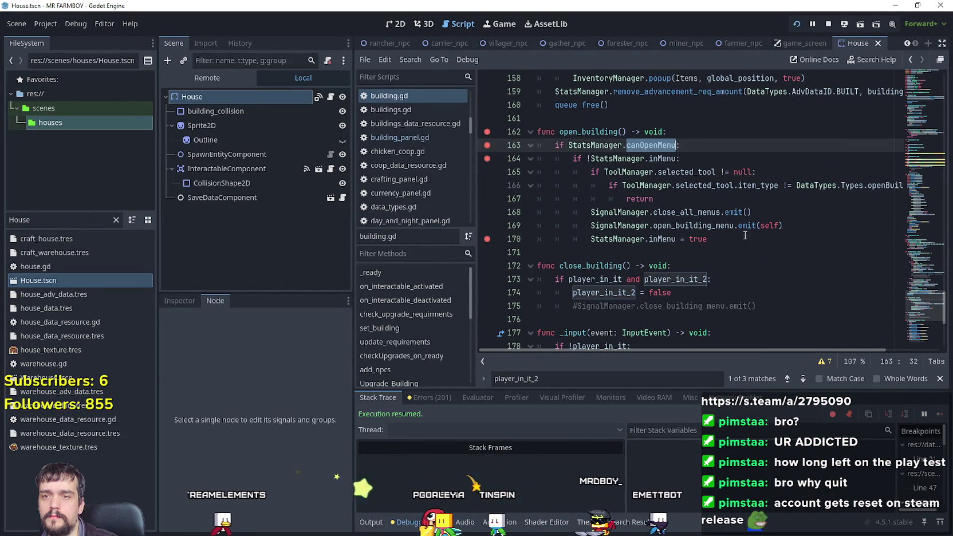
{"action": "left_click", "coordinate": [745, 239]}
{"action": "scroll", "coordinate": [739, 243], "scroll_direction": "up", "scroll_amount": 1}
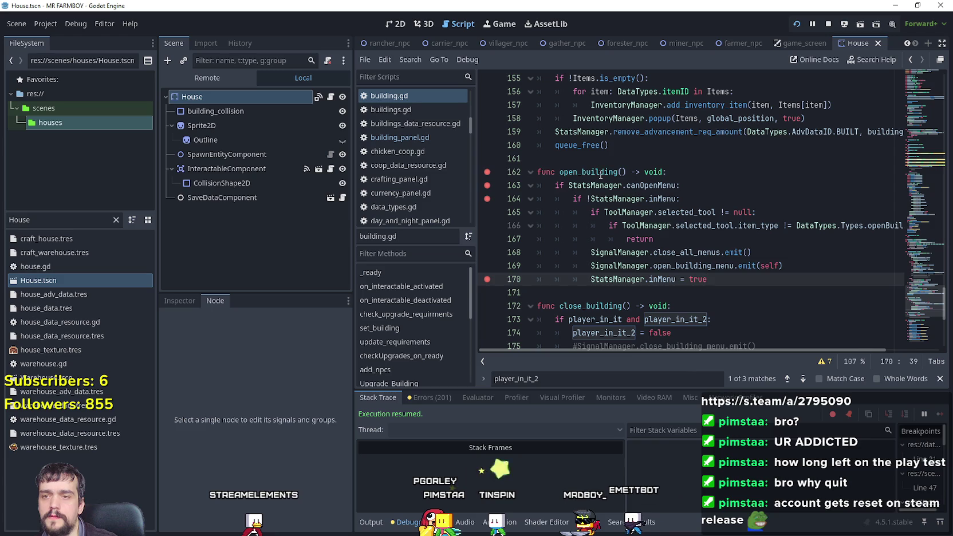
{"action": "double_click", "coordinate": [600, 175]}
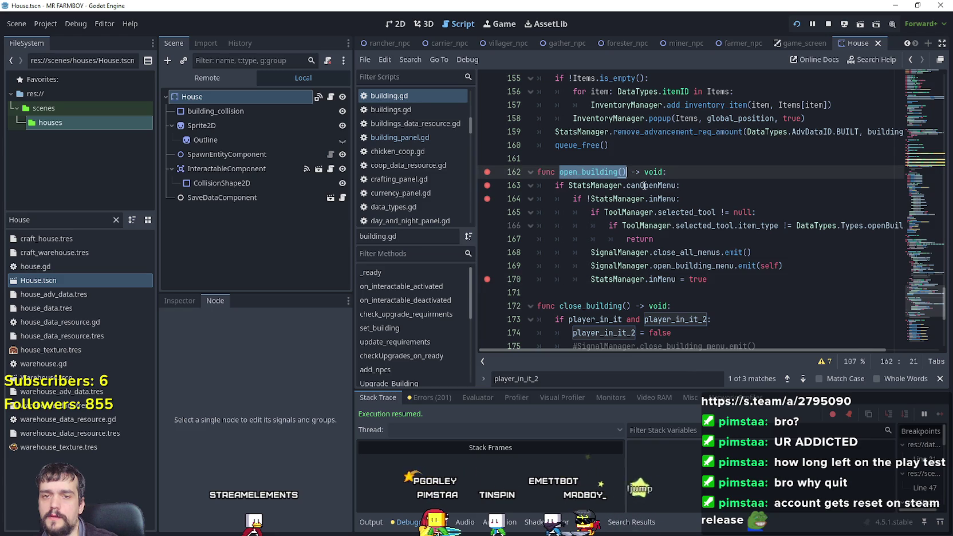
{"action": "mouse_move", "coordinate": [922, 304]}
{"action": "left_mouse_down"}
{"action": "mouse_move", "coordinate": [928, 335]}
{"action": "mouse_move", "coordinate": [915, 303]}
{"action": "left_mouse_up"}
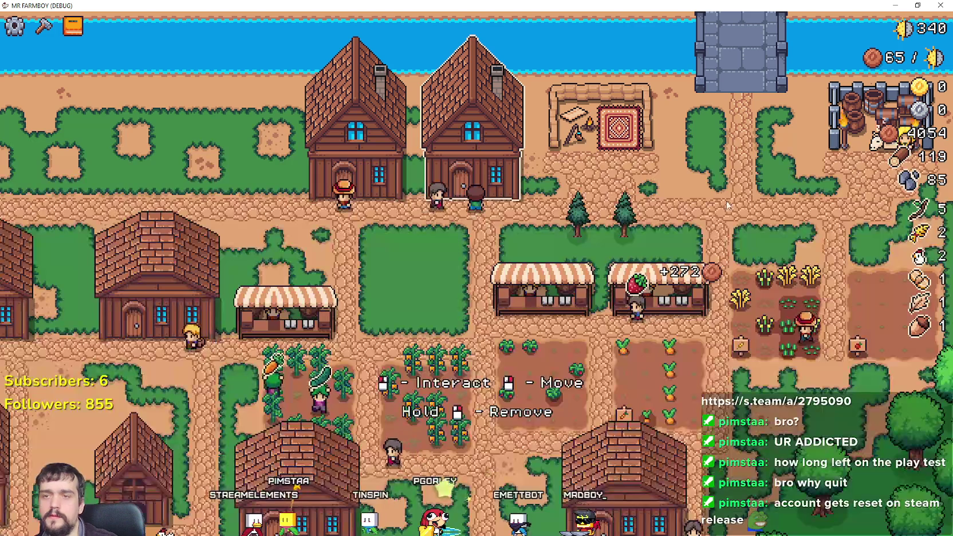
{"action": "left_click", "coordinate": [596, 222]}
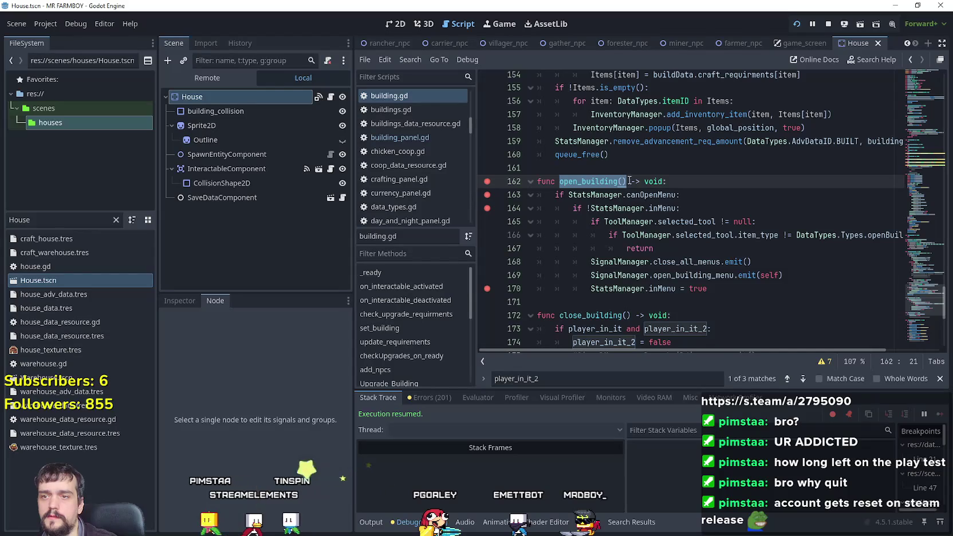
{"action": "left_click", "coordinate": [733, 208]}
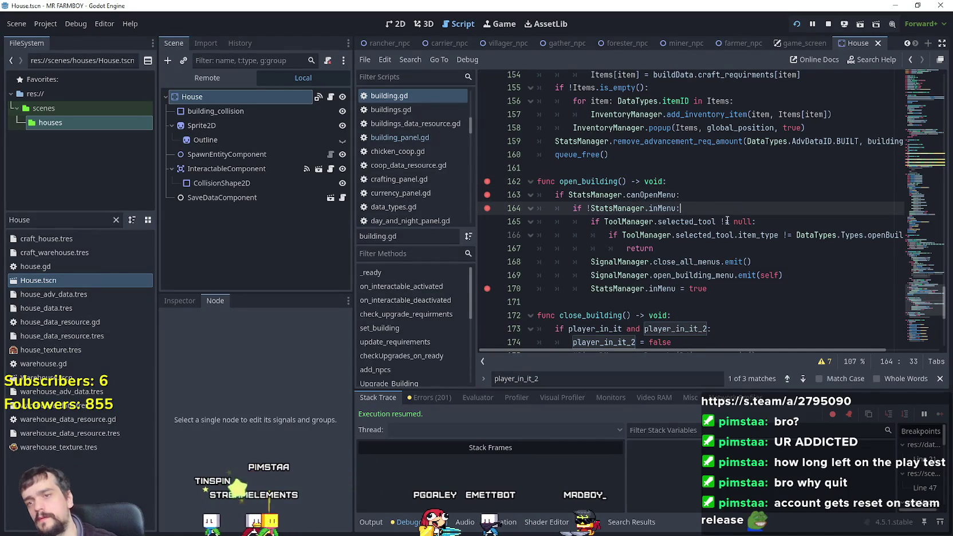
{"action": "left_click", "coordinate": [687, 248]}
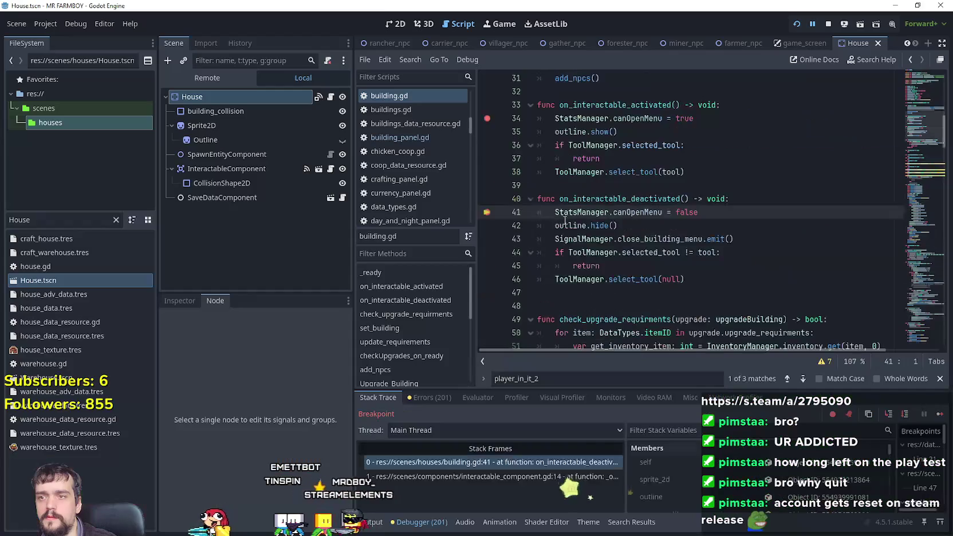
- Undo the stray 'w' typed into the script and resume the debugger
{"action": "type", "text": "w"}
{"action": "left_click", "coordinate": [616, 206]}
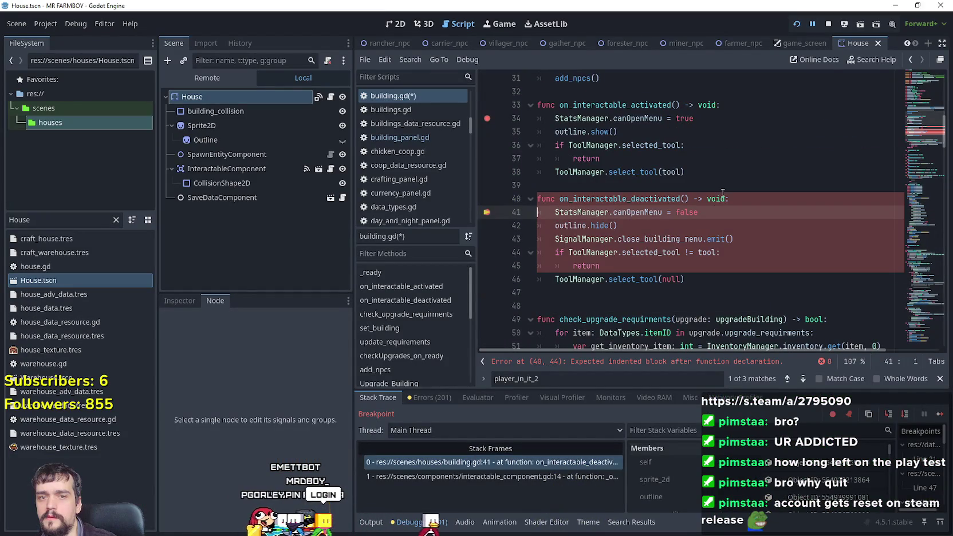
{"action": "key", "text": "ctrl+z"}
{"action": "left_click", "coordinate": [940, 414]}
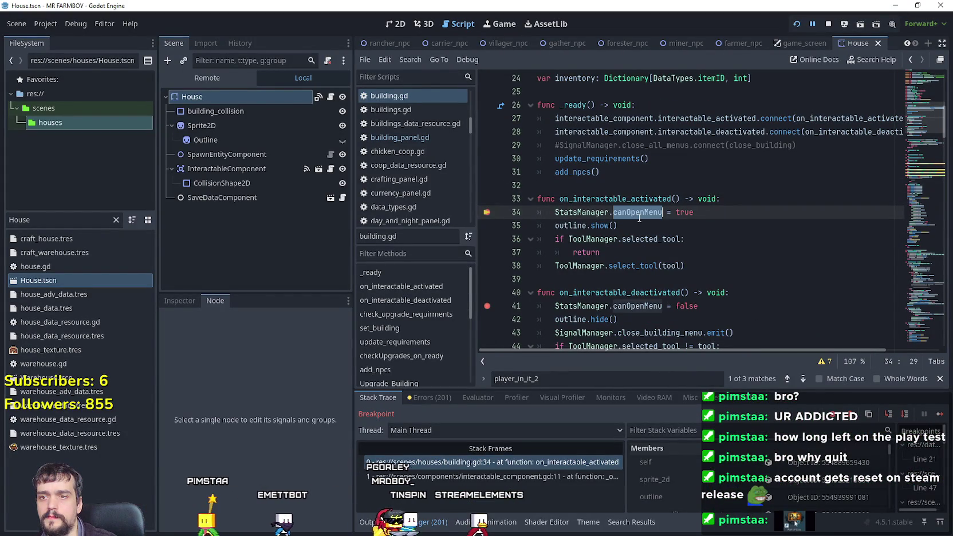
- Trace open_building down to the early return in the _input handler
{"action": "scroll", "coordinate": [648, 227], "scroll_direction": "down", "scroll_amount": 15}
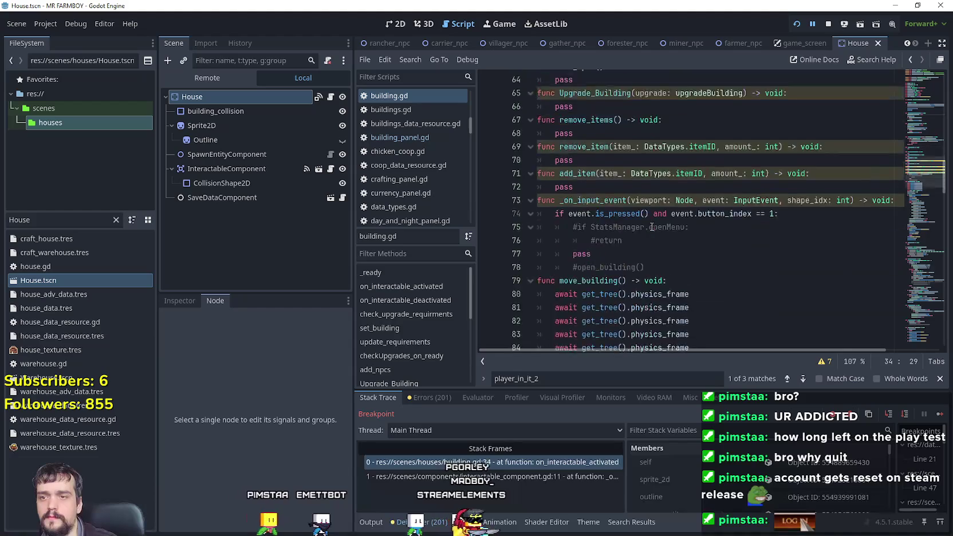
{"action": "scroll", "coordinate": [652, 227], "scroll_direction": "down", "scroll_amount": 12}
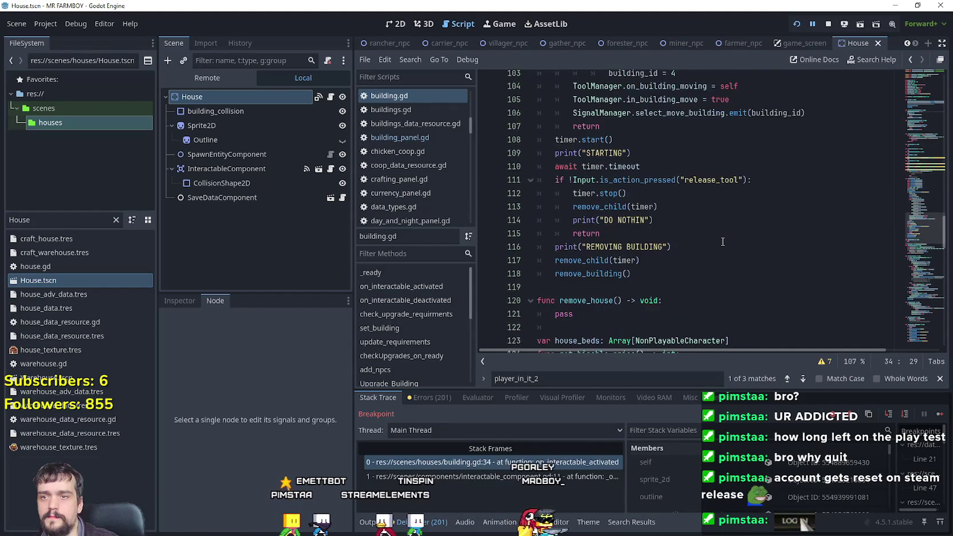
{"action": "scroll", "coordinate": [723, 241], "scroll_direction": "down", "scroll_amount": 10}
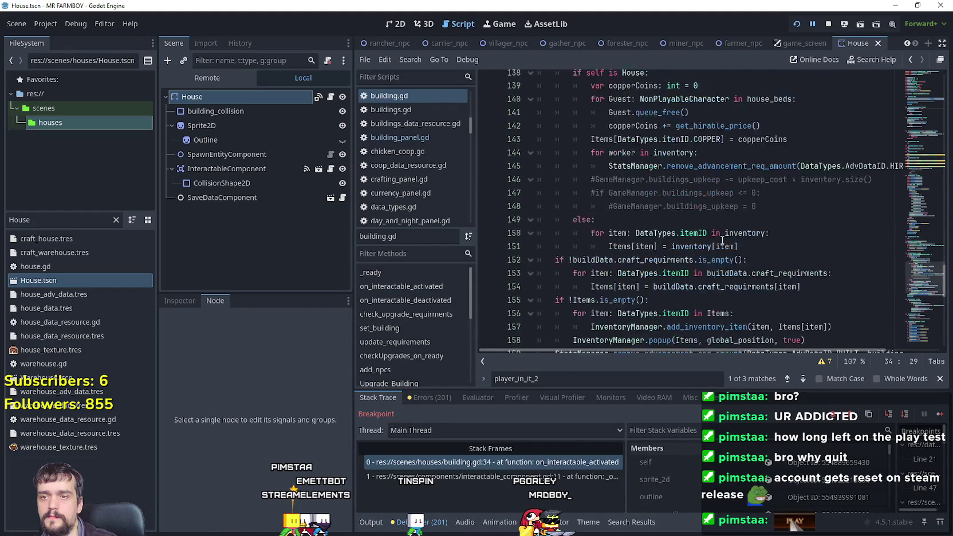
{"action": "scroll", "coordinate": [722, 240], "scroll_direction": "down", "scroll_amount": 5}
{"action": "scroll", "coordinate": [684, 193], "scroll_direction": "up", "scroll_amount": 2}
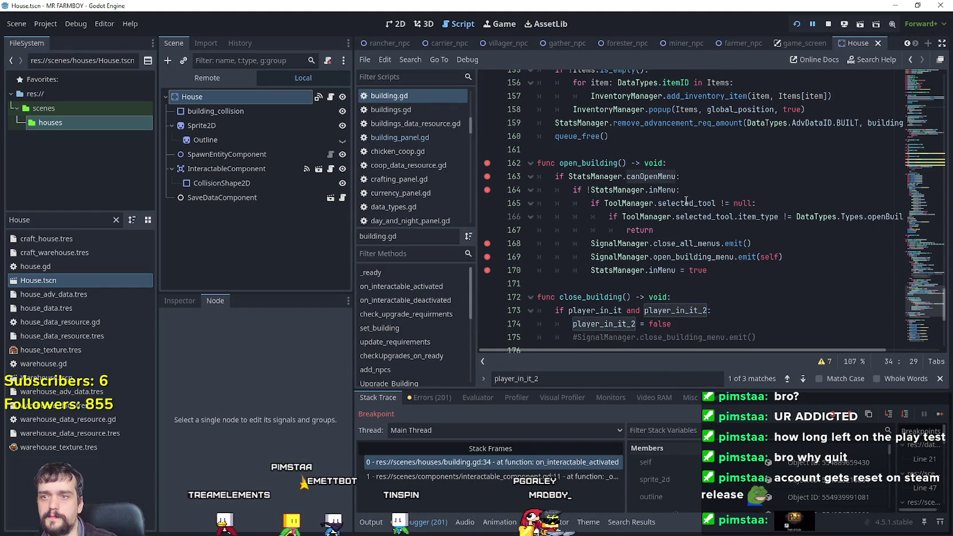
{"action": "double_click", "coordinate": [593, 163]}
{"action": "scroll", "coordinate": [716, 201], "scroll_direction": "down", "scroll_amount": 6}
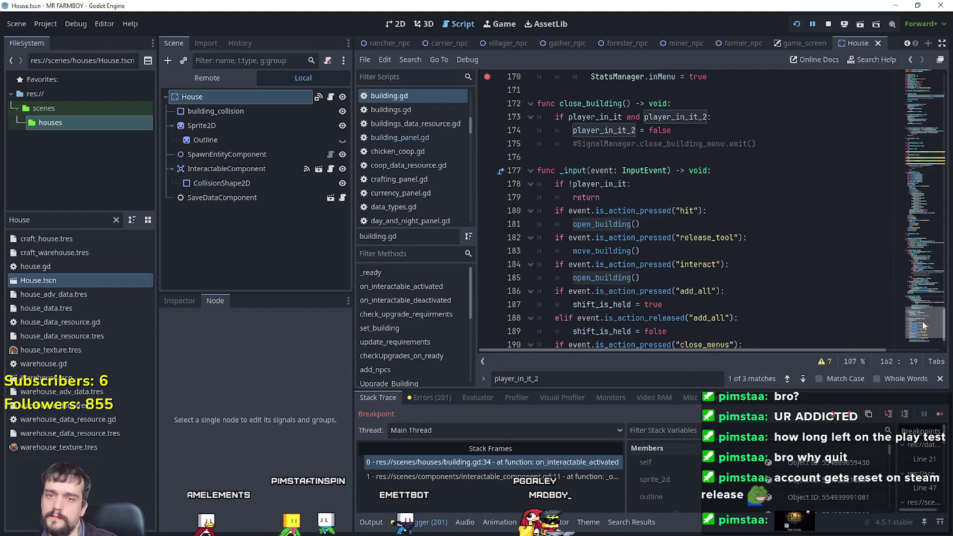
{"action": "left_click", "coordinate": [684, 176]}
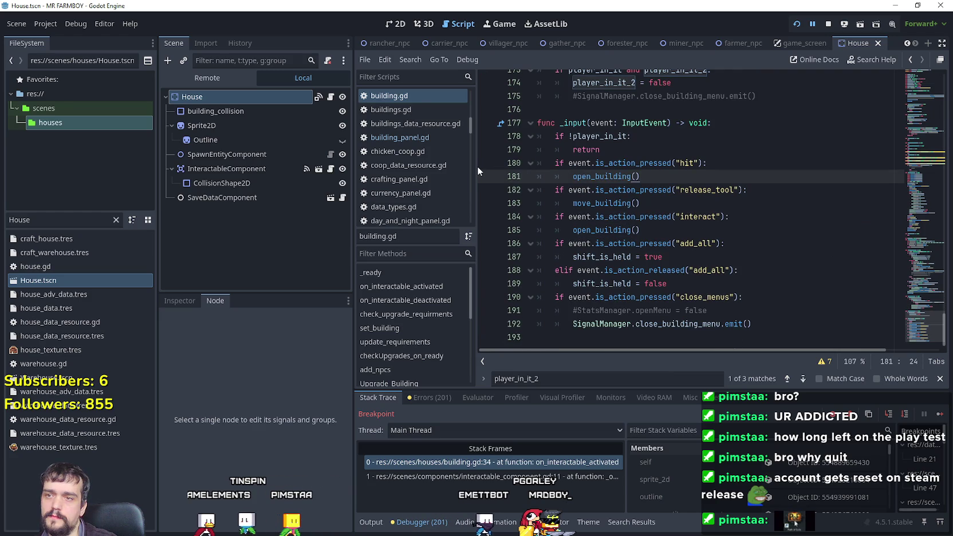
{"action": "left_click", "coordinate": [603, 150]}
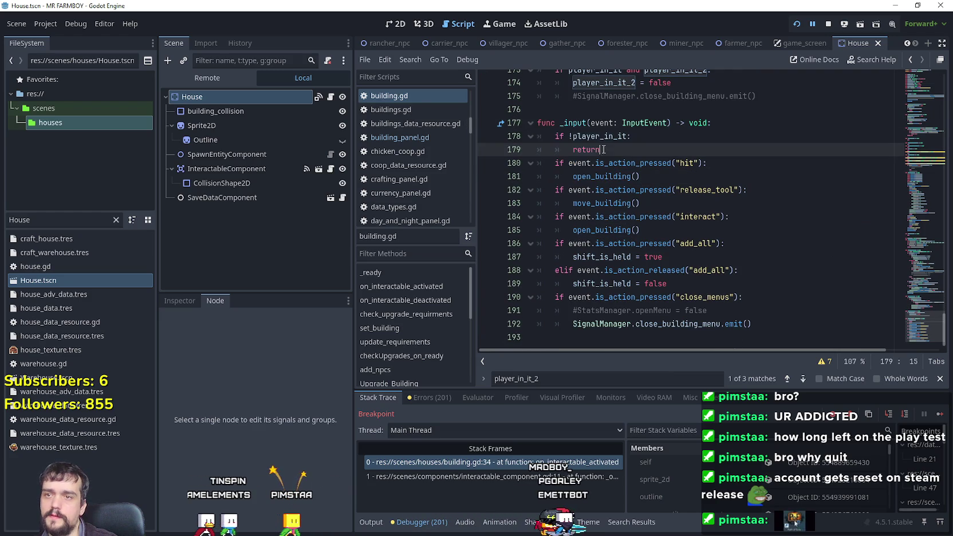
- Replace player_in_it on line 178 with StatsManager.canOpenMenu and save building.gd
{"action": "double_click", "coordinate": [593, 135]}
{"action": "scroll", "coordinate": [686, 193], "scroll_direction": "up", "scroll_amount": 1}
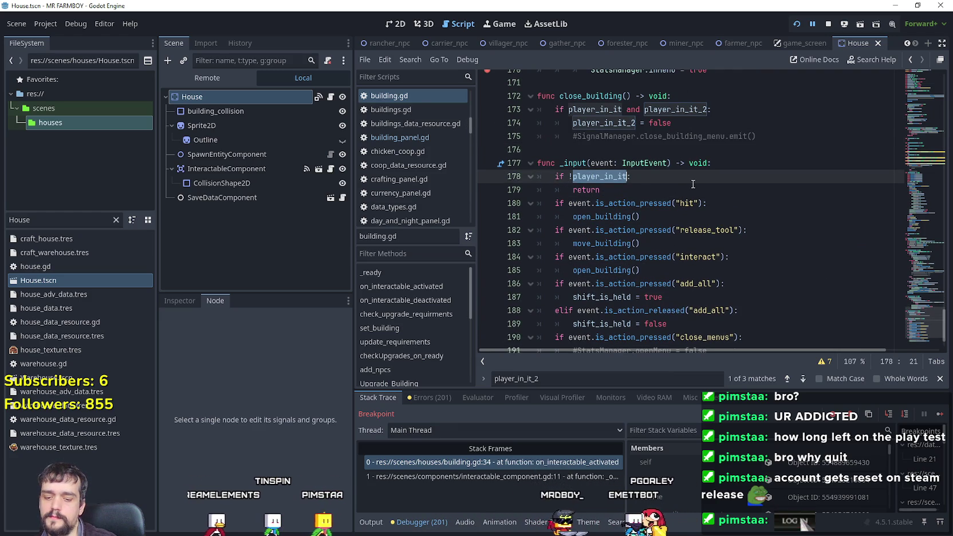
{"action": "type", "text": "StatsManager.canOpenMenu"}
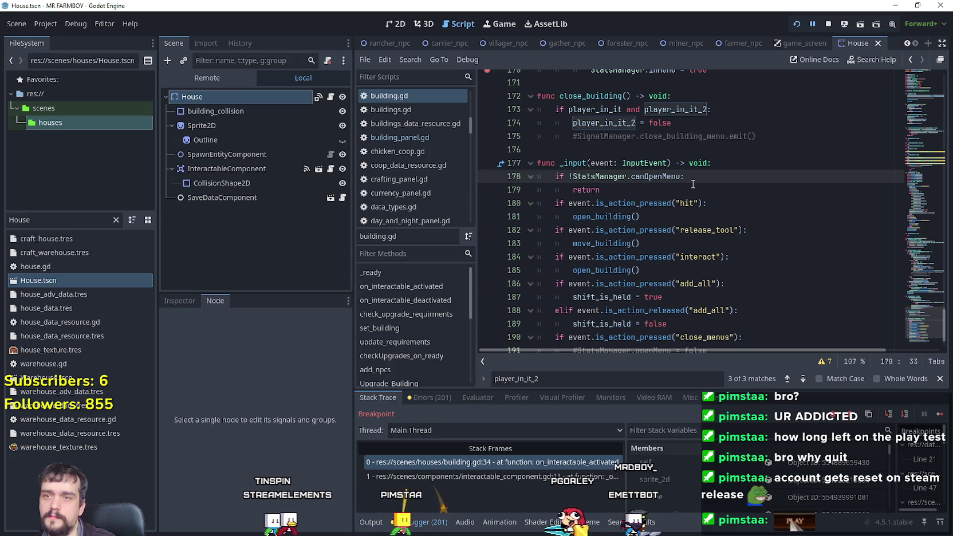
{"action": "left_click", "coordinate": [661, 195]}
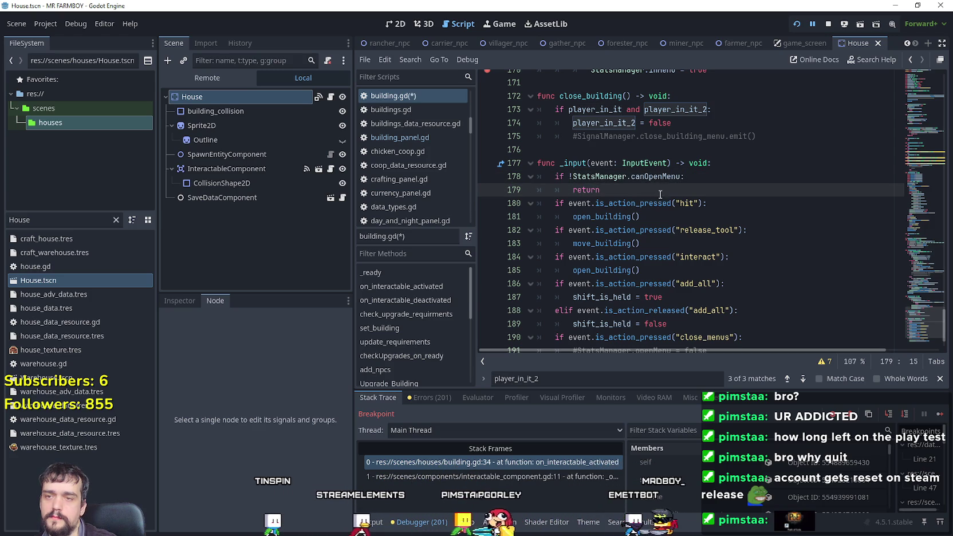
{"action": "key", "text": "ctrl+s"}
{"action": "scroll", "coordinate": [660, 193], "scroll_direction": "down", "scroll_amount": 1}
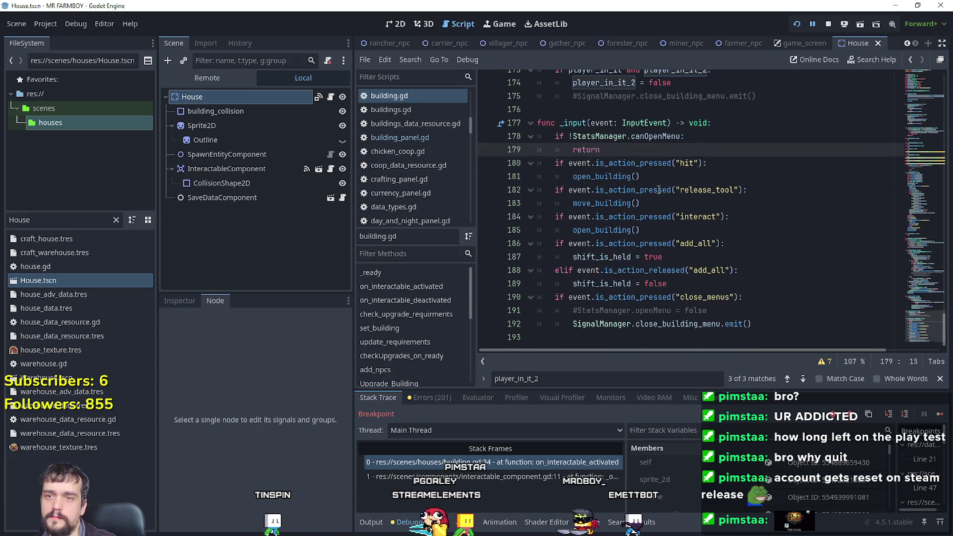
{"action": "left_click", "coordinate": [753, 206]}
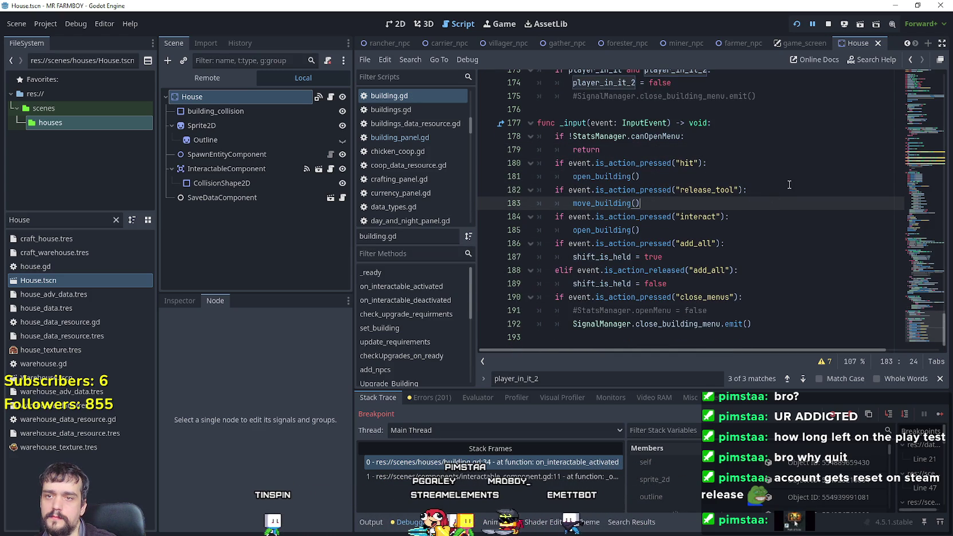
{"action": "left_click_drag", "start_coordinate": [652, 152], "coordinate": [536, 138]}
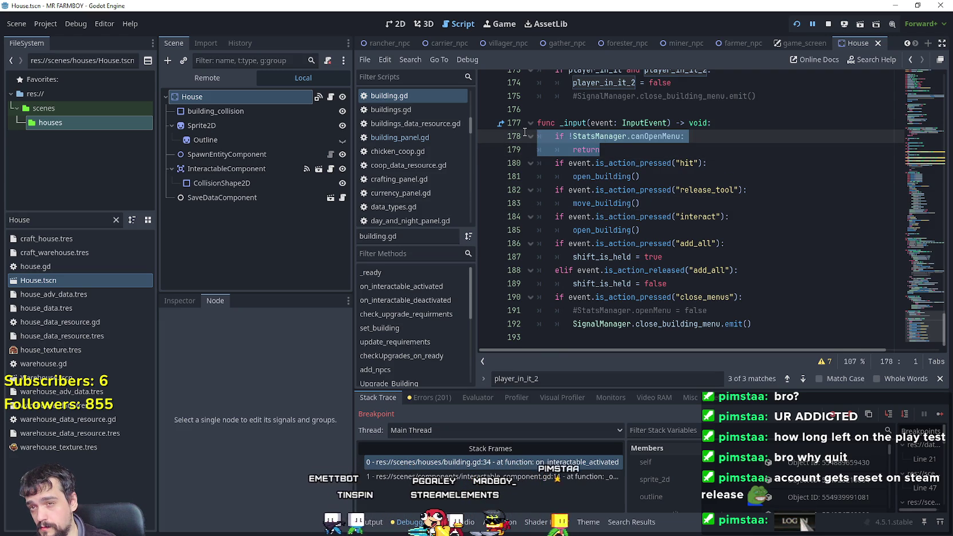
- Paste a copy of the canOpenMenu guard onto a new line 186 after the interact handler
{"action": "left_click", "coordinate": [761, 191]}
{"action": "key", "text": "Down"}
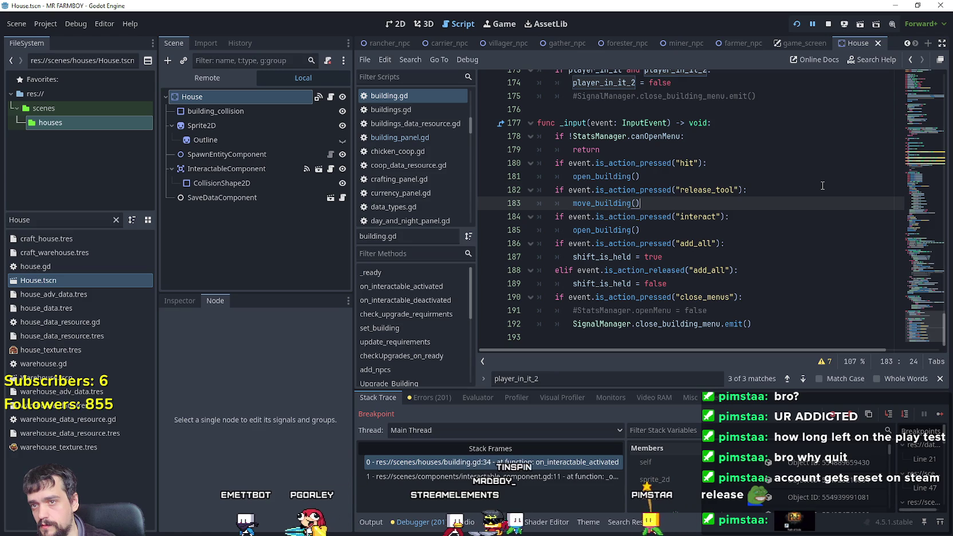
{"action": "left_click", "coordinate": [739, 226]}
{"action": "key", "text": "Return"}
{"action": "key", "text": "BackSpace"}
{"action": "key", "text": "BackSpace"}
{"action": "key", "text": "ctrl+z"}
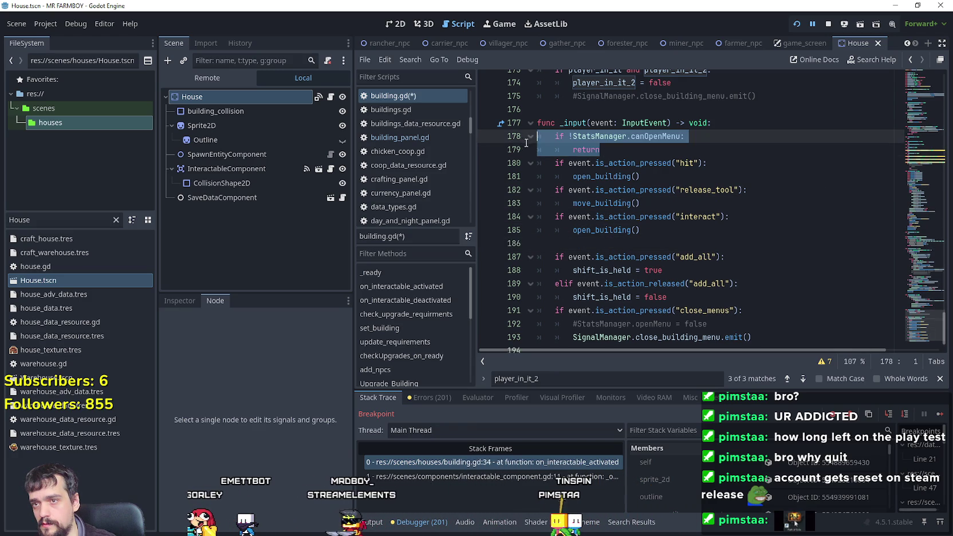
{"action": "key", "text": "ctrl+c"}
{"action": "left_click", "coordinate": [577, 245]}
{"action": "key", "text": "ctrl+v"}
- Turn the copy into 'if StatsManager.inMenu:', dropping its negation, its return and the commented openMenu line
{"action": "double_click", "coordinate": [650, 244]}
{"action": "type", "text": "inM"}
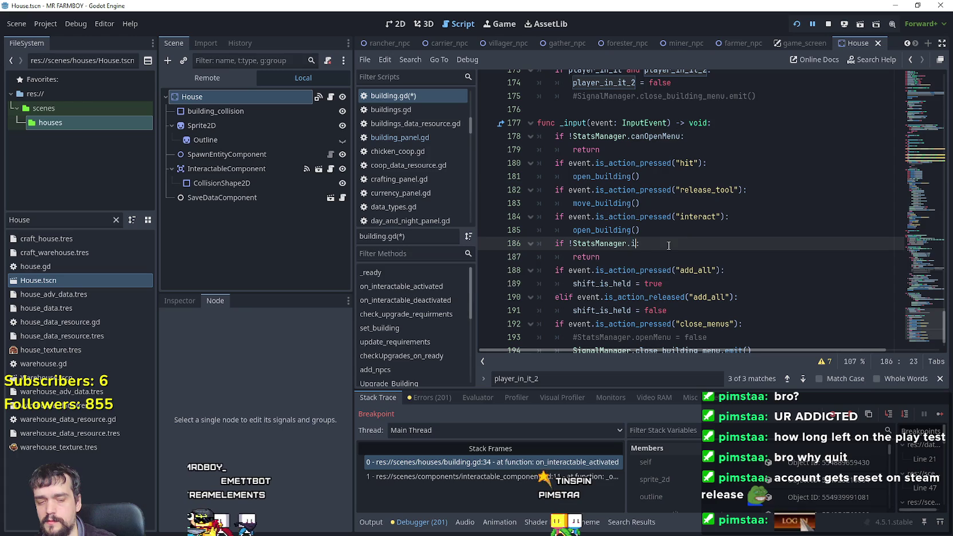
{"action": "type", "text": "e"}
{"action": "key", "text": "Return"}
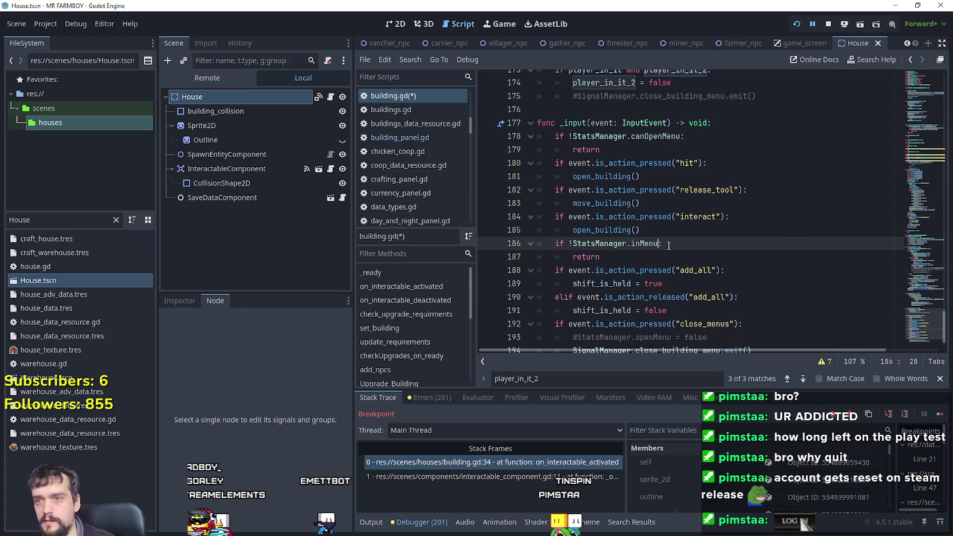
{"action": "scroll", "coordinate": [655, 250], "scroll_direction": "down", "scroll_amount": 1}
{"action": "left_click_drag", "start_coordinate": [709, 306], "coordinate": [516, 305]}
{"action": "key", "text": "BackSpace"}
{"action": "key", "text": "BackSpace"}
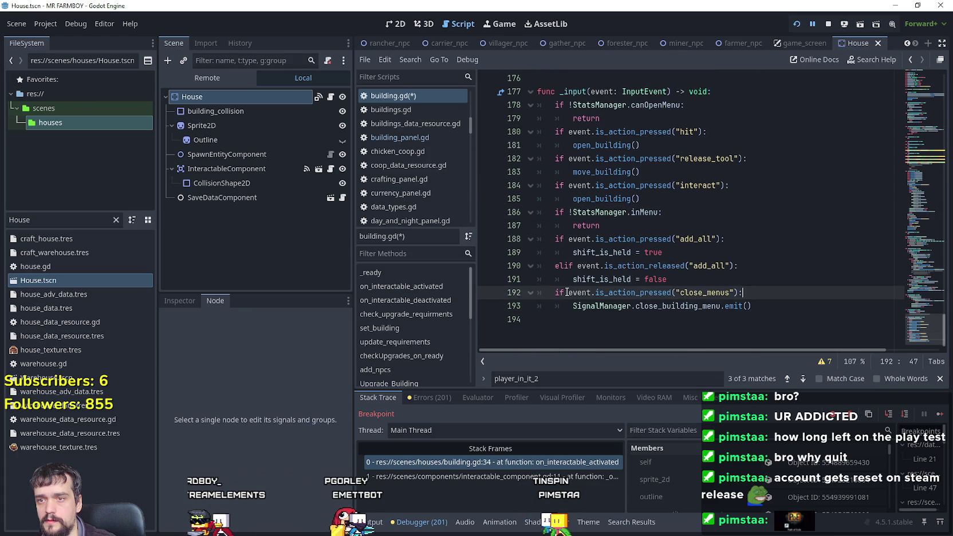
{"action": "left_click", "coordinate": [668, 197]}
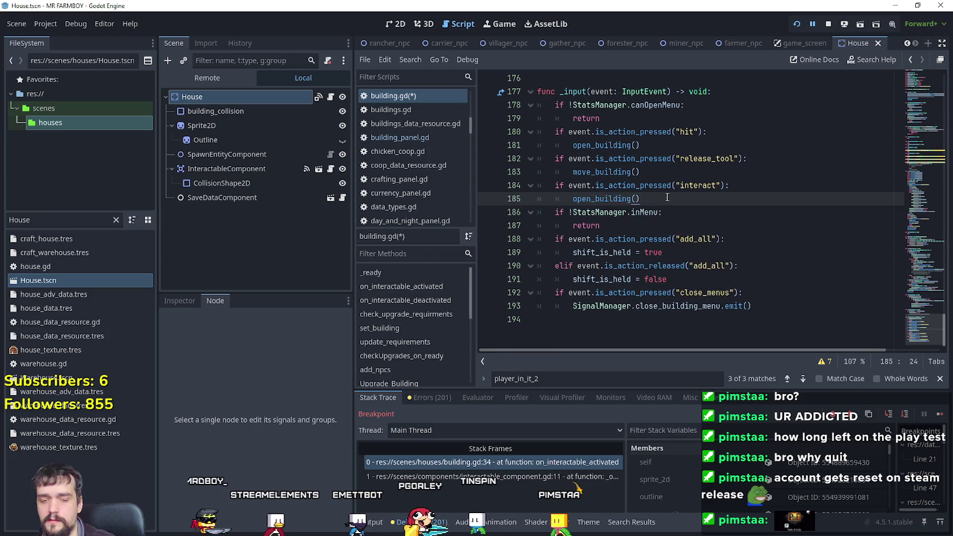
{"action": "key", "text": "Return"}
{"action": "left_click", "coordinate": [572, 225]}
{"action": "key", "text": "BackSpace"}
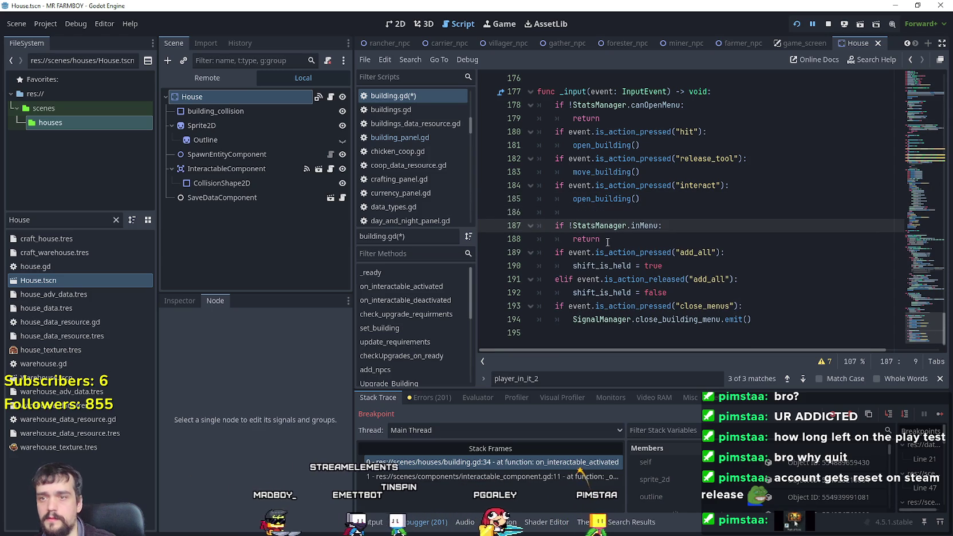
{"action": "left_click_drag", "start_coordinate": [599, 239], "coordinate": [551, 237]}
{"action": "key", "text": "ctrl+shift+k"}
- Indent menu and tool handlers under their checks, remove the leftover return, save, and resume
{"action": "left_click_drag", "start_coordinate": [751, 305], "coordinate": [495, 244]}
{"action": "key", "text": "Tab"}
{"action": "left_click_drag", "start_coordinate": [642, 198], "coordinate": [548, 136]}
{"action": "key", "text": "Tab"}
{"action": "left_click_drag", "start_coordinate": [600, 118], "coordinate": [685, 105]}
{"action": "key", "text": "BackSpace"}
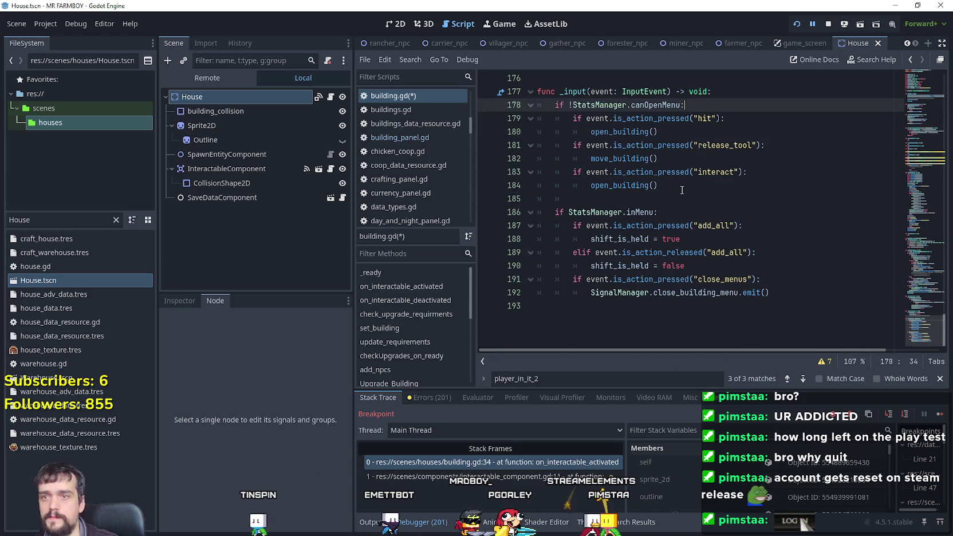
{"action": "left_click", "coordinate": [679, 199]}
{"action": "key", "text": "BackSpace"}
{"action": "key", "text": "BackSpace"}
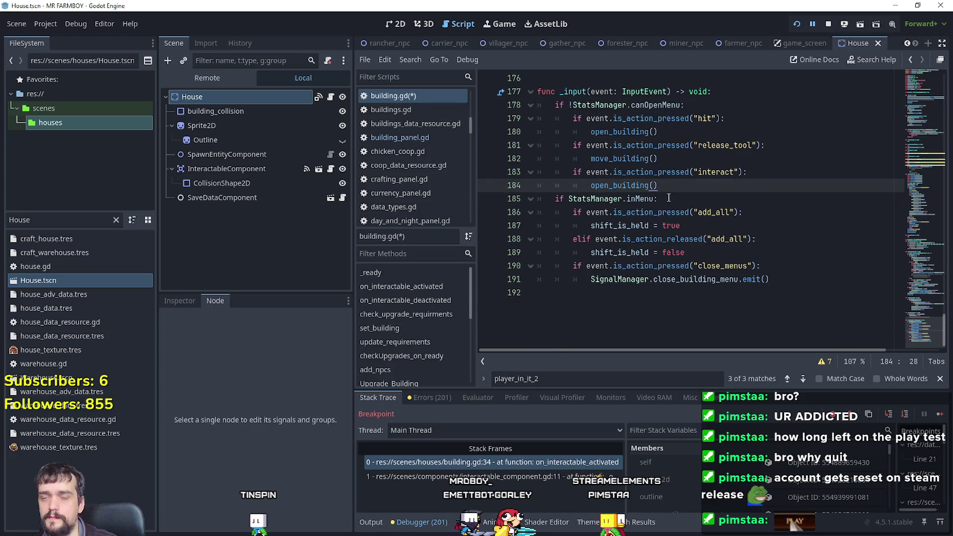
{"action": "key", "text": "ctrl+s"}
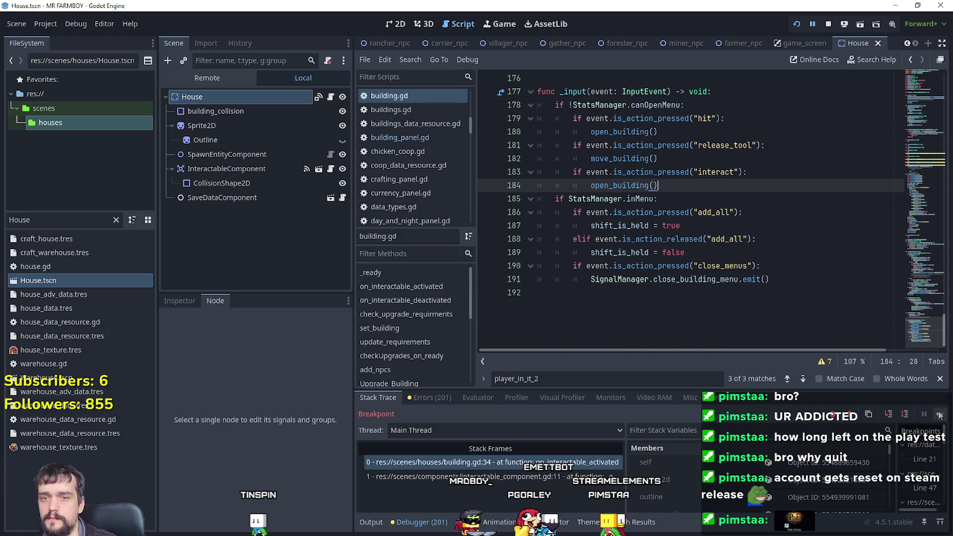
{"action": "left_click", "coordinate": [940, 415]}
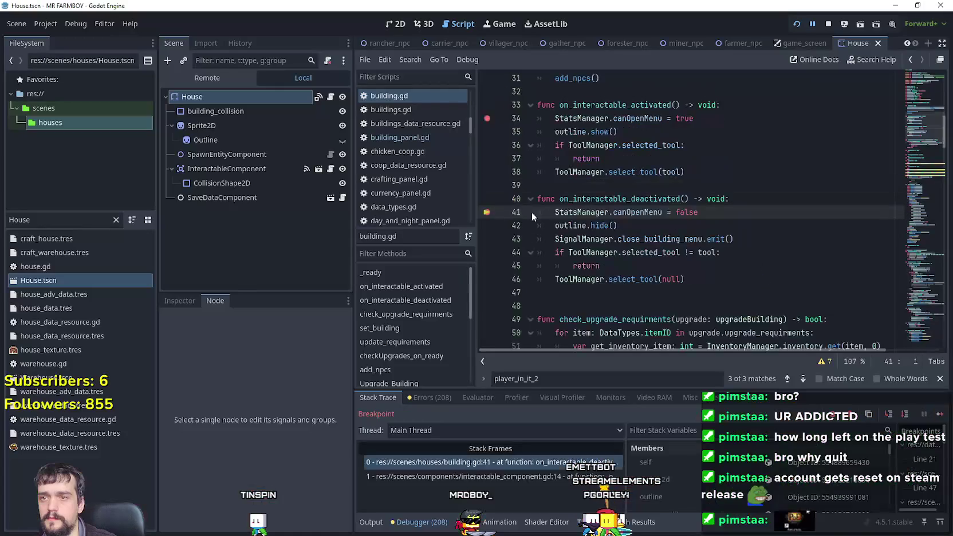
- Resume past the line 41 breakpoint, stop the game, and bring up the input handler code
{"action": "left_click", "coordinate": [940, 416]}
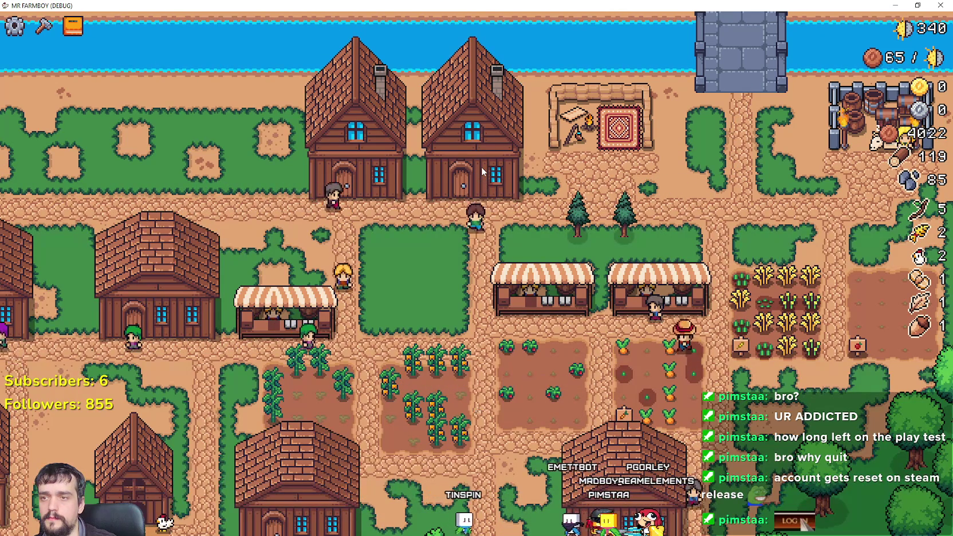
{"action": "key", "text": "F8"}
{"action": "left_click", "coordinate": [661, 164]}
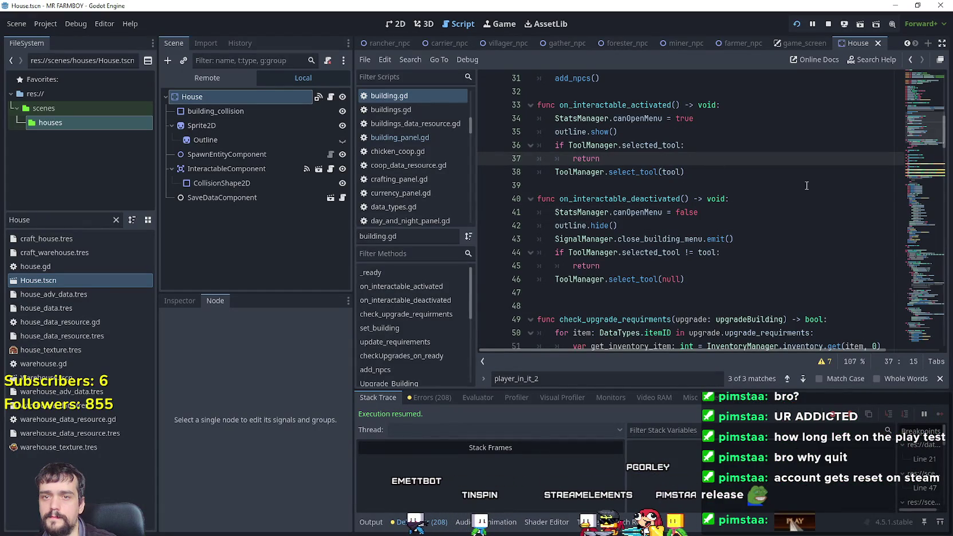
{"action": "left_click", "coordinate": [636, 119]}
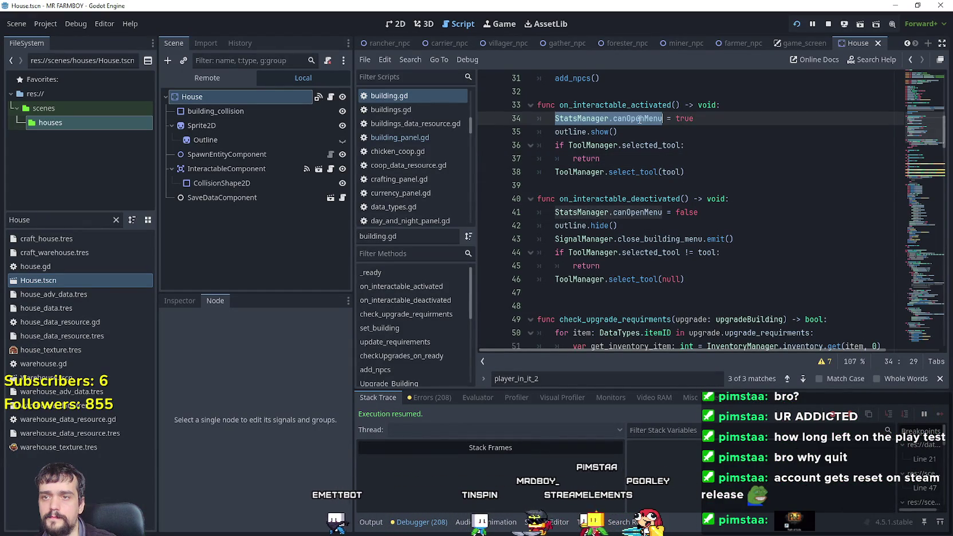
{"action": "mouse_move", "coordinate": [904, 146]}
{"action": "left_mouse_down"}
{"action": "mouse_move", "coordinate": [919, 336]}
{"action": "mouse_move", "coordinate": [919, 324]}
{"action": "left_mouse_up"}
- Remove the '!' before StatsManager.canOpenMenu on line 178 and save the script
{"action": "left_click", "coordinate": [711, 265]}
{"action": "scroll", "coordinate": [565, 220], "scroll_direction": "down", "scroll_amount": 2}
{"action": "left_click", "coordinate": [573, 170]}
{"action": "key", "text": "BackSpace"}
{"action": "left_click", "coordinate": [654, 184]}
{"action": "key", "text": "ctrl+s"}
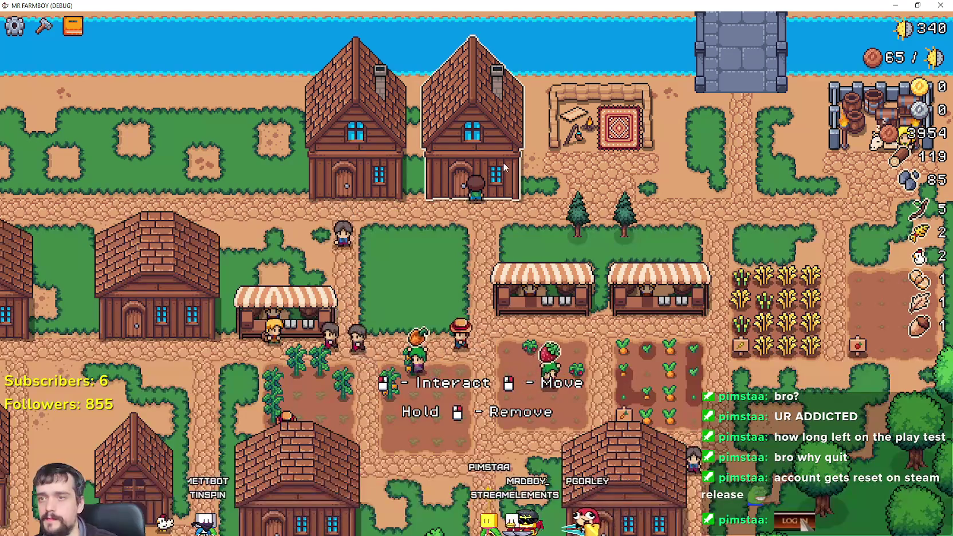
- Interact with the house in the running game to hit the open_building breakpoint
{"action": "left_click", "coordinate": [531, 171]}
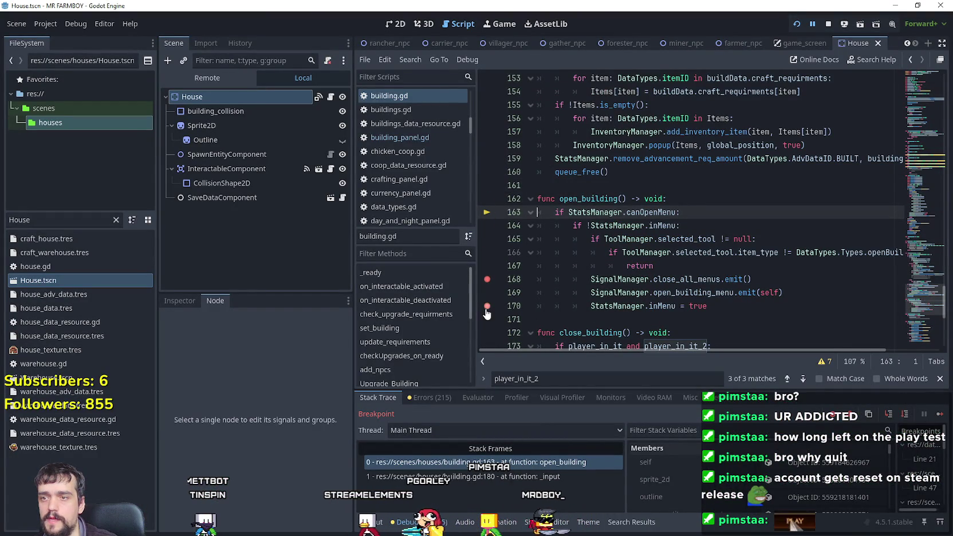
{"action": "scroll", "coordinate": [556, 286], "scroll_direction": "down", "scroll_amount": 4}
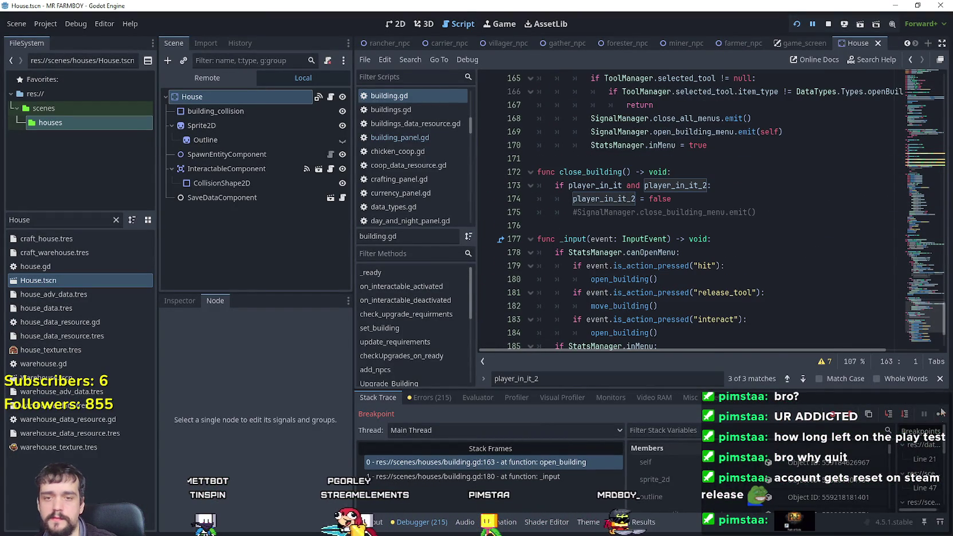
{"action": "left_click", "coordinate": [943, 411]}
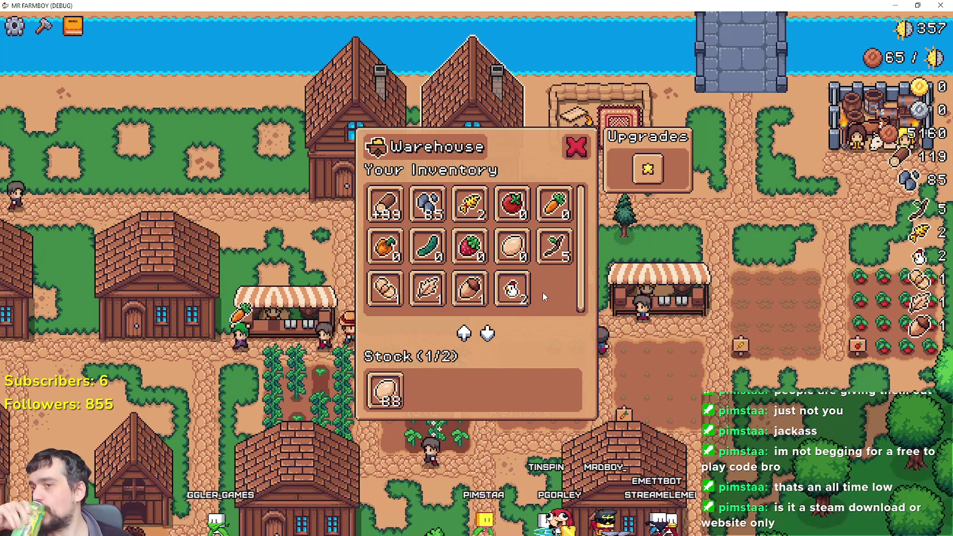
- Open and close the Warehouse panel about six times with its red X, then return to Godot
{"action": "left_click", "coordinate": [575, 147]}
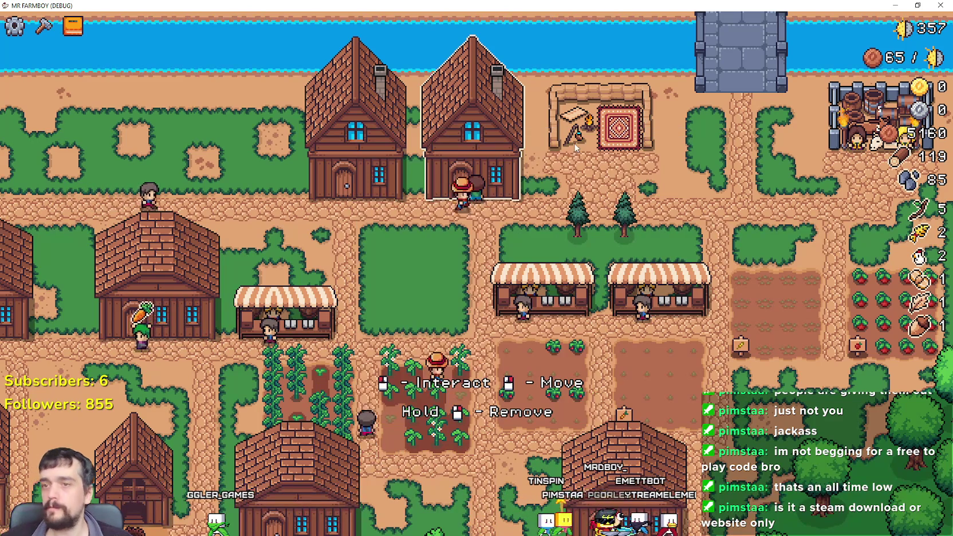
{"action": "left_click", "coordinate": [506, 173]}
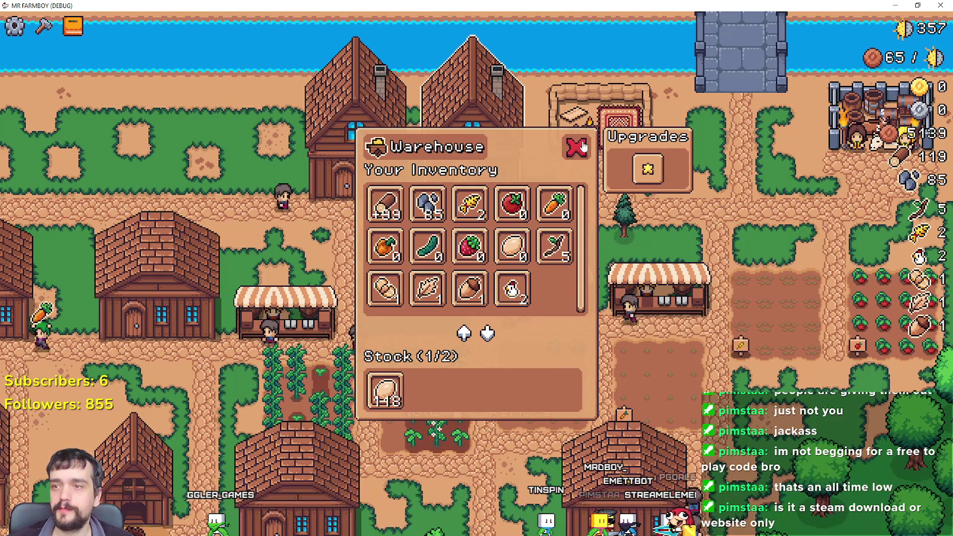
{"action": "left_click", "coordinate": [576, 147]}
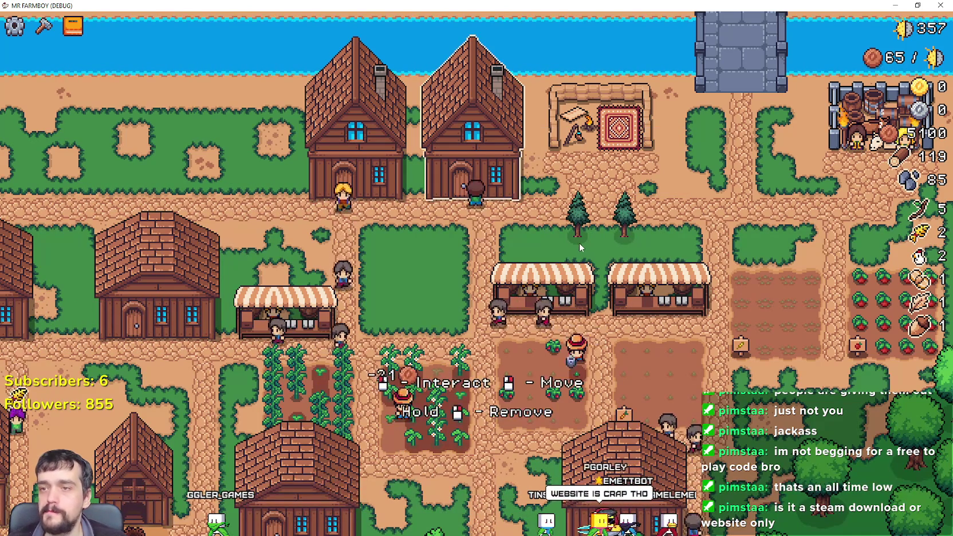
{"action": "left_click", "coordinate": [579, 243]}
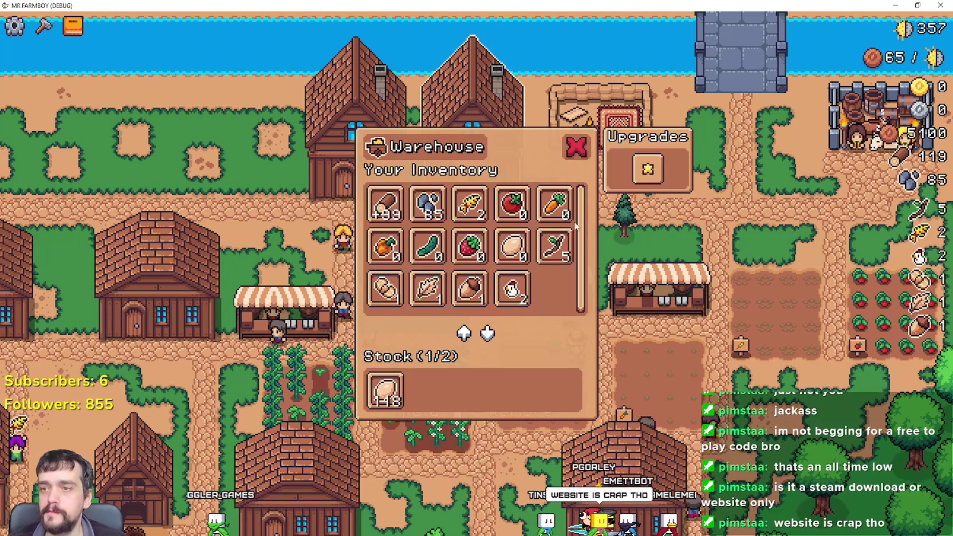
{"action": "left_click", "coordinate": [579, 147]}
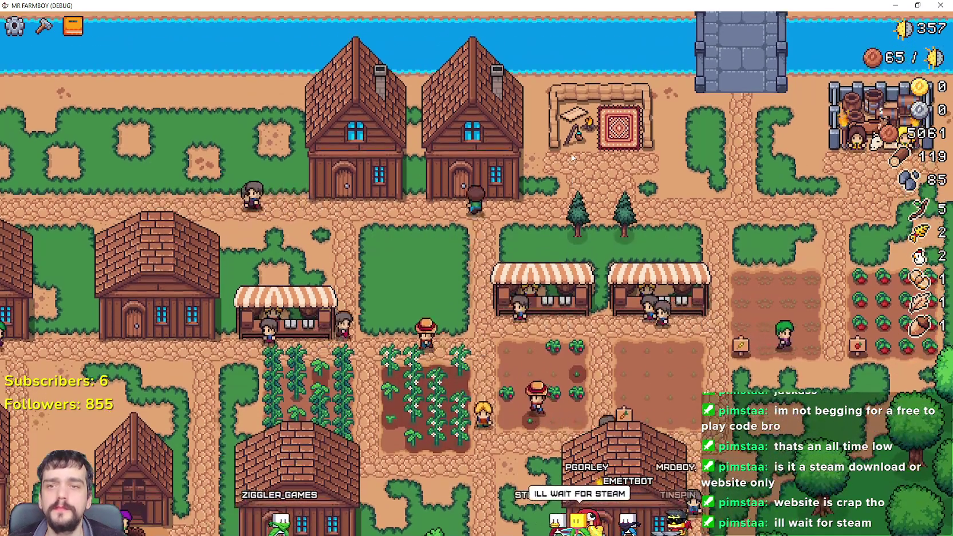
{"action": "left_click", "coordinate": [572, 156]}
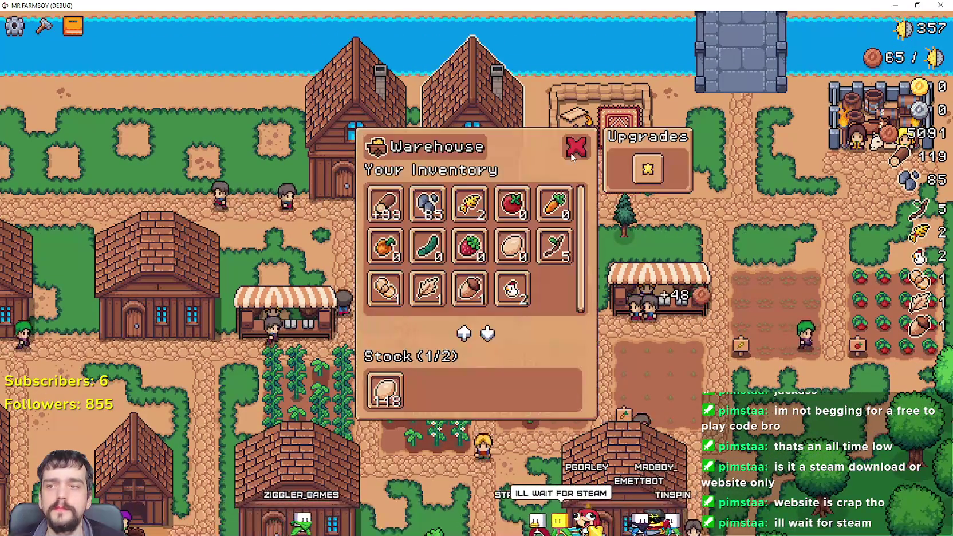
{"action": "left_click", "coordinate": [572, 154]}
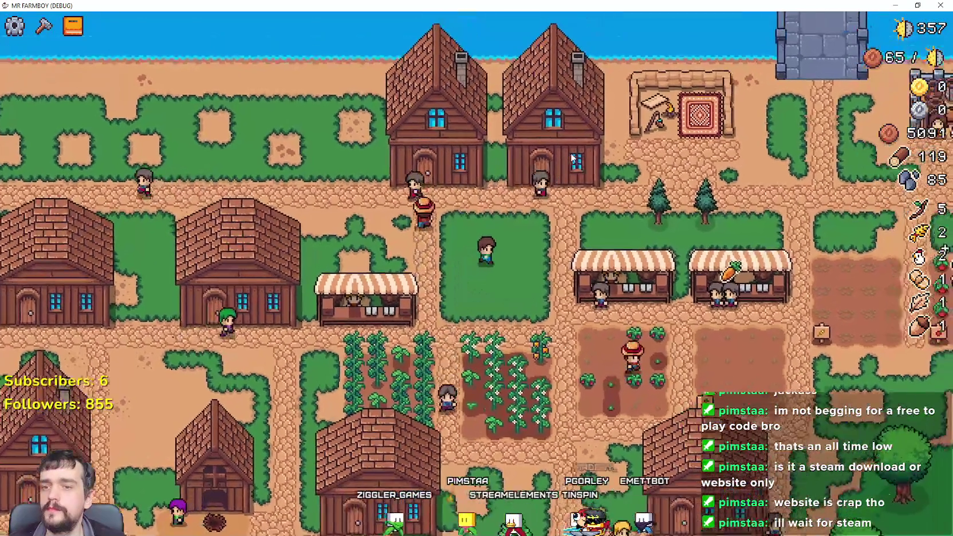
{"action": "left_click", "coordinate": [570, 152]}
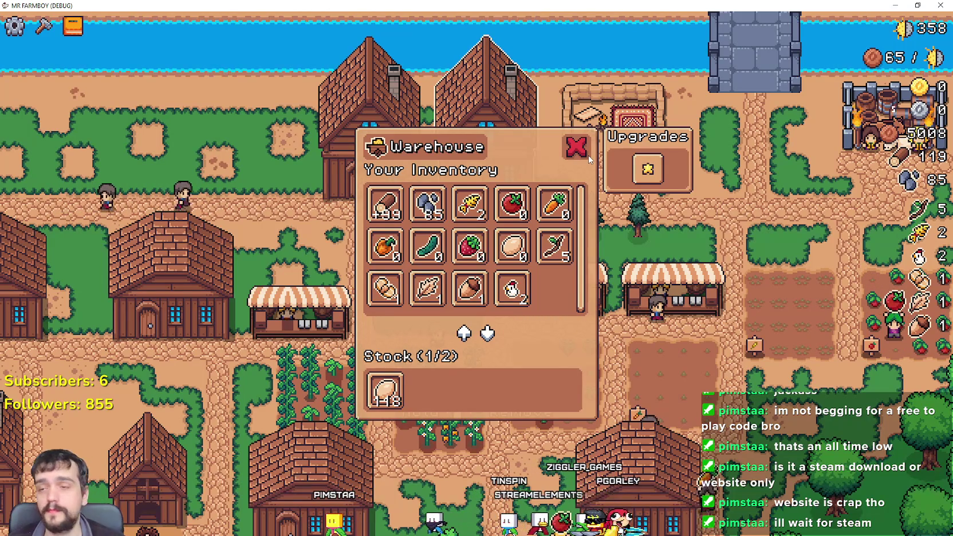
{"action": "left_click", "coordinate": [583, 152]}
{"action": "left_click", "coordinate": [498, 115]}
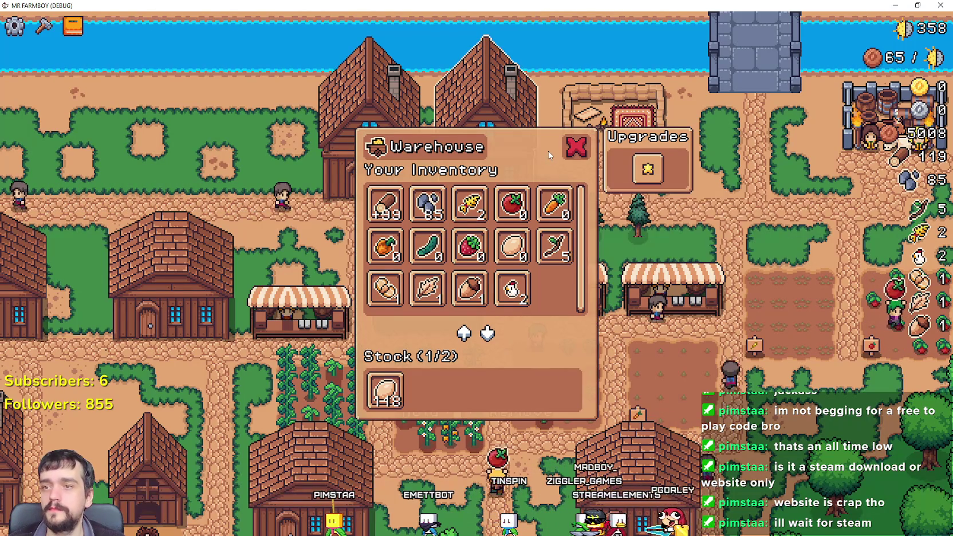
{"action": "left_click", "coordinate": [570, 158]}
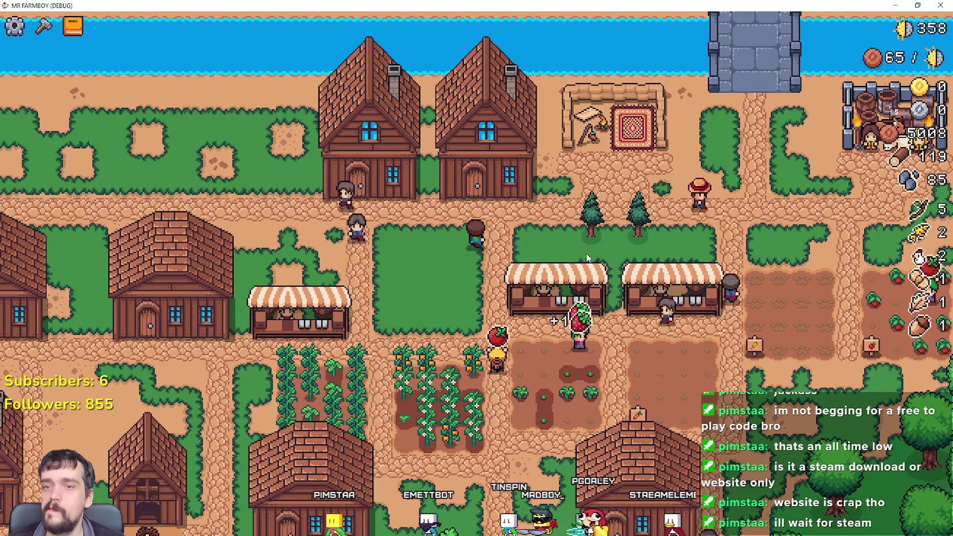
{"action": "left_click", "coordinate": [481, 126]}
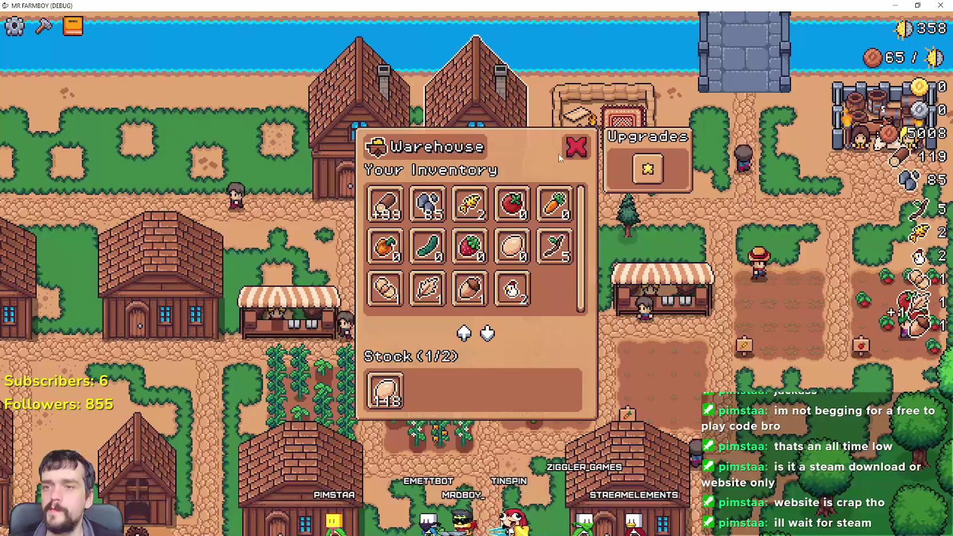
{"action": "left_click", "coordinate": [576, 150]}
{"action": "key", "text": "alt+Tab"}
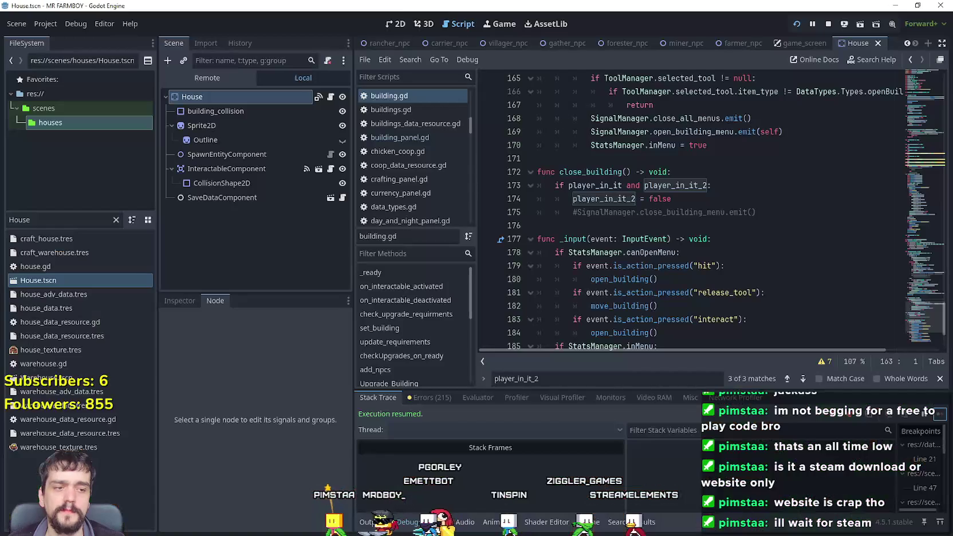
- Jump from house.gd's 'extends building' line to building.gd via Lookup Symbol
{"action": "left_click", "coordinate": [815, 229]}
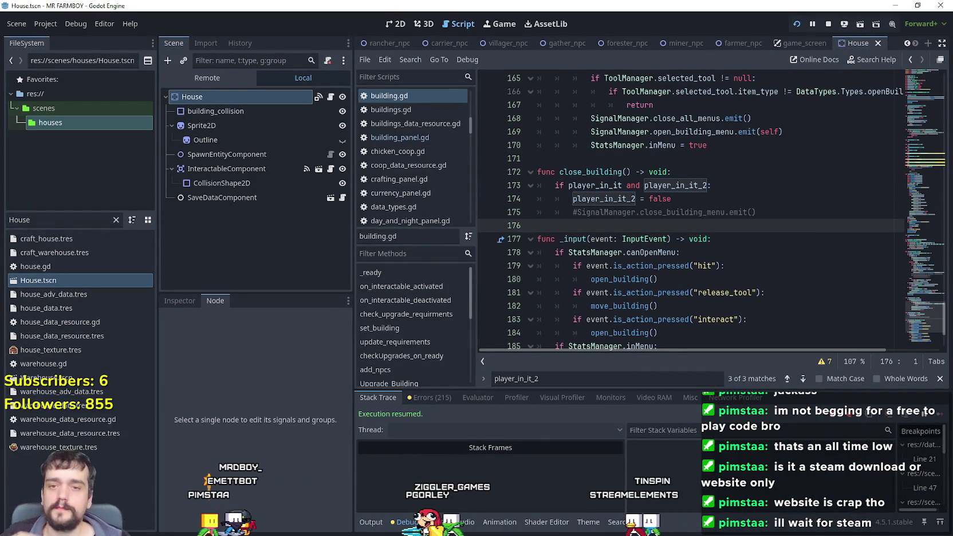
{"action": "mouse_move", "coordinate": [923, 321]}
{"action": "left_mouse_down"}
{"action": "mouse_move", "coordinate": [916, 172]}
{"action": "mouse_move", "coordinate": [917, 298]}
{"action": "left_mouse_up"}
{"action": "left_click", "coordinate": [331, 97]}
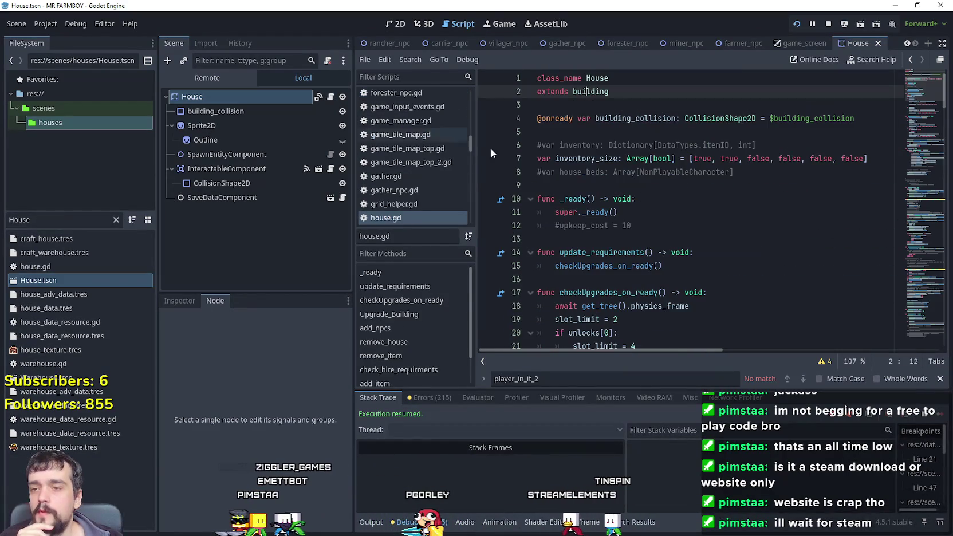
{"action": "right_click", "coordinate": [592, 95]}
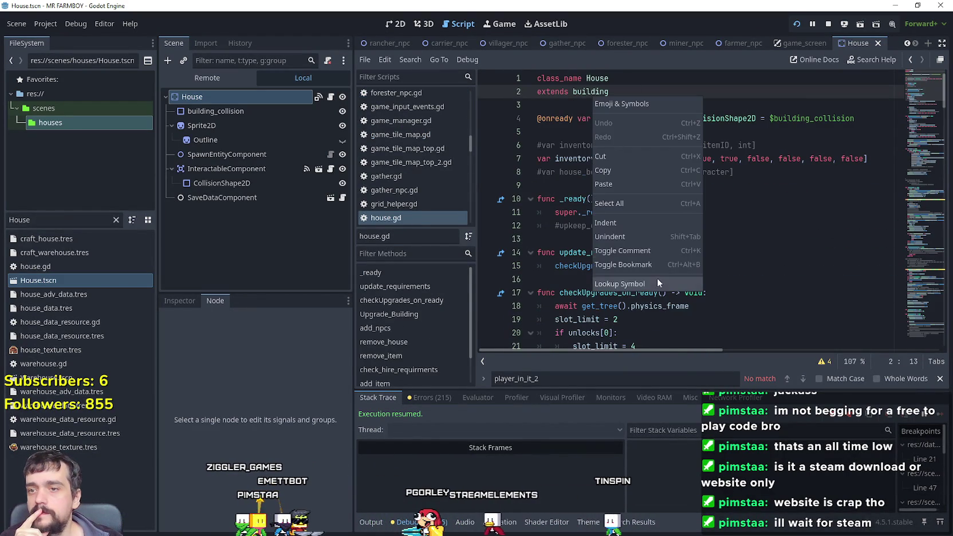
{"action": "left_click", "coordinate": [657, 282]}
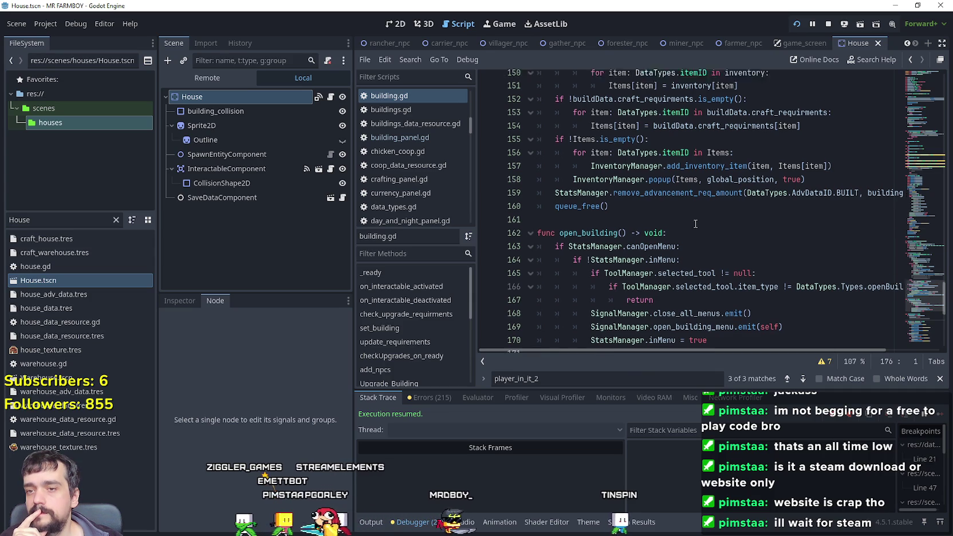
- Add a breakpoint on line 169, the open_building_menu emit call
{"action": "scroll", "coordinate": [695, 223], "scroll_direction": "down", "scroll_amount": 1}
{"action": "left_click_drag", "start_coordinate": [782, 279], "coordinate": [583, 280]}
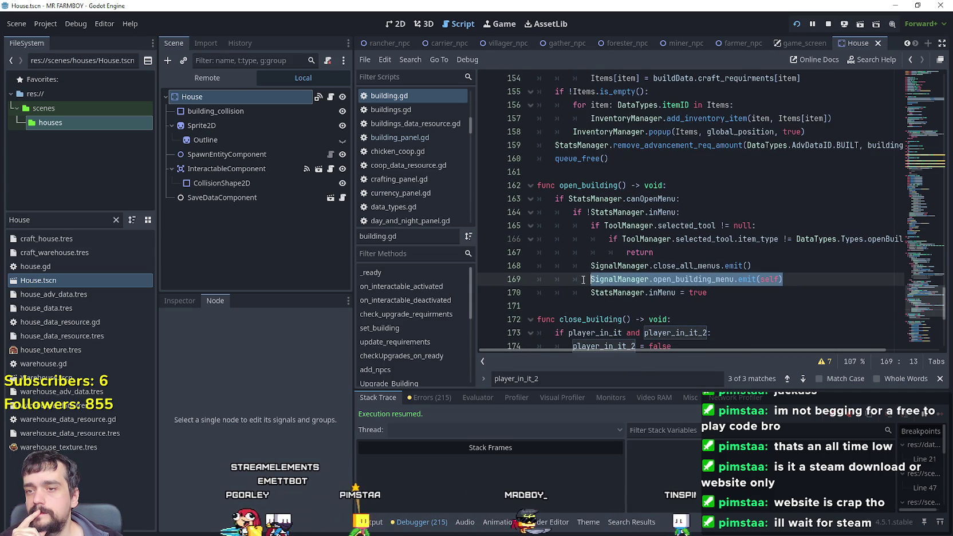
{"action": "left_click", "coordinate": [484, 279]}
{"action": "left_click", "coordinate": [823, 267]}
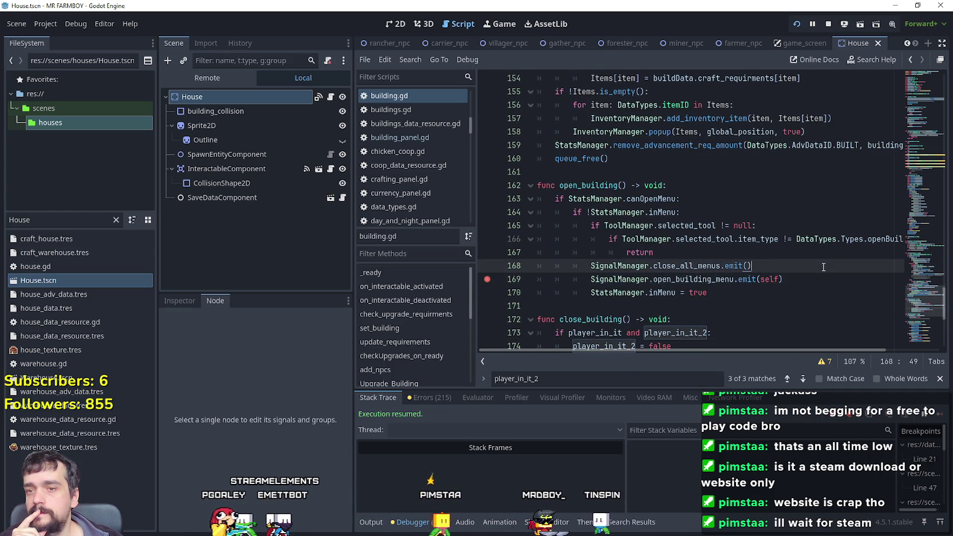
- Interact with the warehouse in-game, resume from the line 169 breakpoint, and return to the editor
{"action": "key", "text": "alt+Tab"}
{"action": "left_click", "coordinate": [652, 242]}
{"action": "left_click", "coordinate": [940, 415]}
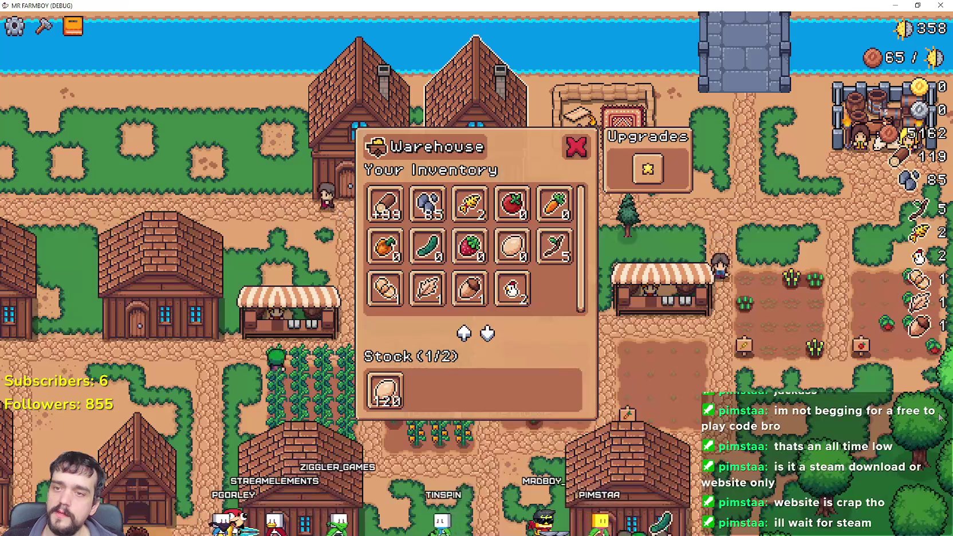
{"action": "key", "text": "alt+Tab"}
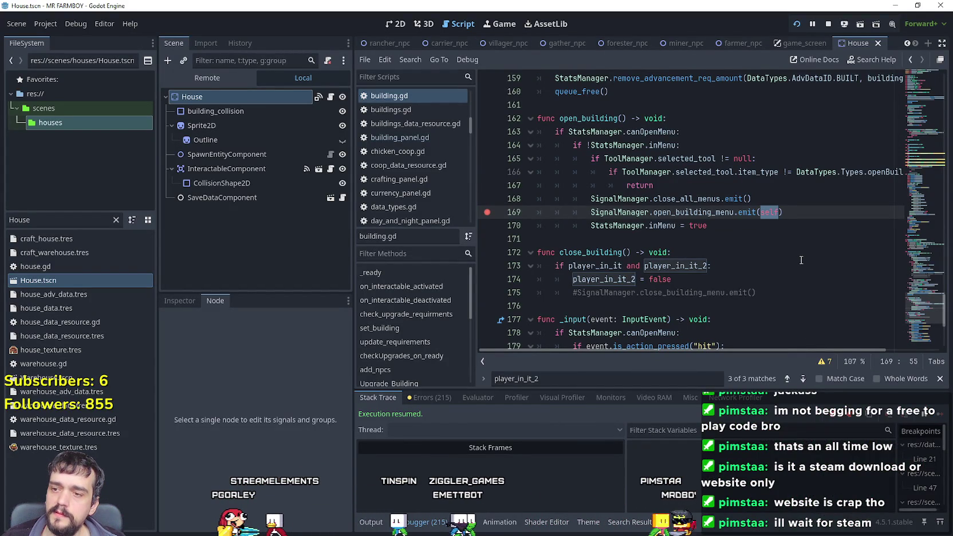
{"action": "left_click", "coordinate": [793, 224]}
{"action": "left_click_drag", "start_coordinate": [747, 228], "coordinate": [574, 212]}
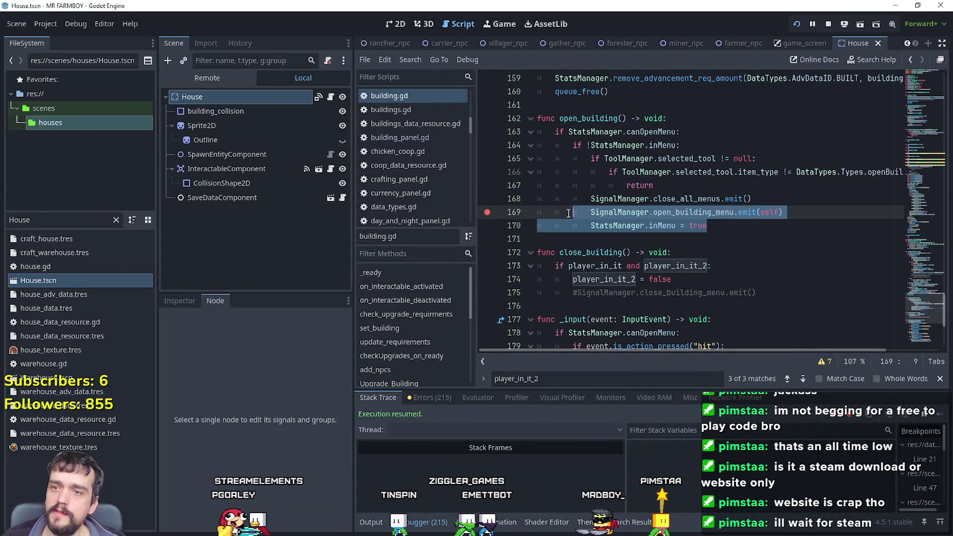
- Hit the line 169 breakpoint twice more from the warehouse, resuming each time, and close its menu
{"action": "key", "text": "alt+Tab"}
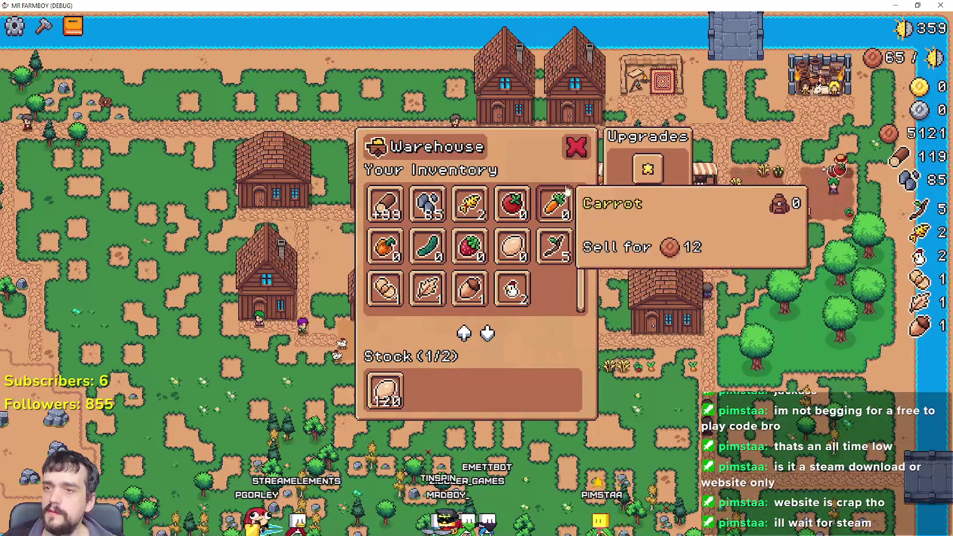
{"action": "left_click", "coordinate": [576, 159]}
{"action": "type", "text": "as"}
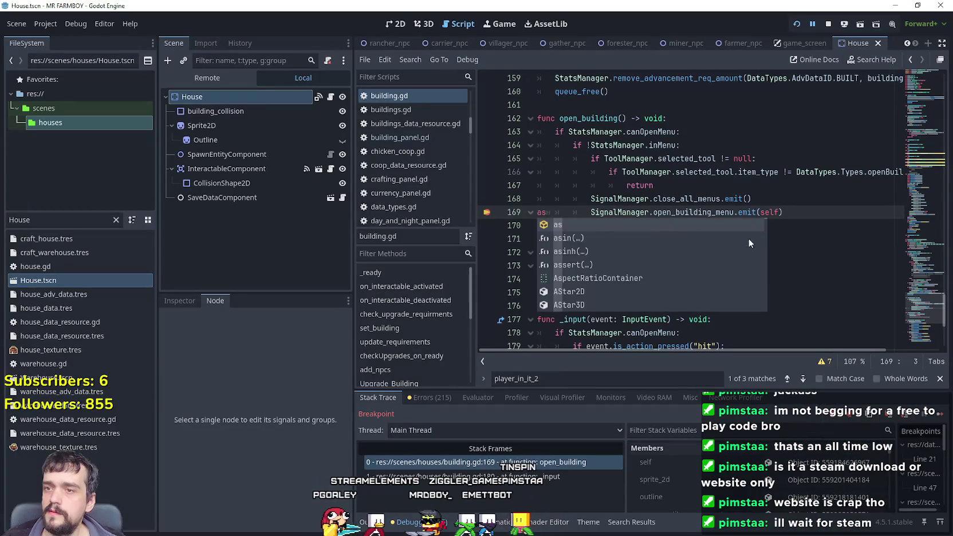
{"action": "left_click", "coordinate": [937, 407]}
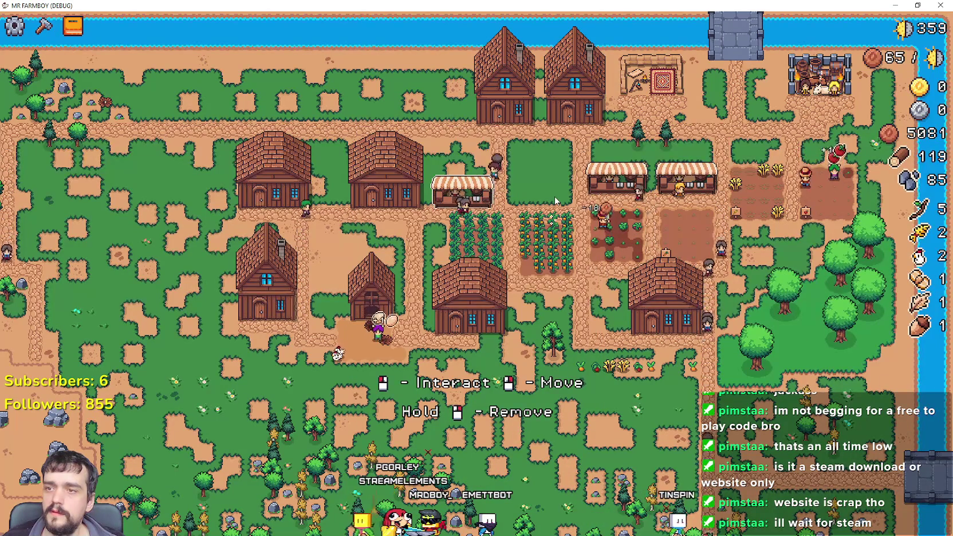
{"action": "key", "text": "a"}
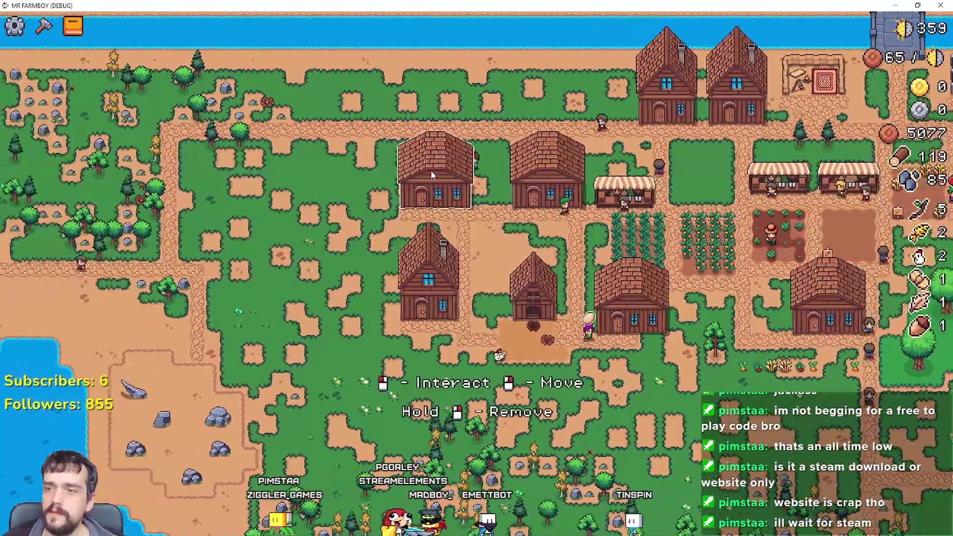
{"action": "left_click", "coordinate": [430, 169]}
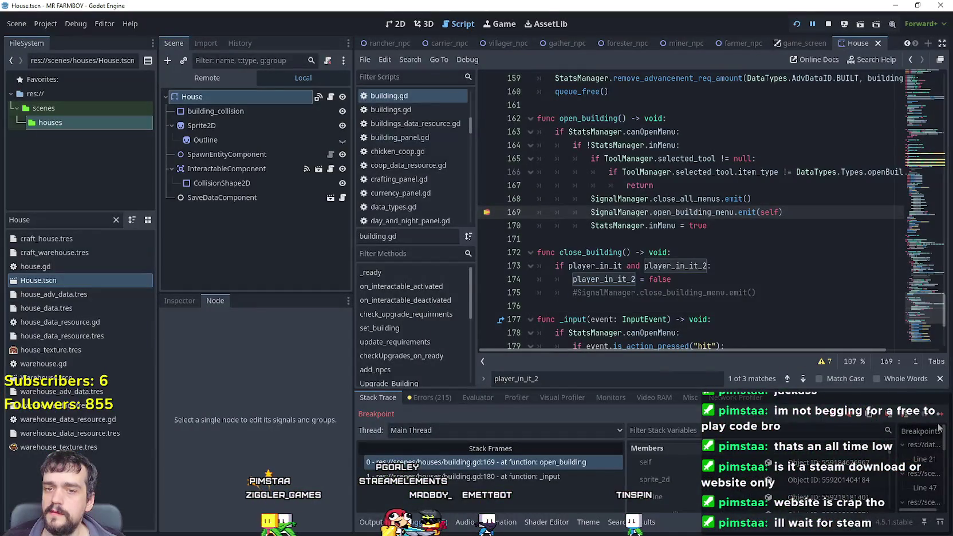
{"action": "left_click", "coordinate": [939, 426]}
{"action": "left_click", "coordinate": [575, 146]}
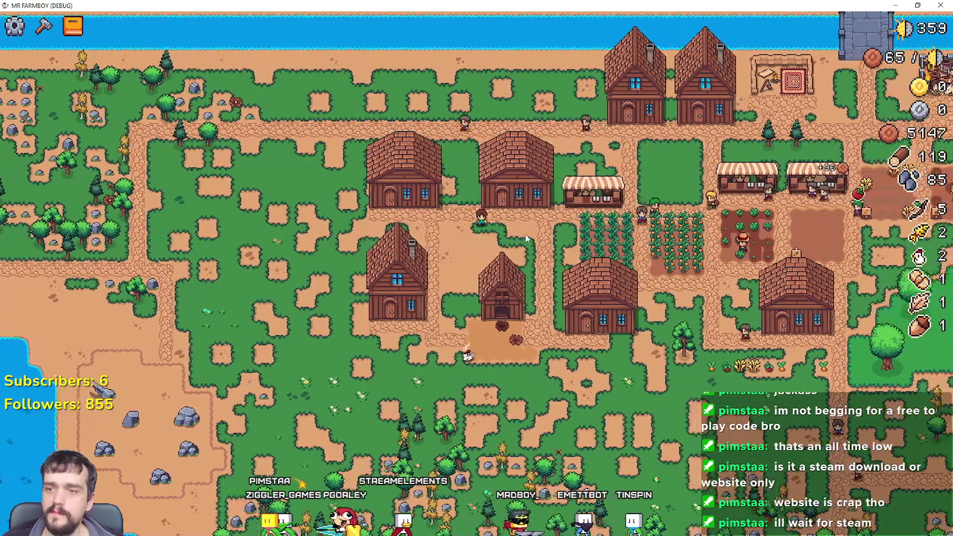
- Trigger the breakpoint once more, resume, close the Warehouse menu, and return to the editor
{"action": "scroll", "coordinate": [570, 158], "scroll_direction": "up", "scroll_amount": 3}
{"action": "scroll", "coordinate": [563, 287], "scroll_direction": "down", "scroll_amount": 3}
{"action": "left_click", "coordinate": [599, 275]}
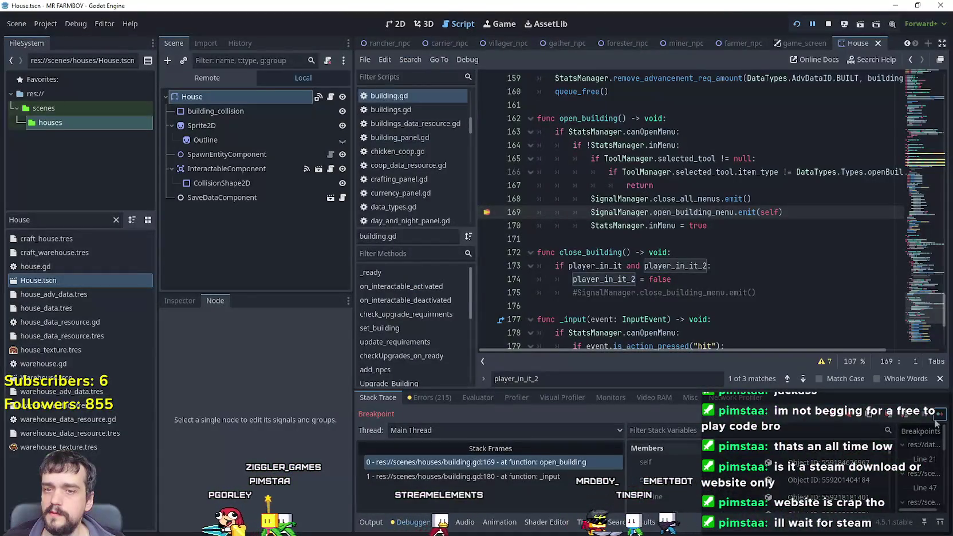
{"action": "left_click", "coordinate": [939, 425]}
{"action": "left_click", "coordinate": [574, 147]}
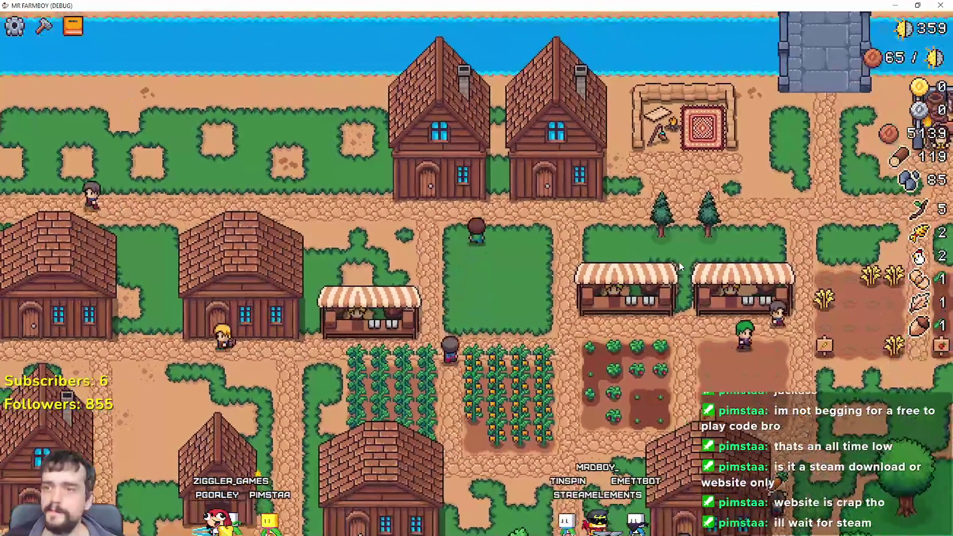
{"action": "left_click", "coordinate": [681, 266]}
{"action": "left_click", "coordinate": [693, 237]}
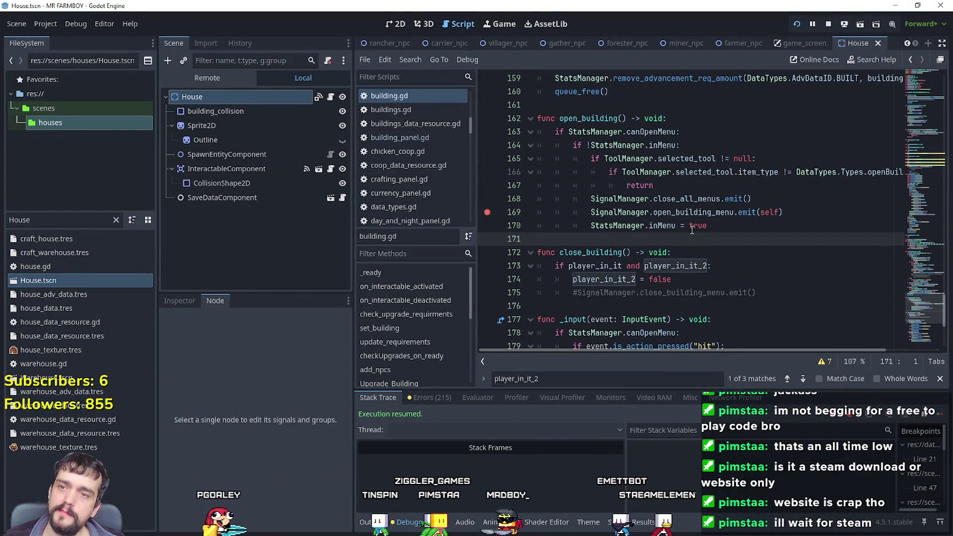
- Review the .emit(self) call, then navigate up to canOpenMenu = true on line 34
{"action": "left_click_drag", "start_coordinate": [781, 212], "coordinate": [699, 214]}
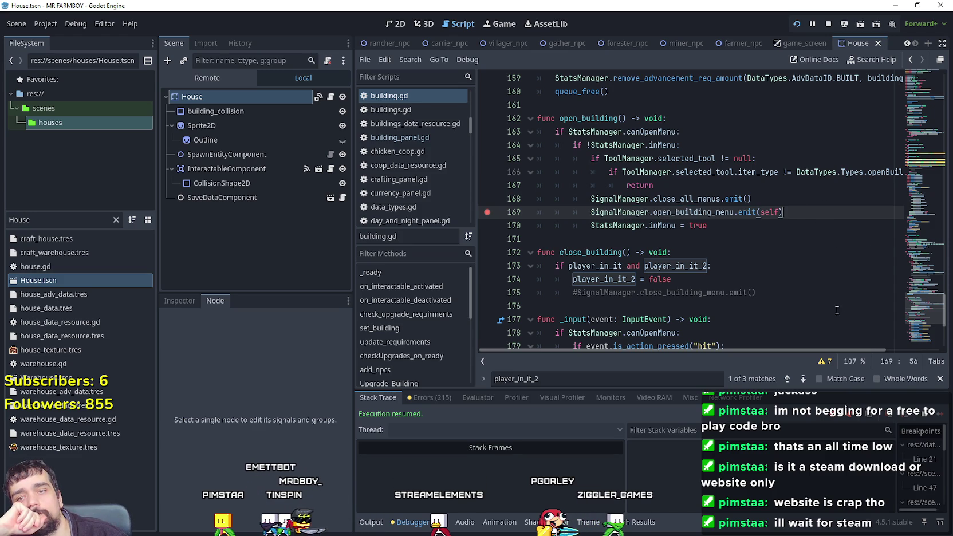
{"action": "mouse_move", "coordinate": [920, 268]}
{"action": "left_mouse_down"}
{"action": "mouse_move", "coordinate": [900, 190]}
{"action": "mouse_move", "coordinate": [905, 111]}
{"action": "left_mouse_up"}
{"action": "left_click", "coordinate": [689, 246]}
{"action": "key", "text": "Up"}
{"action": "key", "text": "Up"}
{"action": "key", "text": "Up"}
{"action": "key", "text": "End"}
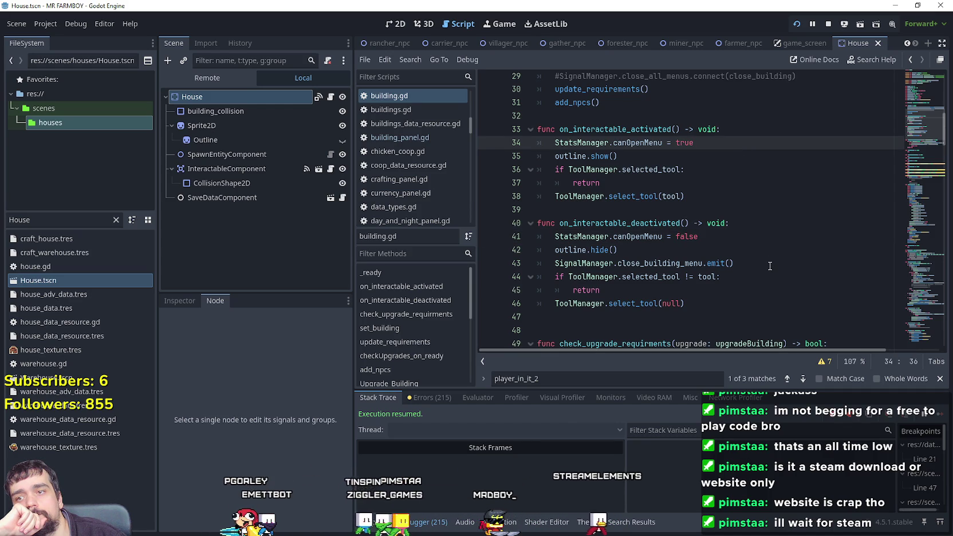
{"action": "left_click", "coordinate": [764, 232]}
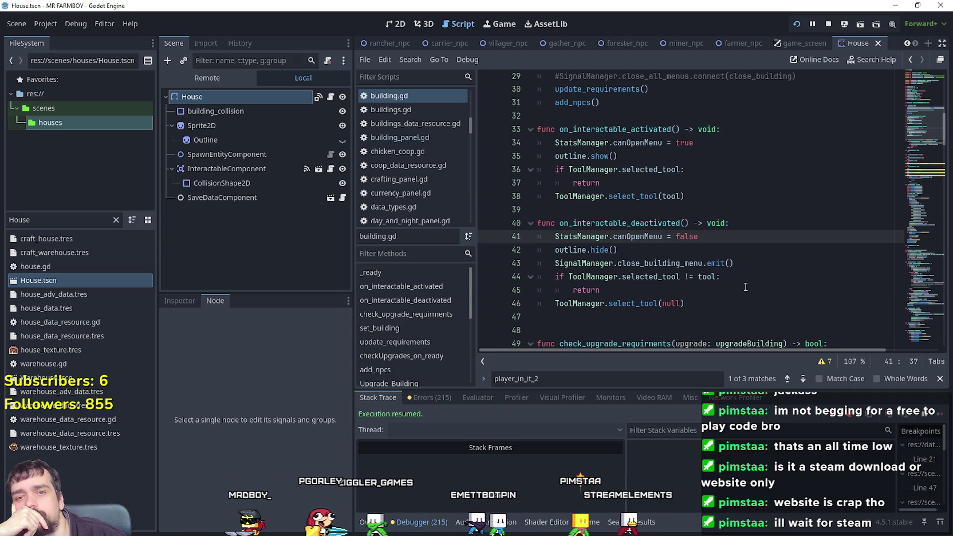
{"action": "key", "text": "Up"}
{"action": "key", "text": "Up"}
{"action": "key", "text": "Up"}
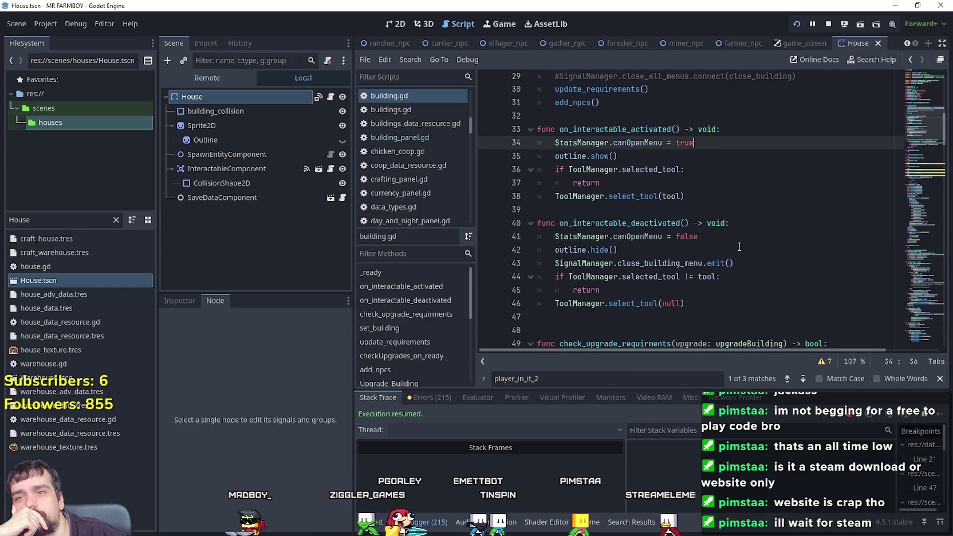
{"action": "scroll", "coordinate": [739, 268], "scroll_direction": "up", "scroll_amount": 2}
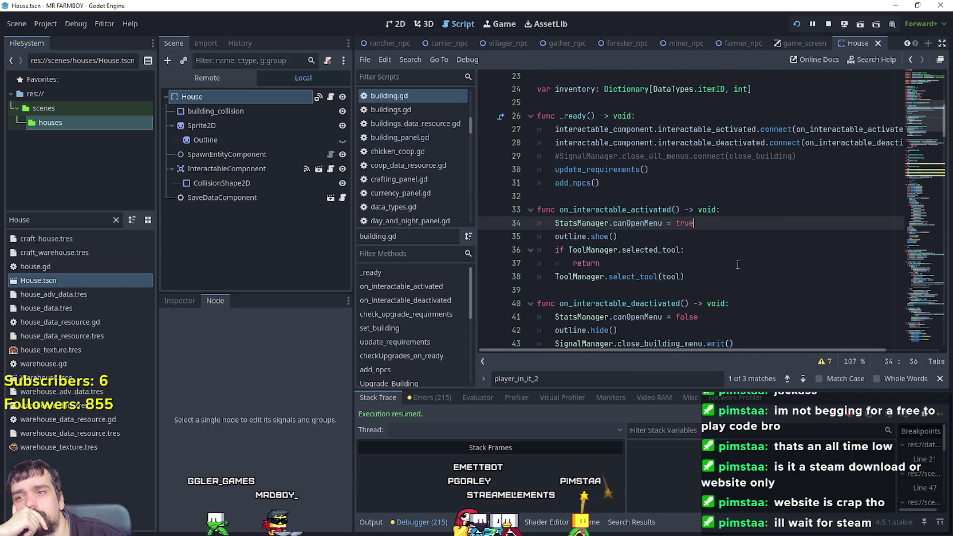
{"action": "scroll", "coordinate": [737, 263], "scroll_direction": "up", "scroll_amount": 2}
{"action": "scroll", "coordinate": [736, 263], "scroll_direction": "up", "scroll_amount": 2}
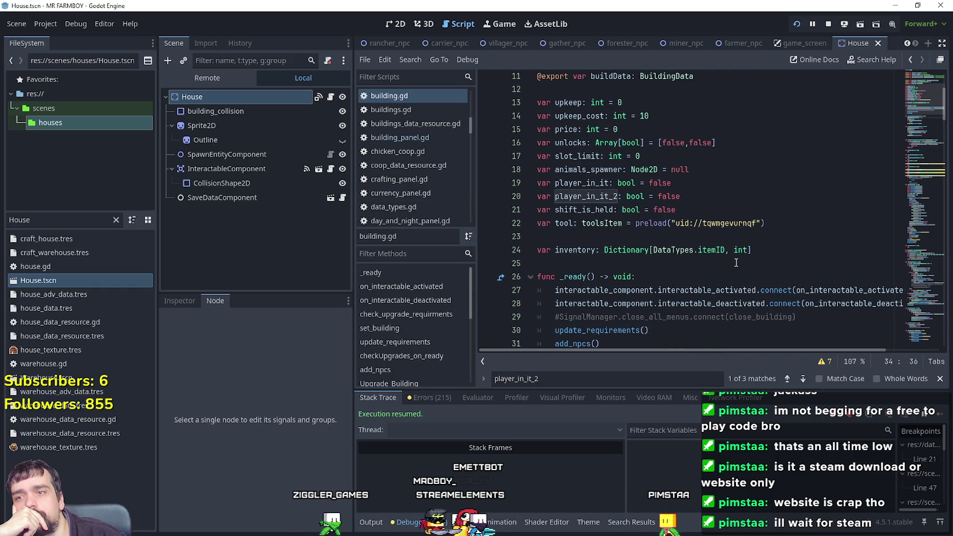
{"action": "scroll", "coordinate": [736, 263], "scroll_direction": "down", "scroll_amount": 4}
{"action": "scroll", "coordinate": [735, 262], "scroll_direction": "down", "scroll_amount": 1}
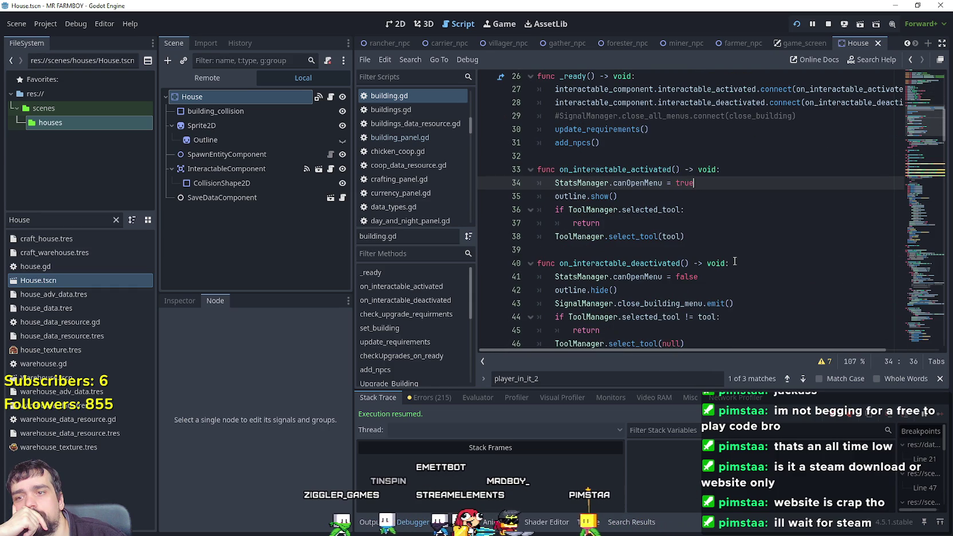
{"action": "scroll", "coordinate": [704, 303], "scroll_direction": "down", "scroll_amount": 1}
{"action": "left_click_drag", "start_coordinate": [700, 309], "coordinate": [670, 130]}
- Toggle a breakpoint on line 34 and insert a blank line 35 after canOpenMenu = true
{"action": "left_click", "coordinate": [639, 169]}
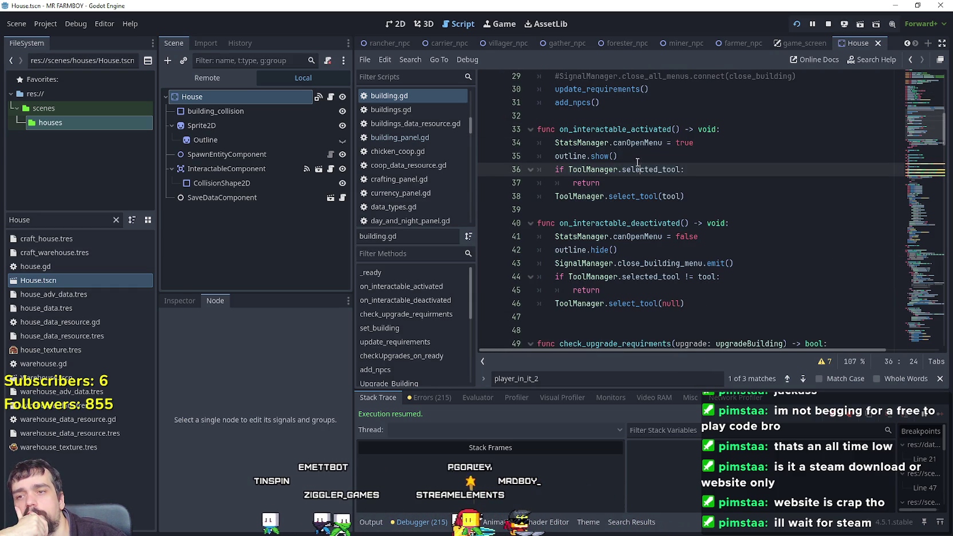
{"action": "left_click", "coordinate": [487, 142]}
{"action": "left_click", "coordinate": [688, 169]}
{"action": "left_click", "coordinate": [680, 157]}
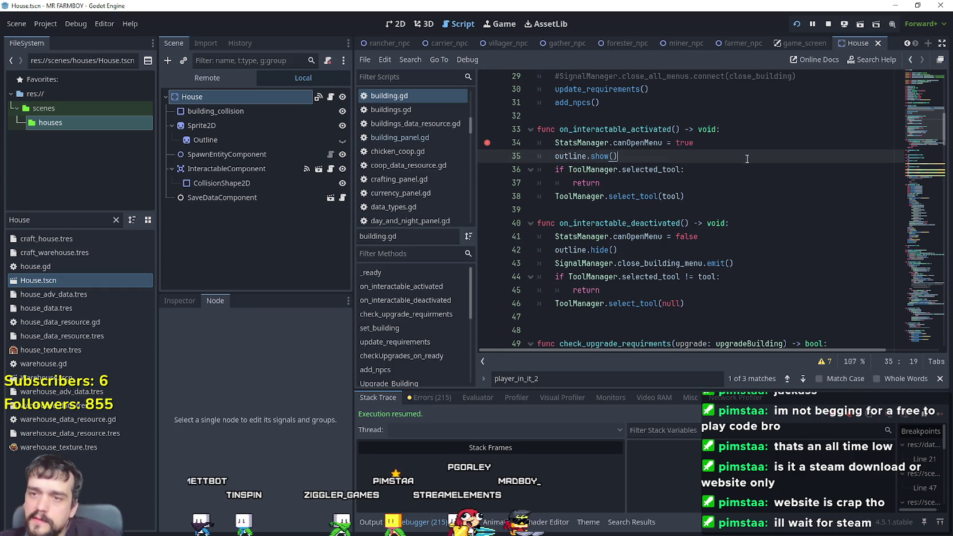
{"action": "left_click", "coordinate": [725, 148]}
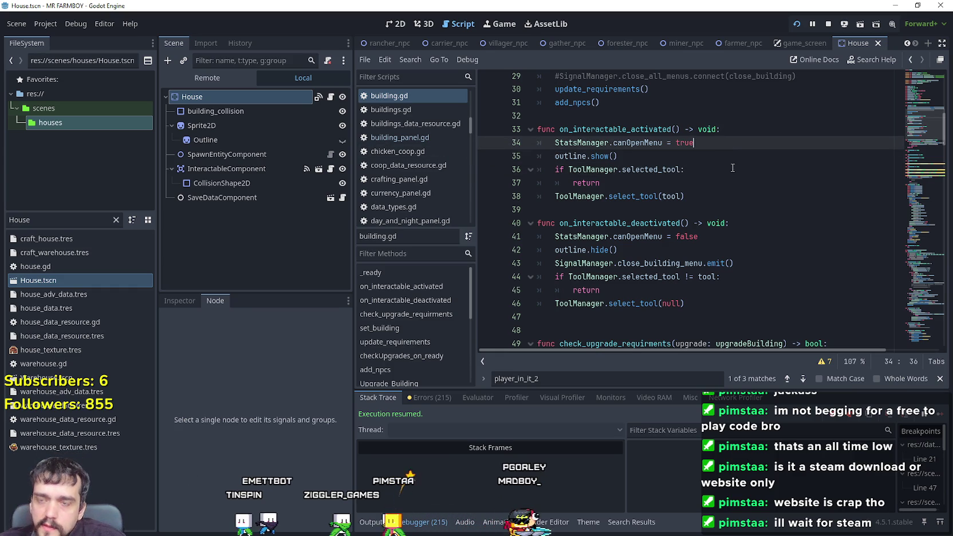
{"action": "key", "text": "Return"}
{"action": "key", "text": "shift+Up"}
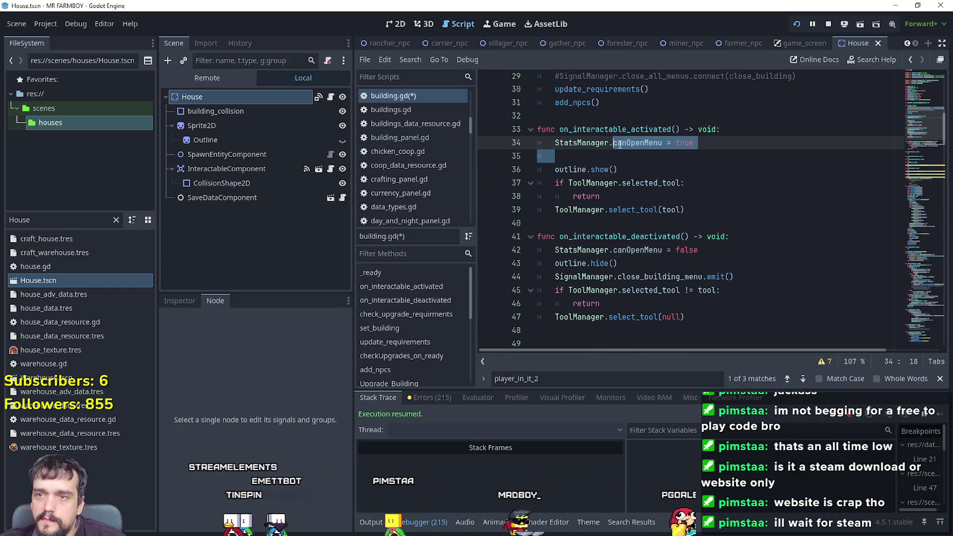
{"action": "left_click", "coordinate": [604, 157]}
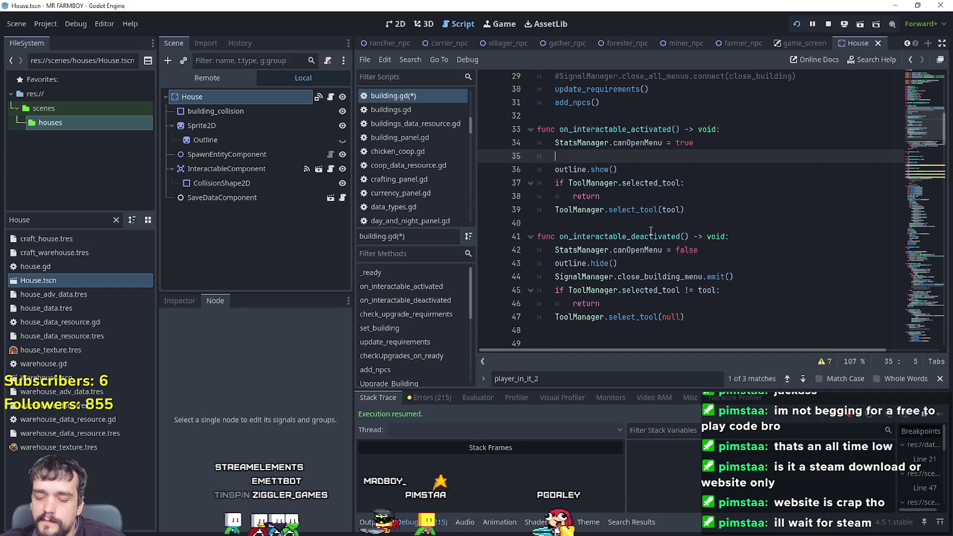
- Use Lookup Symbol on canOpenMenu to open its declaration in stats_manager.gd
{"action": "scroll", "coordinate": [651, 229], "scroll_direction": "up", "scroll_amount": 1}
{"action": "scroll", "coordinate": [656, 230], "scroll_direction": "up", "scroll_amount": 1}
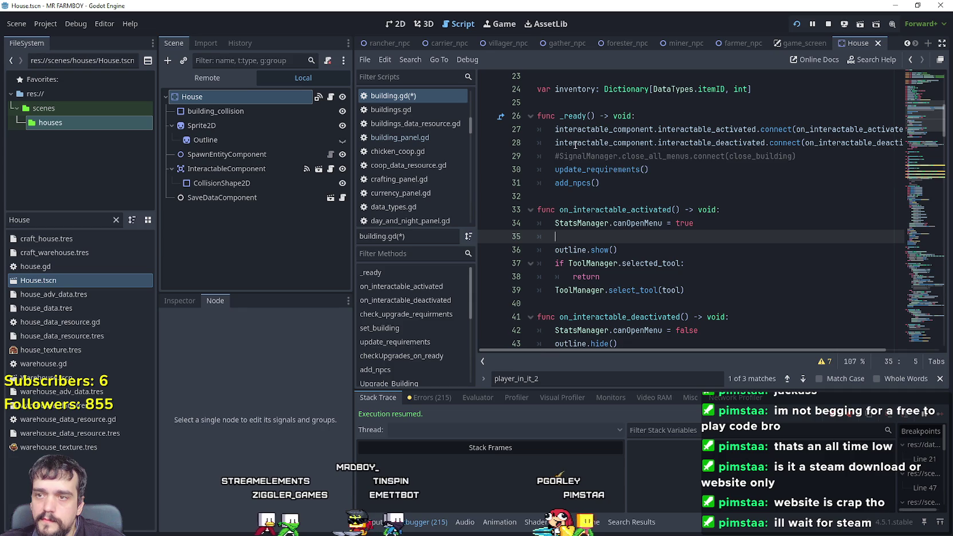
{"action": "scroll", "coordinate": [603, 239], "scroll_direction": "up", "scroll_amount": 5}
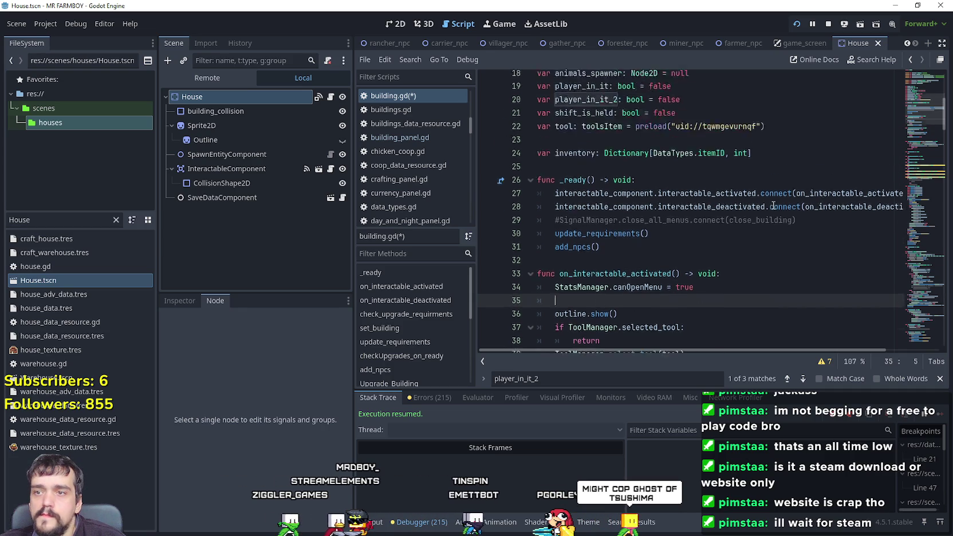
{"action": "scroll", "coordinate": [765, 211], "scroll_direction": "up", "scroll_amount": 2}
{"action": "scroll", "coordinate": [756, 213], "scroll_direction": "down", "scroll_amount": 5}
{"action": "scroll", "coordinate": [756, 213], "scroll_direction": "down", "scroll_amount": 5}
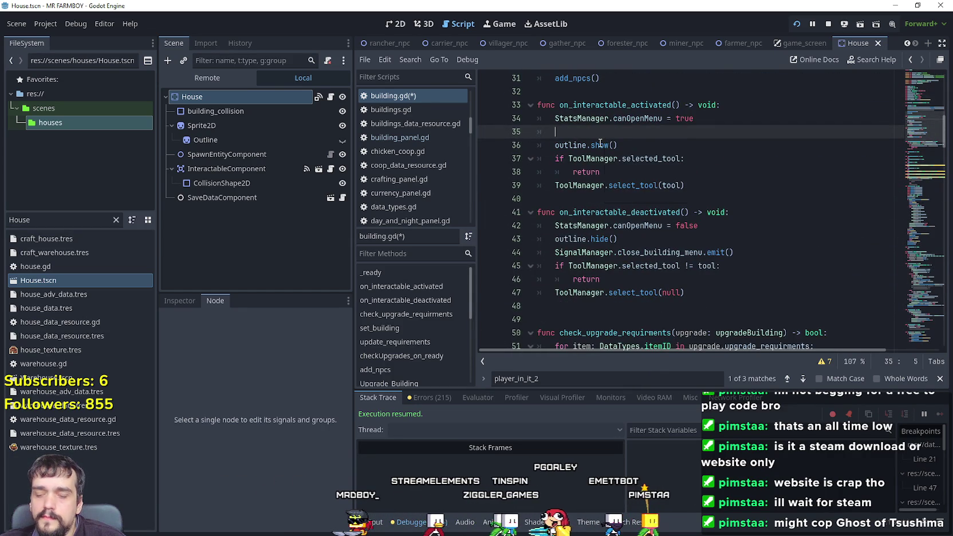
{"action": "right_click", "coordinate": [635, 118]}
{"action": "left_click", "coordinate": [670, 311]}
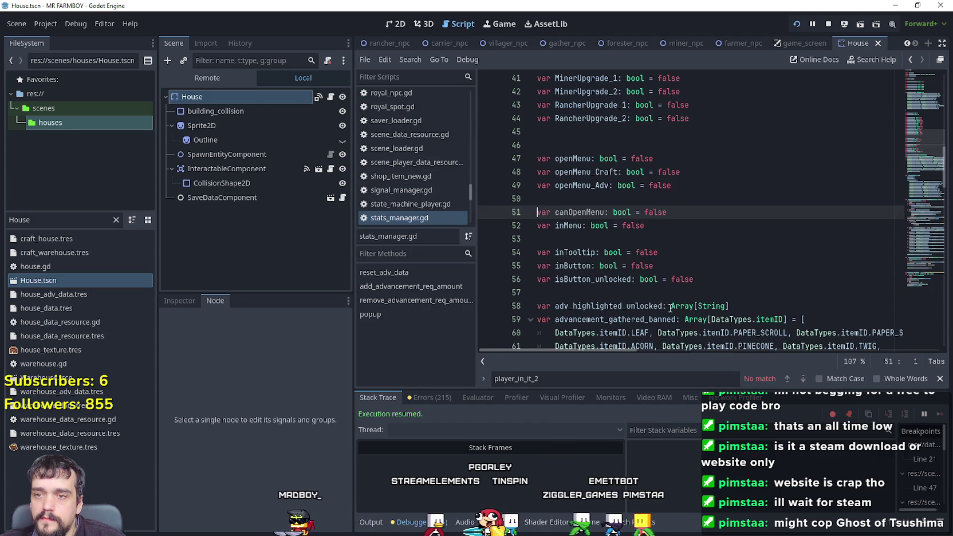
- Add 'var currentBuilding: Node2D = null' on line 53 after inMenu and save stats_manager.gd
{"action": "left_click", "coordinate": [718, 231]}
{"action": "key", "text": "Return"}
{"action": "type", "text": "var current"}
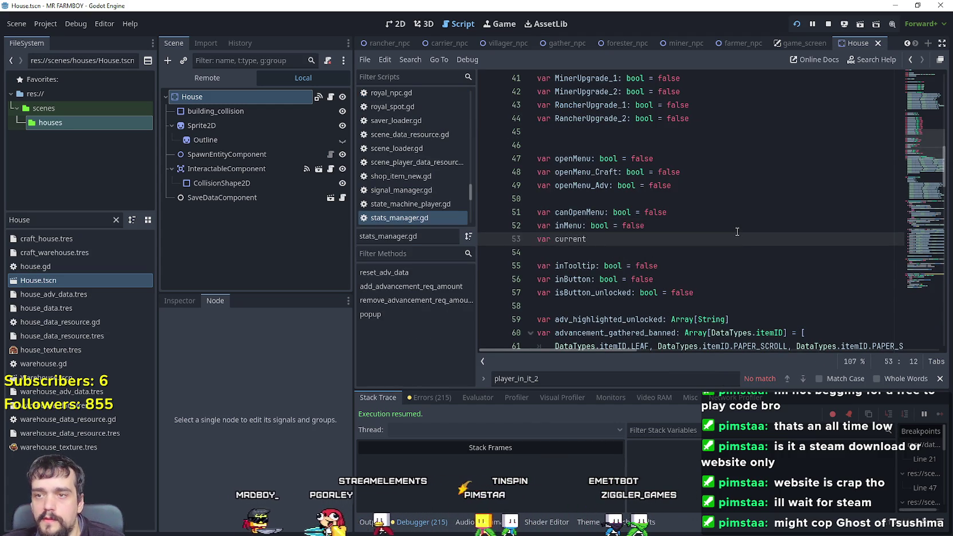
{"action": "type", "text": "Building: bool"}
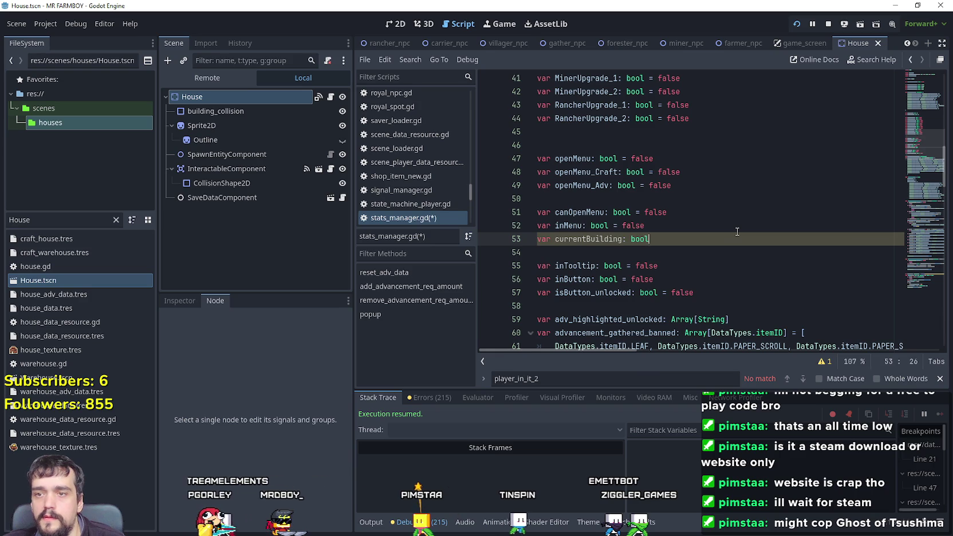
{"action": "key", "text": "BackSpace"}
{"action": "key", "text": "BackSpace"}
{"action": "key", "text": "BackSpace"}
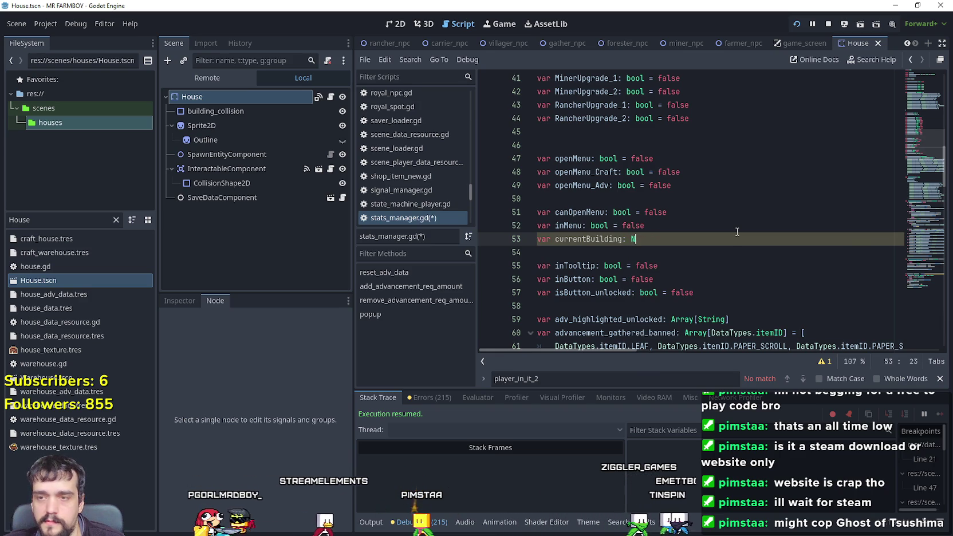
{"action": "type", "text": "ode2D"}
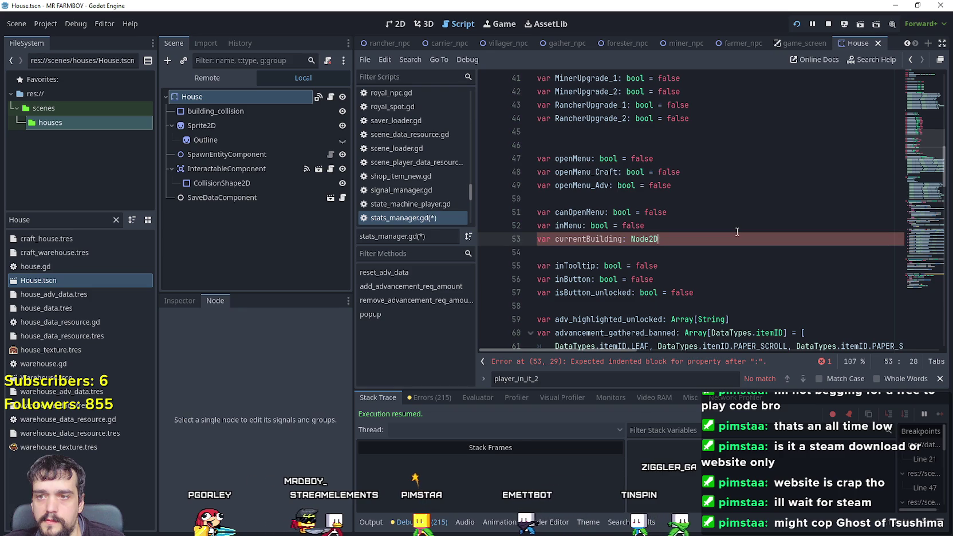
{"action": "type", "text": ": nu;"}
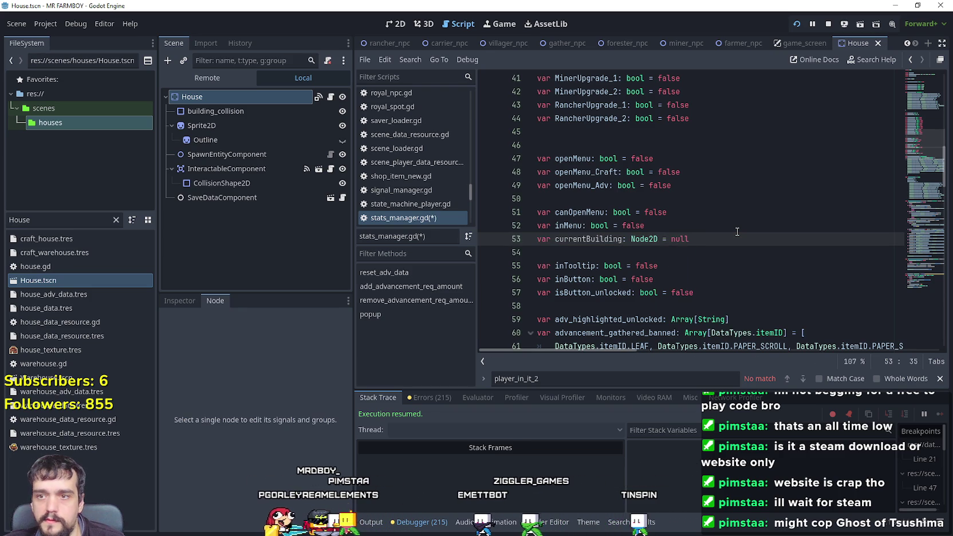
{"action": "key", "text": "ctrl+s"}
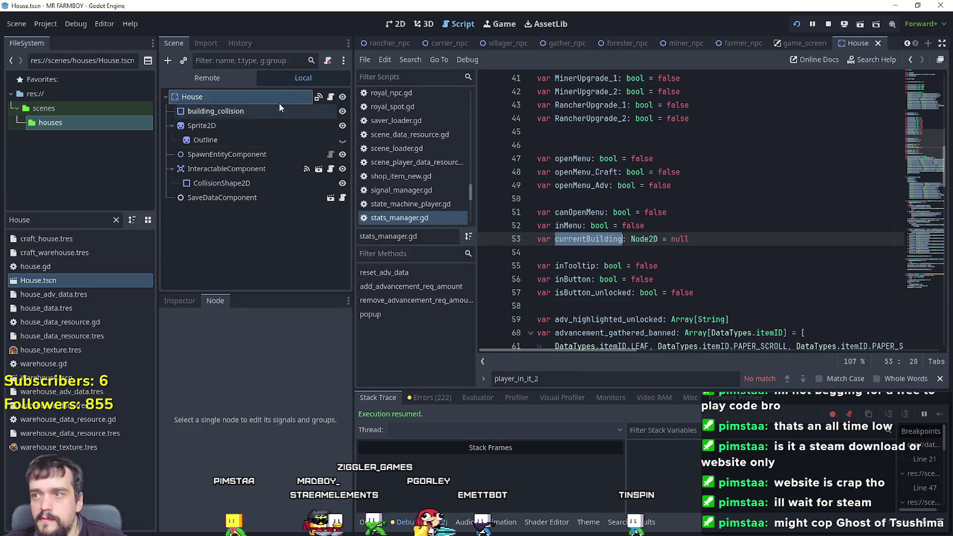
- Open house.gd from the House node and use Lookup Symbol on 'building' to reach building.gd
{"action": "left_click", "coordinate": [331, 96]}
{"action": "right_click", "coordinate": [611, 92]}
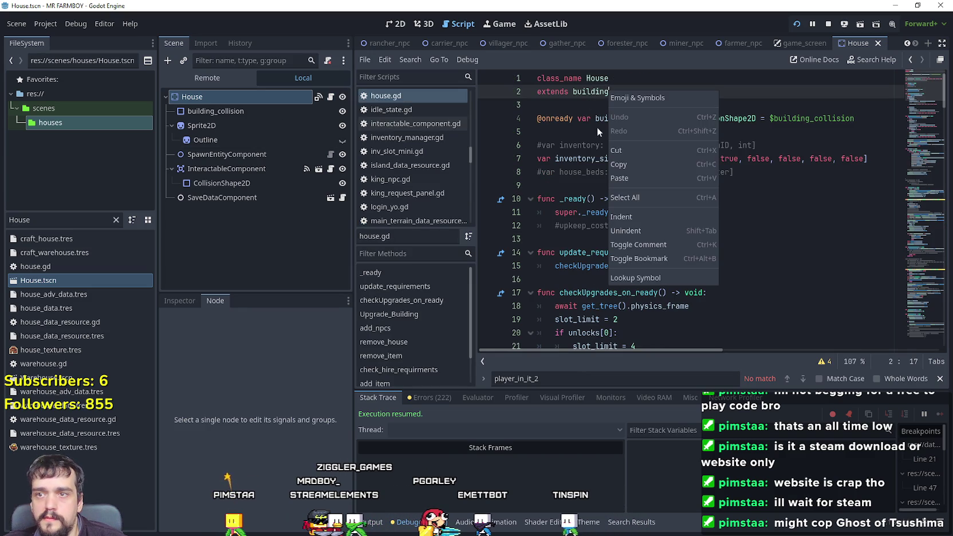
{"action": "left_click", "coordinate": [681, 279]}
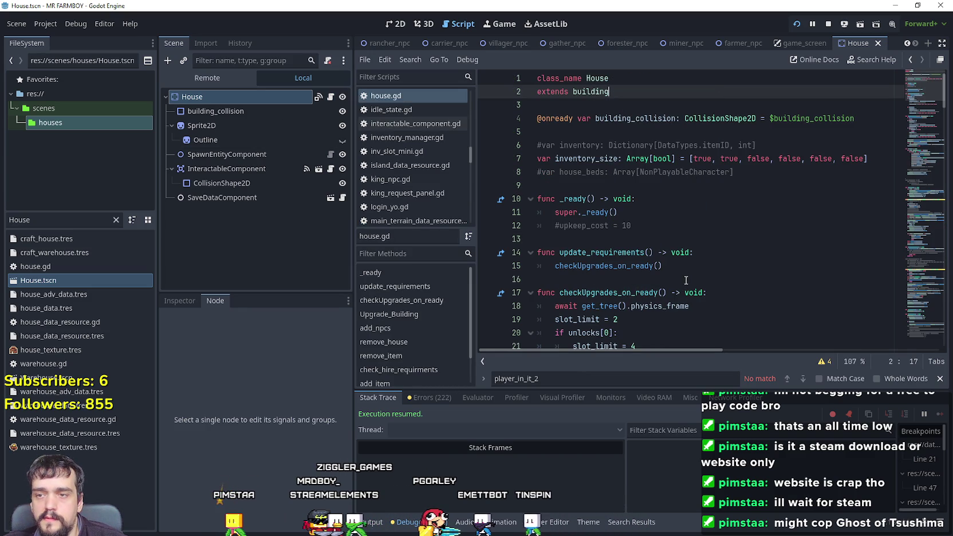
{"action": "right_click", "coordinate": [595, 90]}
{"action": "left_click", "coordinate": [656, 279]}
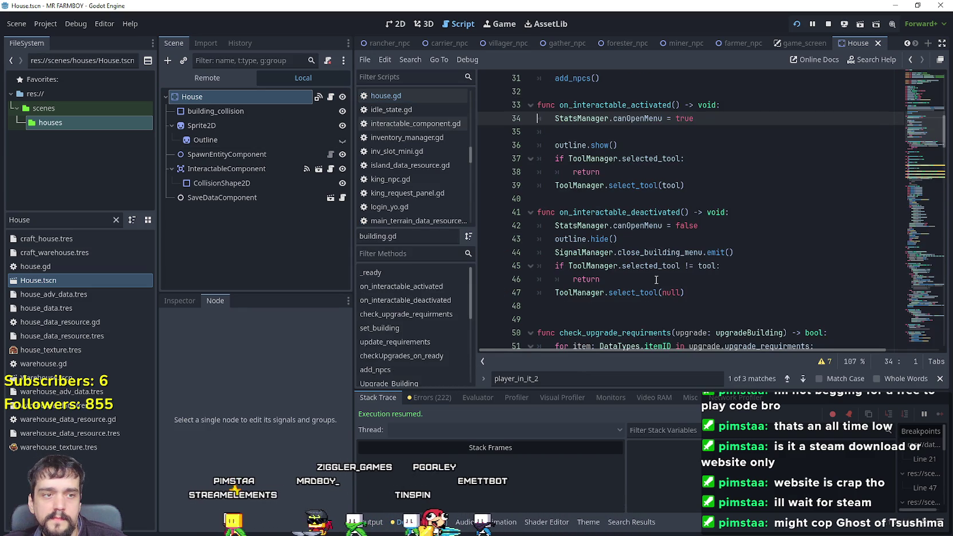
- Move to blank line 35 under canOpenMenu = true to enter currentBuilding
{"action": "scroll", "coordinate": [651, 251], "scroll_direction": "down", "scroll_amount": 1}
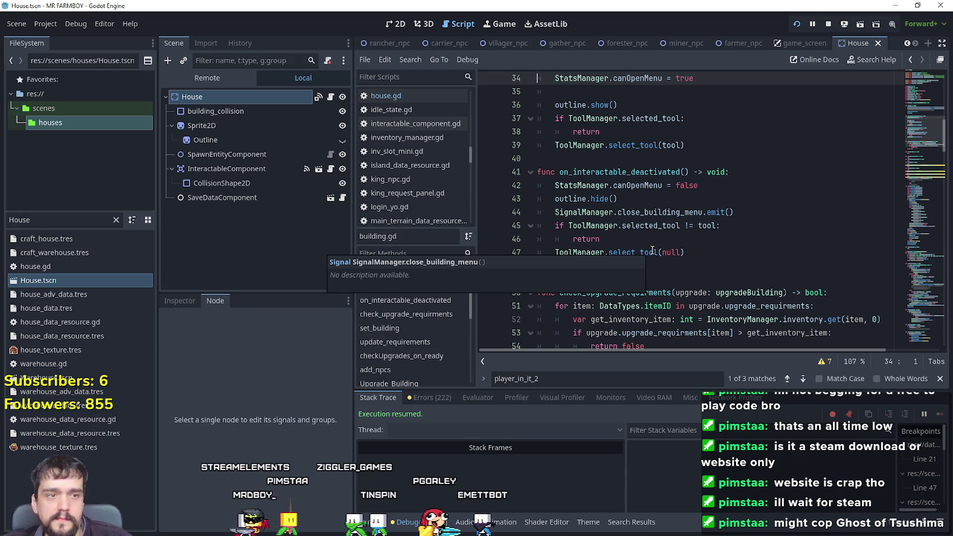
{"action": "key", "text": "Down"}
{"action": "scroll", "coordinate": [619, 167], "scroll_direction": "up", "scroll_amount": 1}
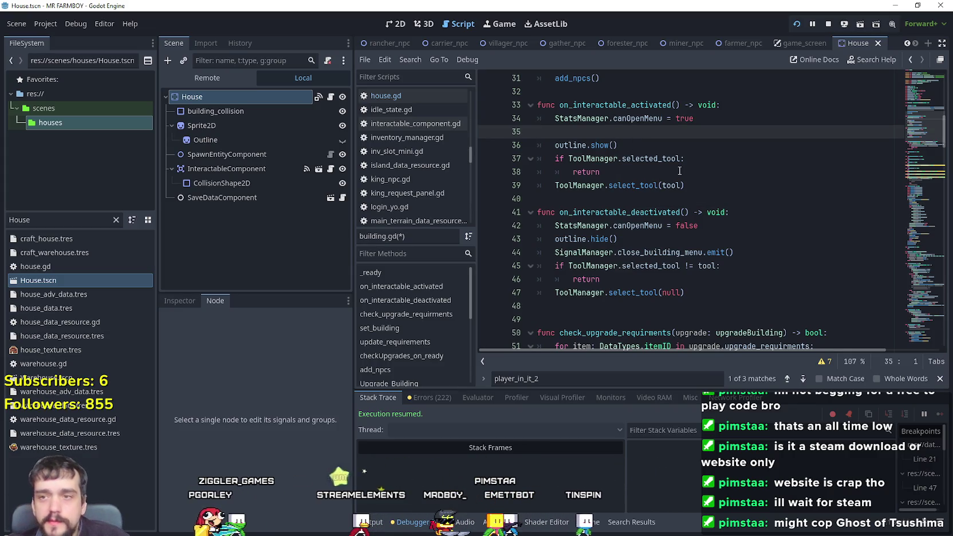
{"action": "key", "text": "Down"}
{"action": "key", "text": "Up"}
{"action": "key", "text": "Up"}
{"action": "key", "text": "Down"}
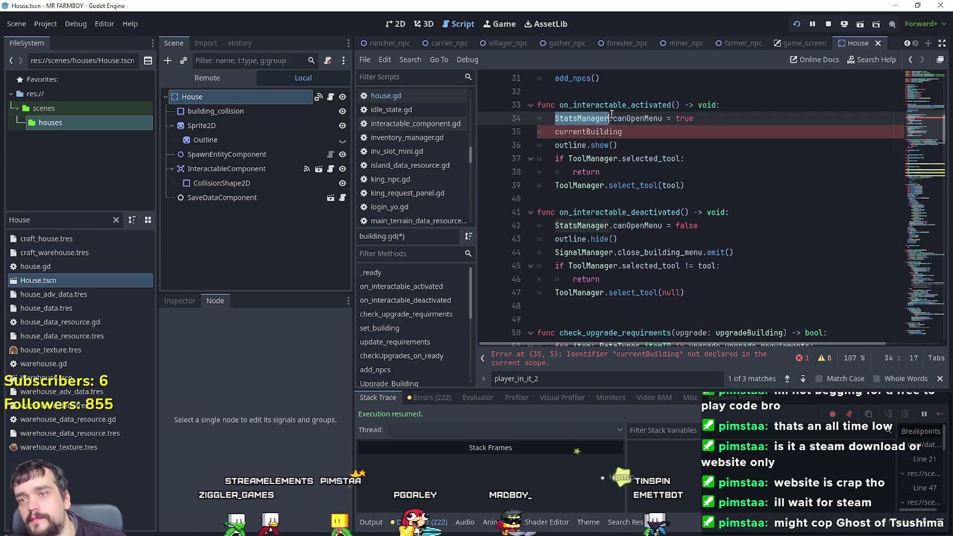
- Turn line 35 into 'StatsManager.currentBuilding = self' and scroll down to open_building
{"action": "left_click", "coordinate": [556, 131]}
{"action": "type", "text": "StatsManager."}
{"action": "left_click", "coordinate": [694, 133]}
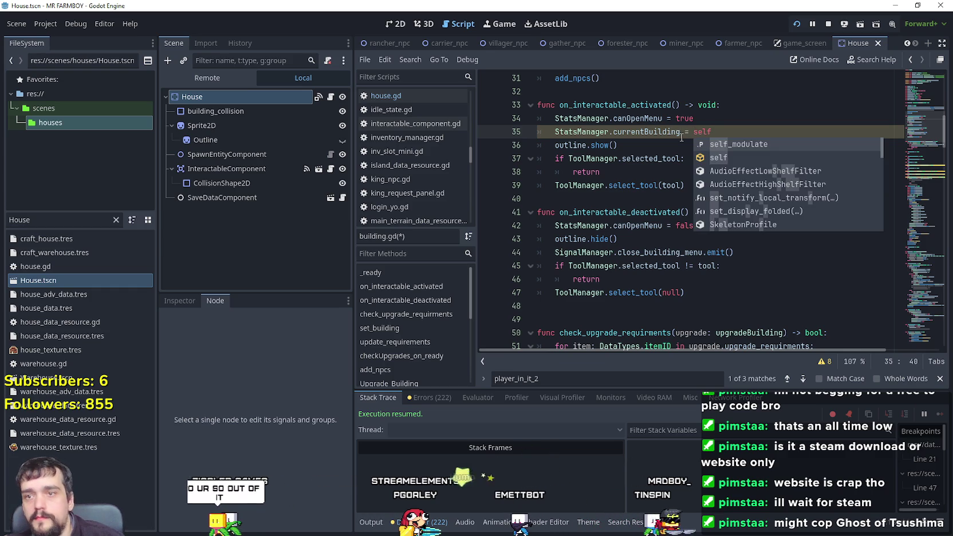
{"action": "type", "text": "f"}
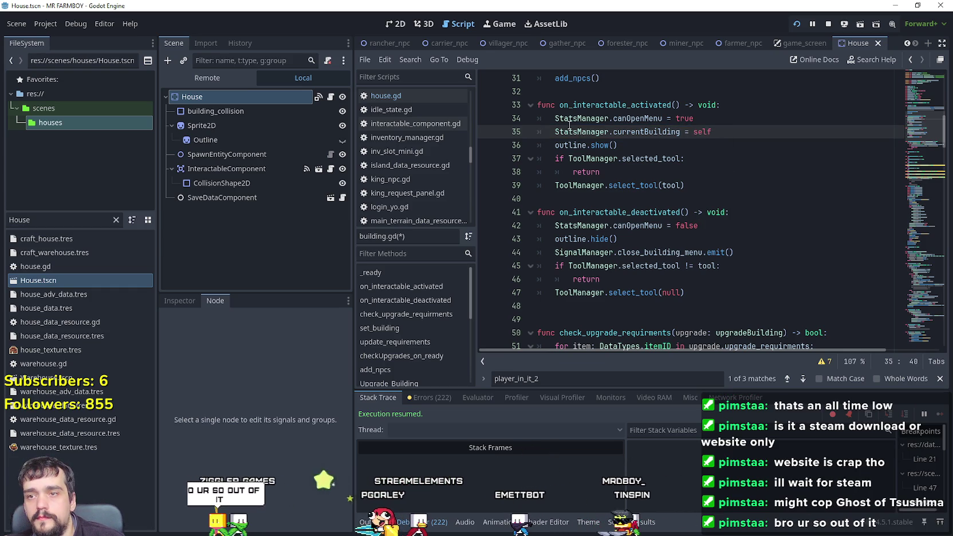
{"action": "double_click", "coordinate": [569, 124]}
{"action": "left_click_drag", "start_coordinate": [571, 132], "coordinate": [648, 133]}
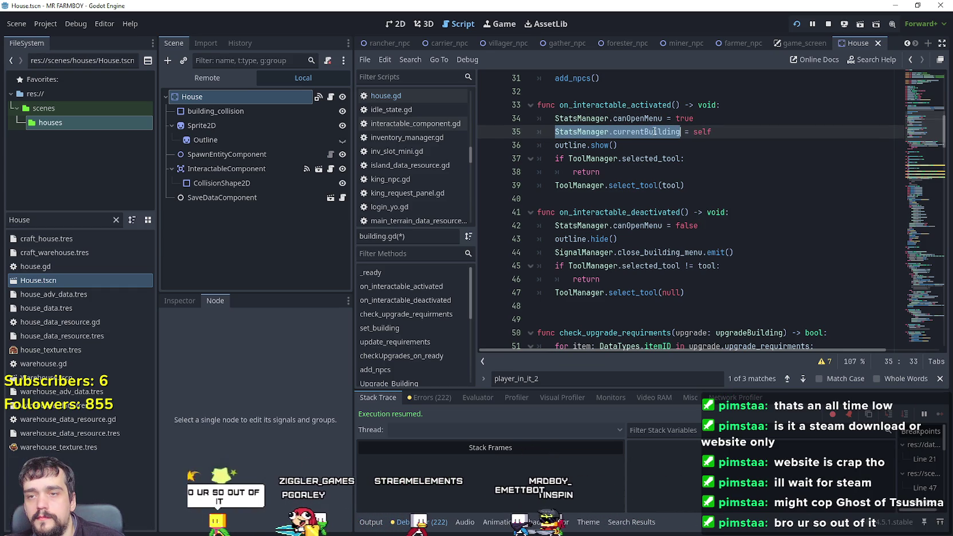
{"action": "mouse_move", "coordinate": [917, 127]}
{"action": "left_mouse_down"}
{"action": "mouse_move", "coordinate": [915, 212]}
{"action": "mouse_move", "coordinate": [914, 167]}
{"action": "mouse_move", "coordinate": [907, 248]}
{"action": "mouse_move", "coordinate": [901, 171]}
{"action": "mouse_move", "coordinate": [892, 292]}
{"action": "left_mouse_up"}
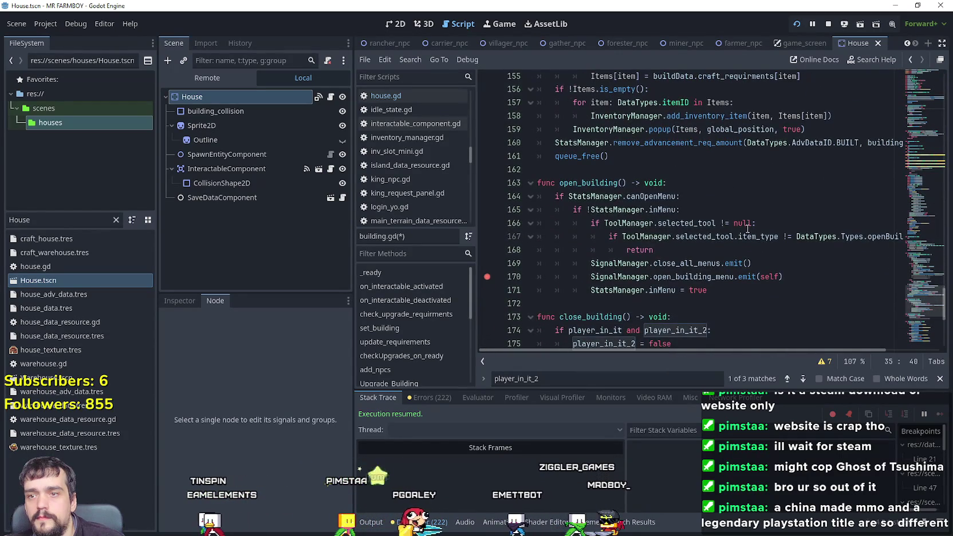
- Emit open_building_menu with StatsManager.currentBuilding instead of self, then save and run the game
{"action": "left_click", "coordinate": [742, 170]}
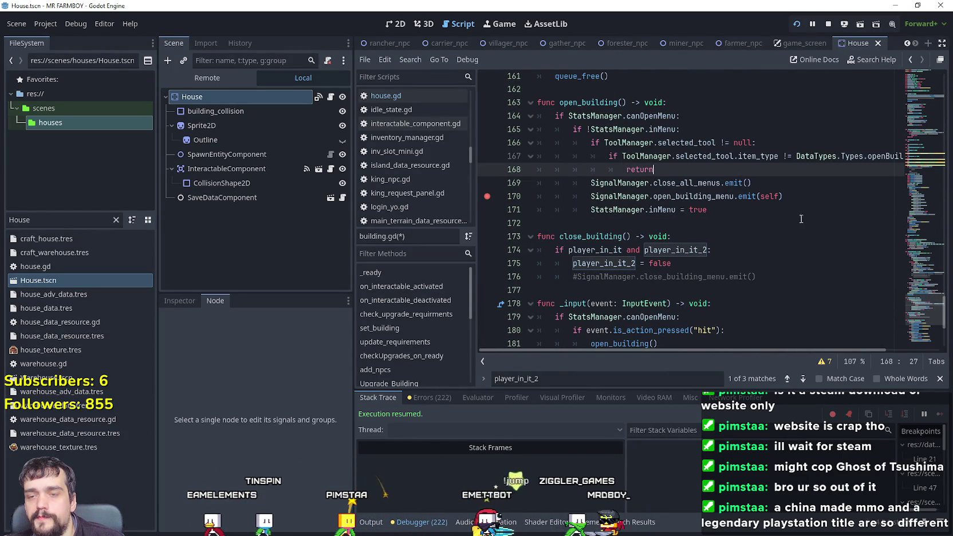
{"action": "left_click", "coordinate": [731, 196]}
{"action": "left_click", "coordinate": [721, 210]}
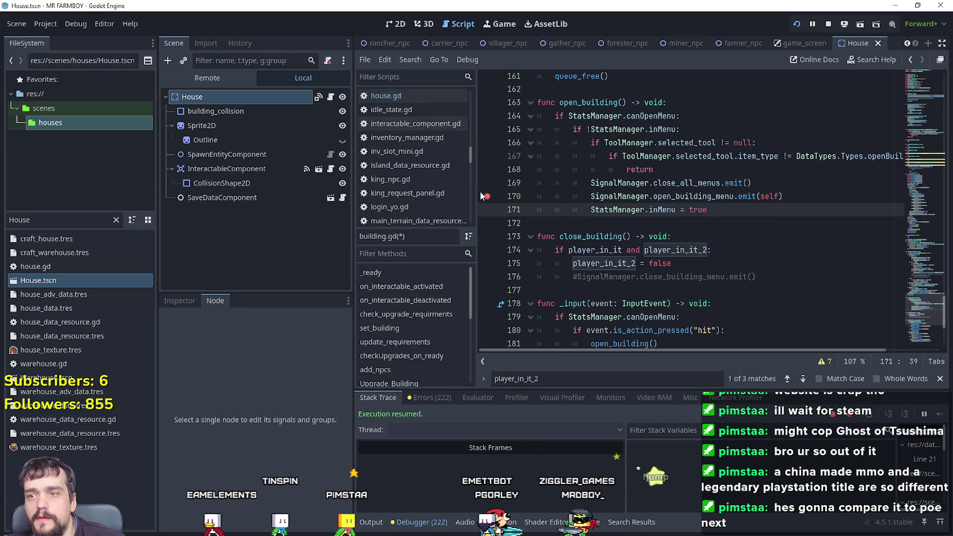
{"action": "left_click", "coordinate": [773, 197]}
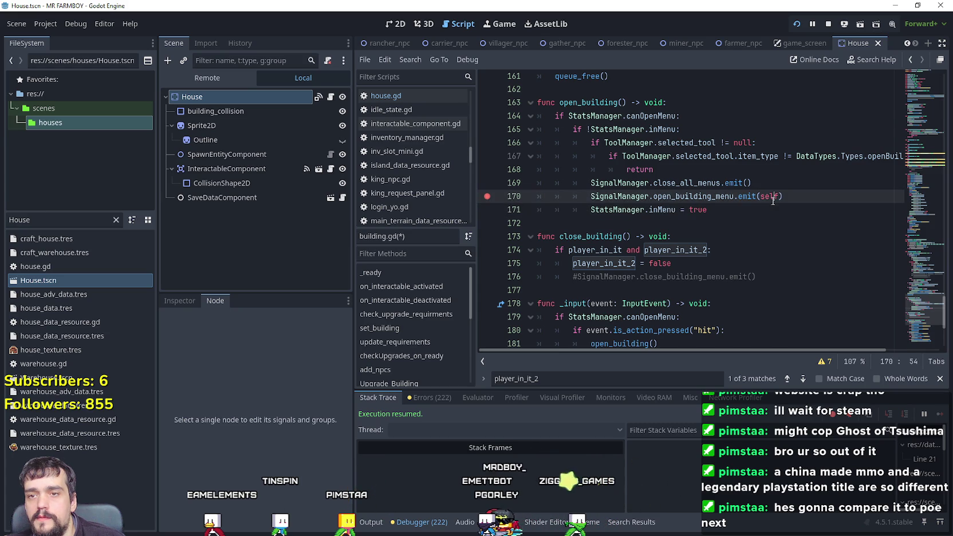
{"action": "left_click", "coordinate": [718, 222]}
{"action": "key", "text": "ctrl+s"}
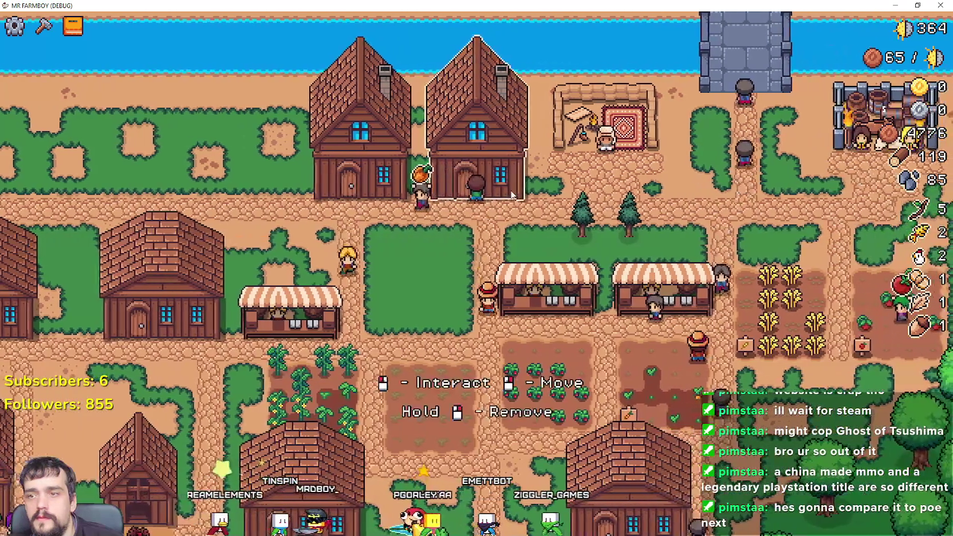
{"action": "left_click", "coordinate": [513, 195]}
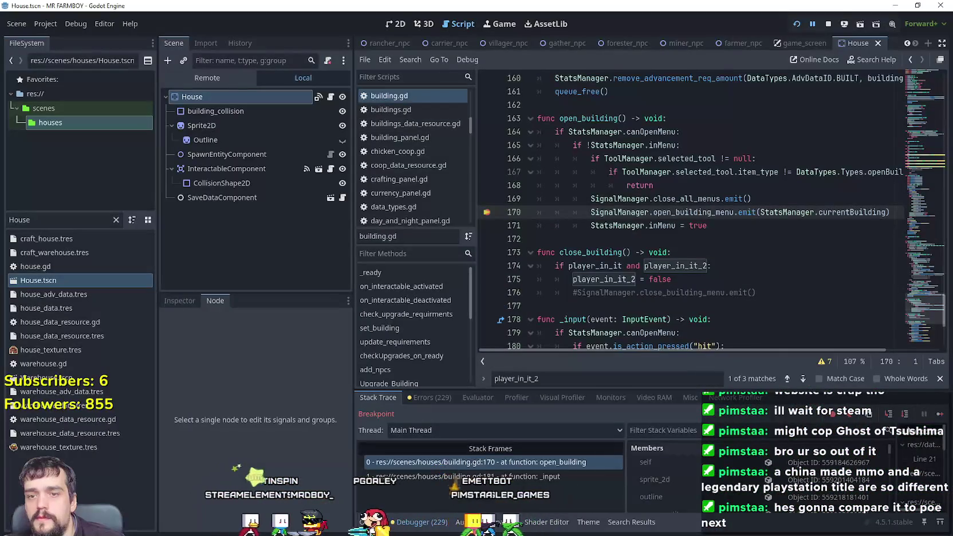
{"action": "left_click", "coordinate": [941, 416]}
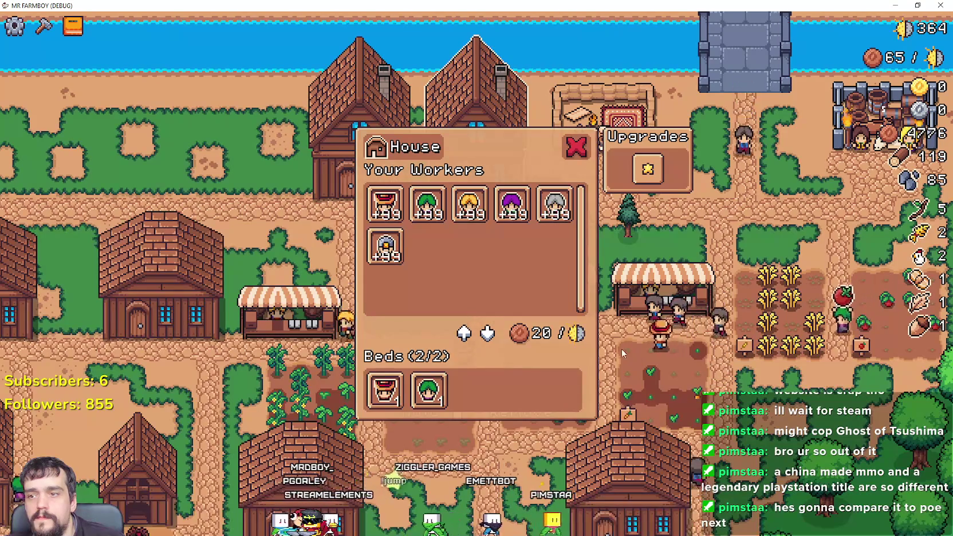
{"action": "left_click", "coordinate": [574, 148]}
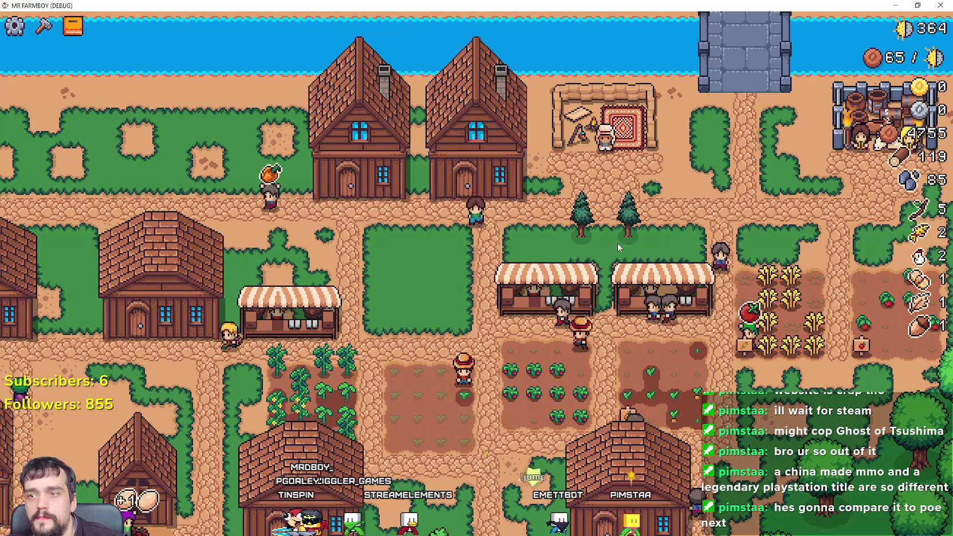
{"action": "key", "text": "alt+Tab"}
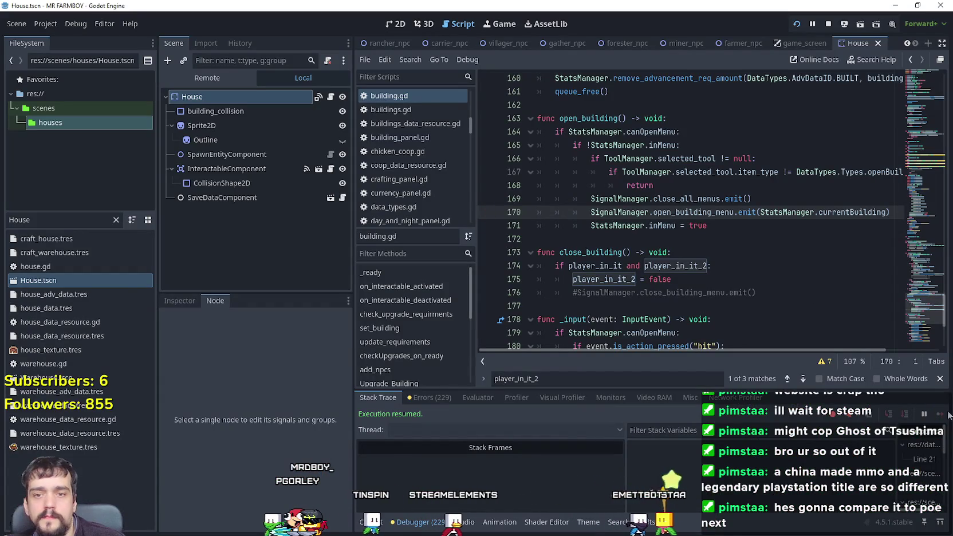
{"action": "key", "text": "alt+Tab"}
{"action": "left_click", "coordinate": [517, 179]}
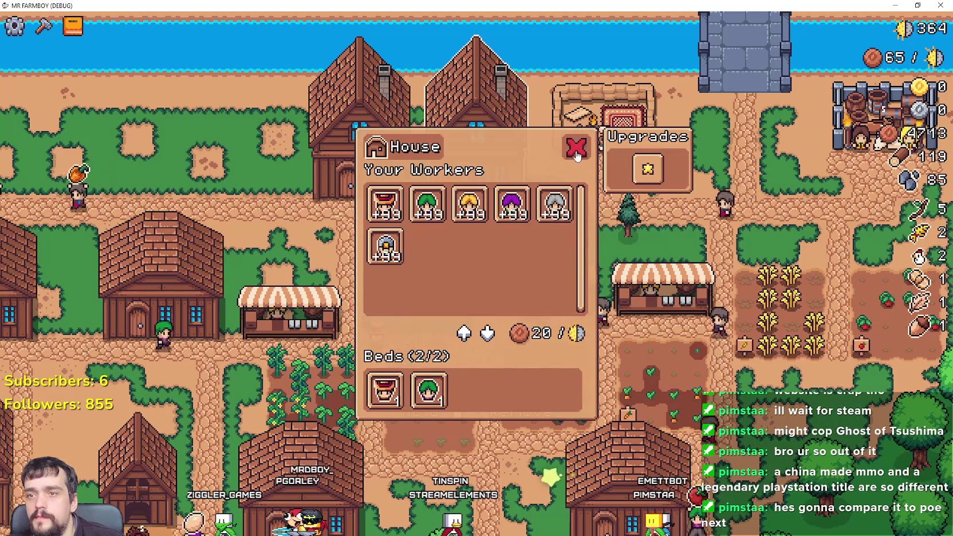
{"action": "left_click", "coordinate": [575, 149]}
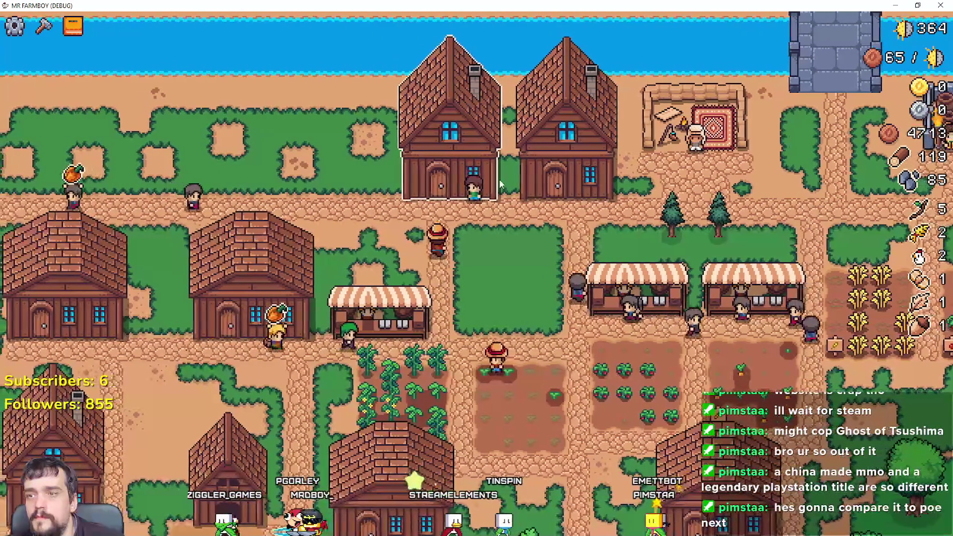
{"action": "left_click", "coordinate": [500, 182]}
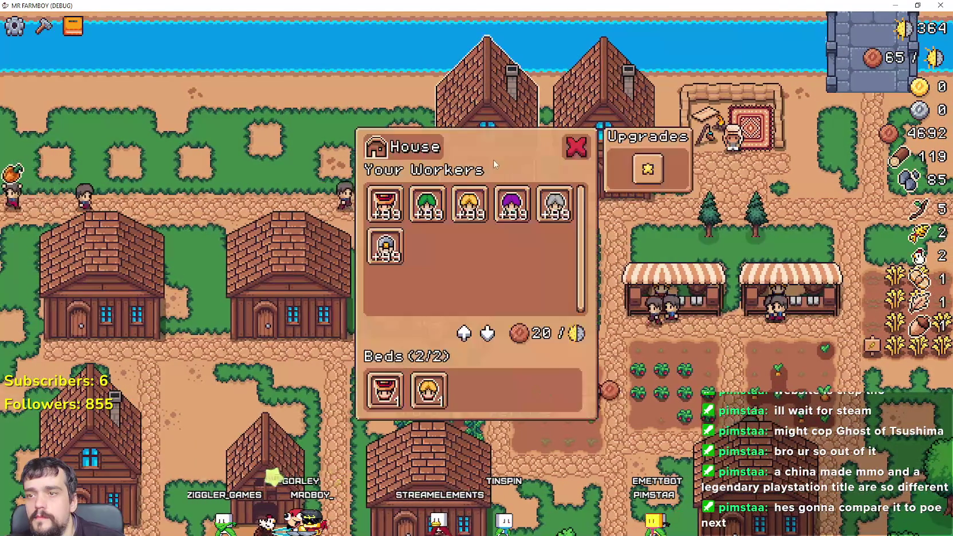
{"action": "left_click", "coordinate": [576, 148]}
{"action": "left_click", "coordinate": [458, 298]}
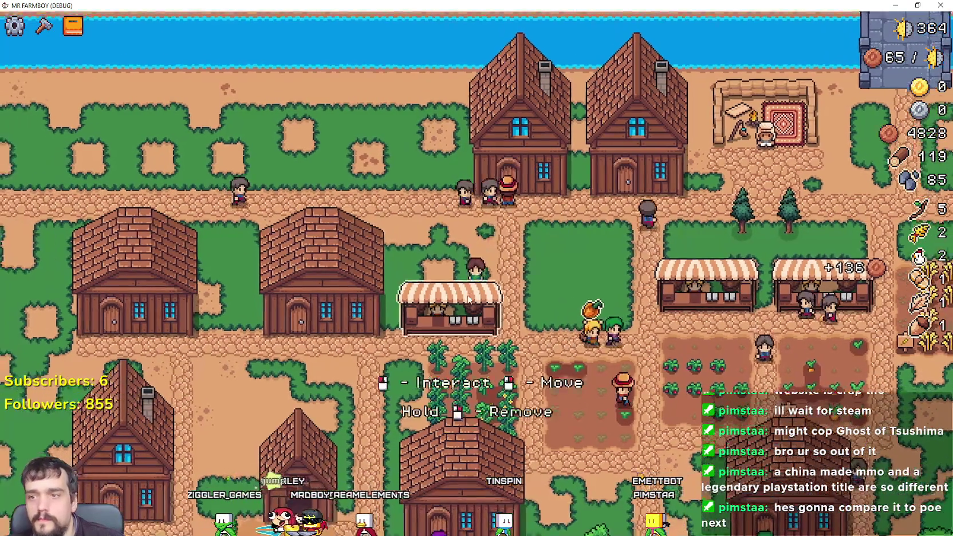
{"action": "left_click", "coordinate": [575, 149]}
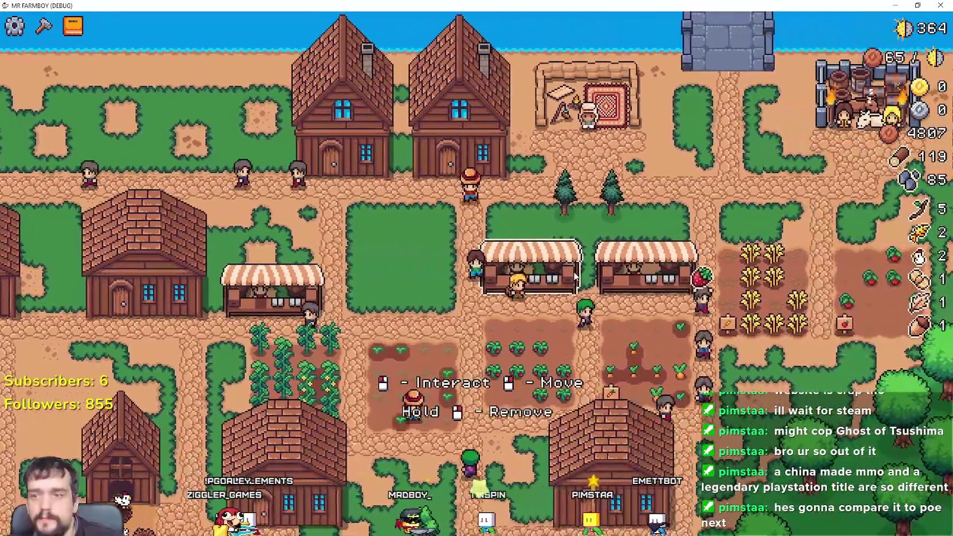
{"action": "left_click", "coordinate": [576, 277]}
{"action": "left_click", "coordinate": [573, 146]}
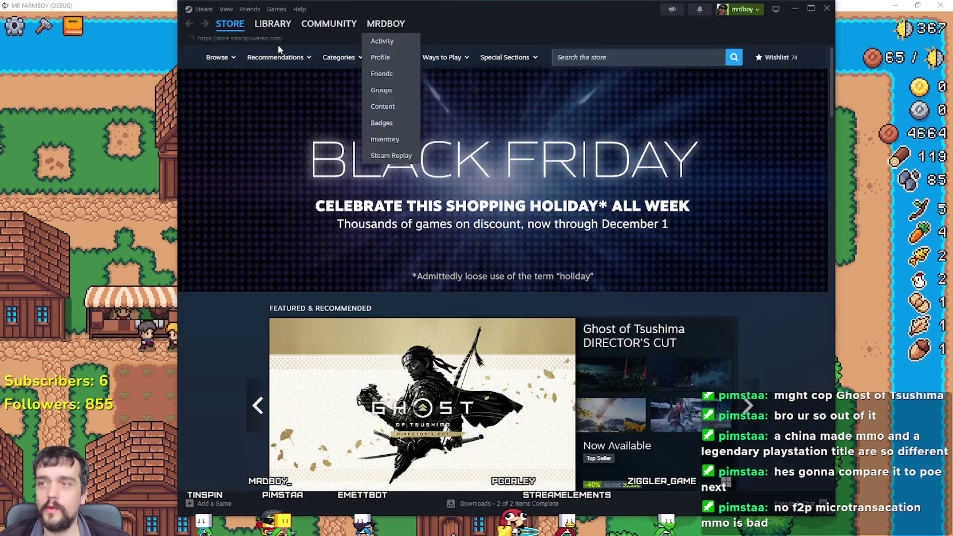
- Search the Steam store for 'win' and open the Where Winds Meet page
{"action": "mouse_move", "coordinate": [272, 27]}
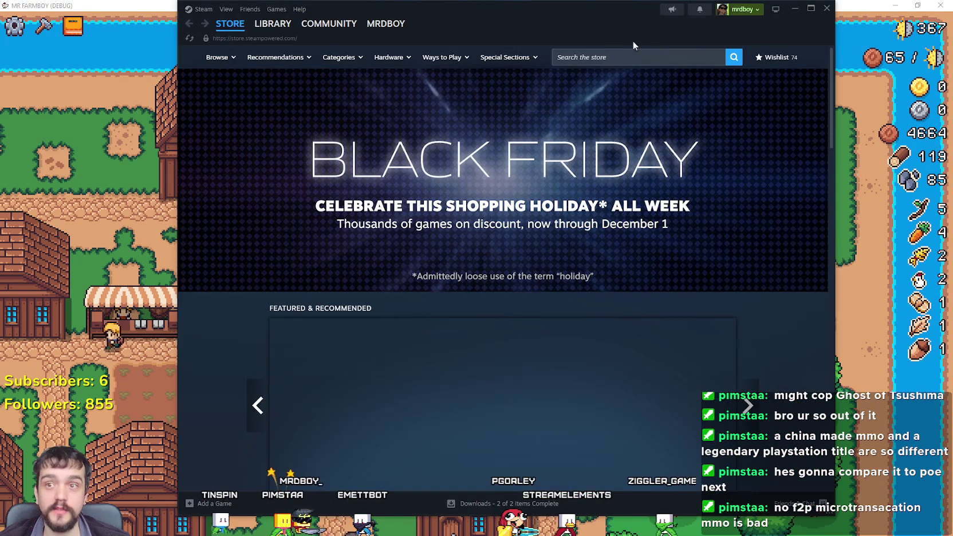
{"action": "left_click", "coordinate": [617, 57]}
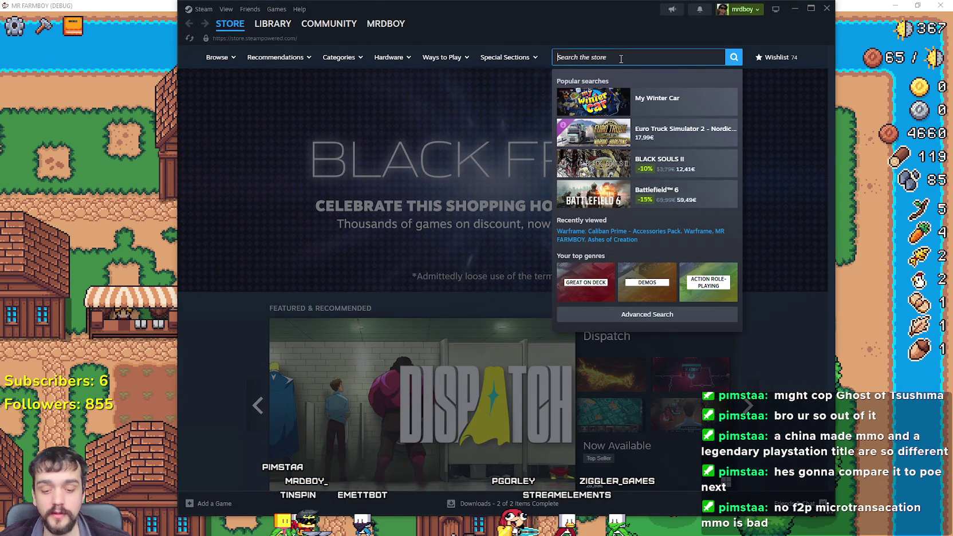
{"action": "type", "text": "wherewin"}
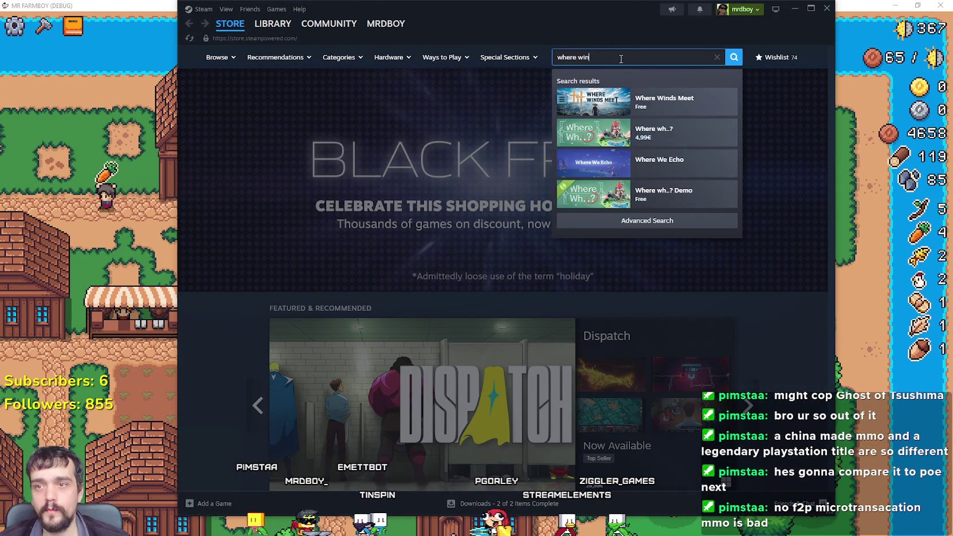
{"action": "left_click", "coordinate": [676, 100]}
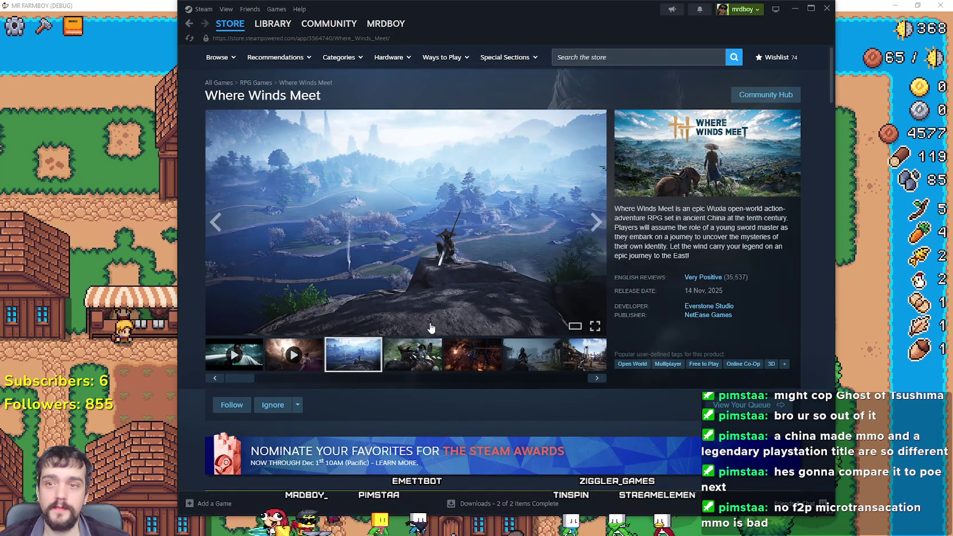
- Expand the full game description and scroll down the Where Winds Meet store page
{"action": "scroll", "coordinate": [421, 222], "scroll_direction": "down", "scroll_amount": 7}
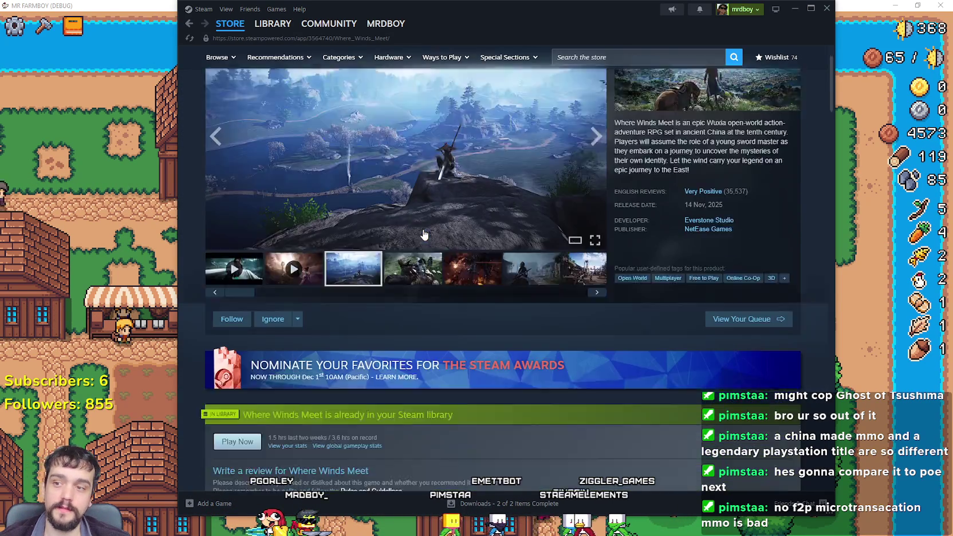
{"action": "scroll", "coordinate": [430, 251], "scroll_direction": "down", "scroll_amount": 15}
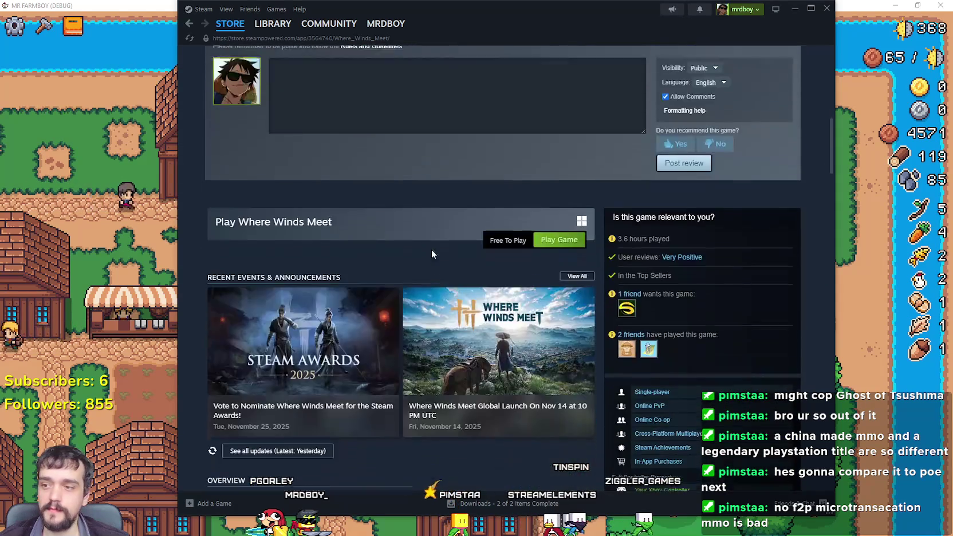
{"action": "scroll", "coordinate": [464, 269], "scroll_direction": "down", "scroll_amount": 2}
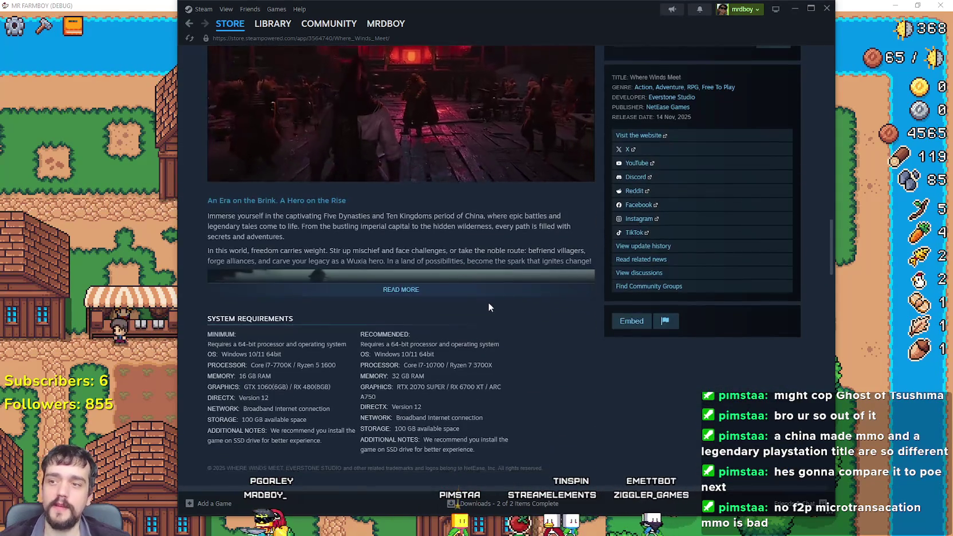
{"action": "left_click", "coordinate": [464, 312]}
{"action": "scroll", "coordinate": [464, 288], "scroll_direction": "down", "scroll_amount": 5}
{"action": "scroll", "coordinate": [464, 281], "scroll_direction": "down", "scroll_amount": 10}
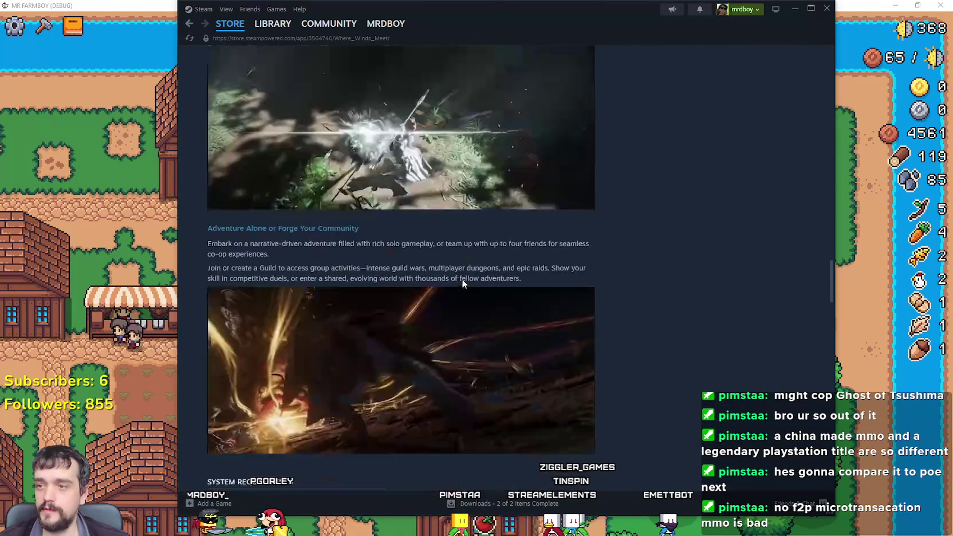
{"action": "left_click_drag", "start_coordinate": [829, 310], "coordinate": [800, 46]}
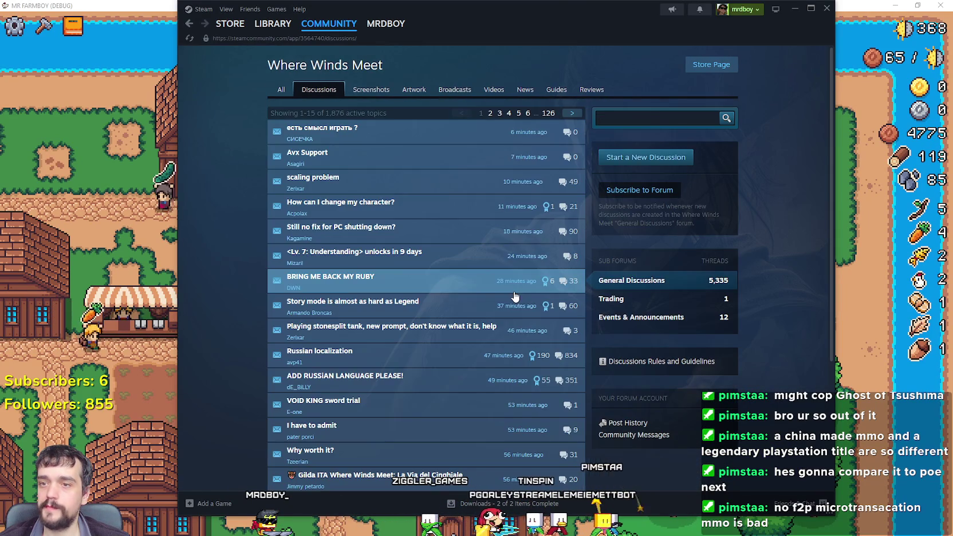
- Open the game's community Screenshots feed and scroll down through the player screenshots
{"action": "left_click", "coordinate": [371, 90]}
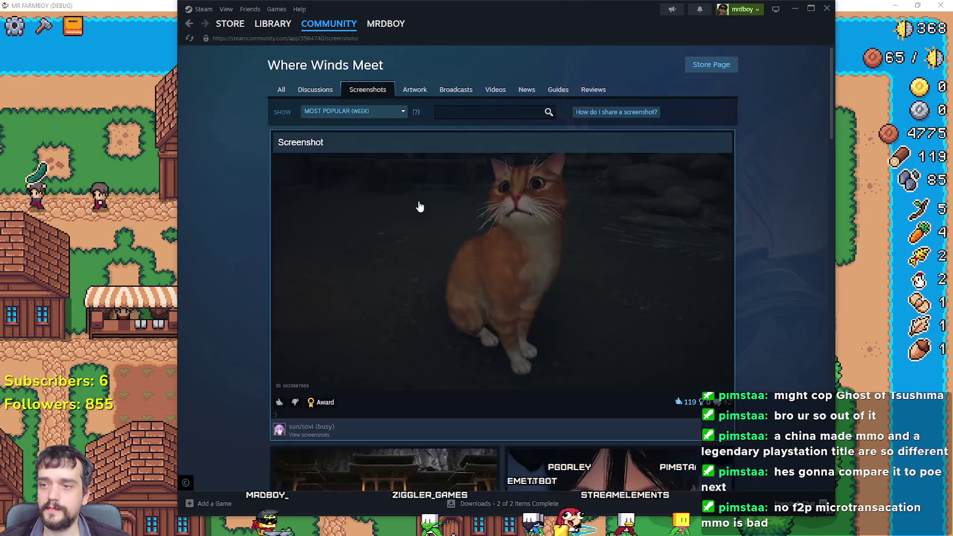
{"action": "scroll", "coordinate": [428, 240], "scroll_direction": "down", "scroll_amount": 15}
{"action": "scroll", "coordinate": [429, 231], "scroll_direction": "down", "scroll_amount": 10}
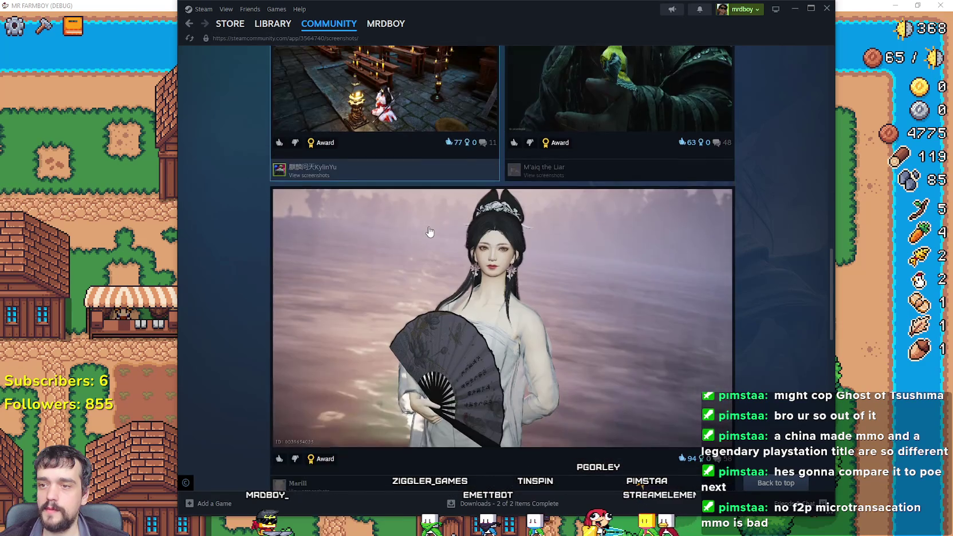
{"action": "scroll", "coordinate": [431, 228], "scroll_direction": "down", "scroll_amount": 15}
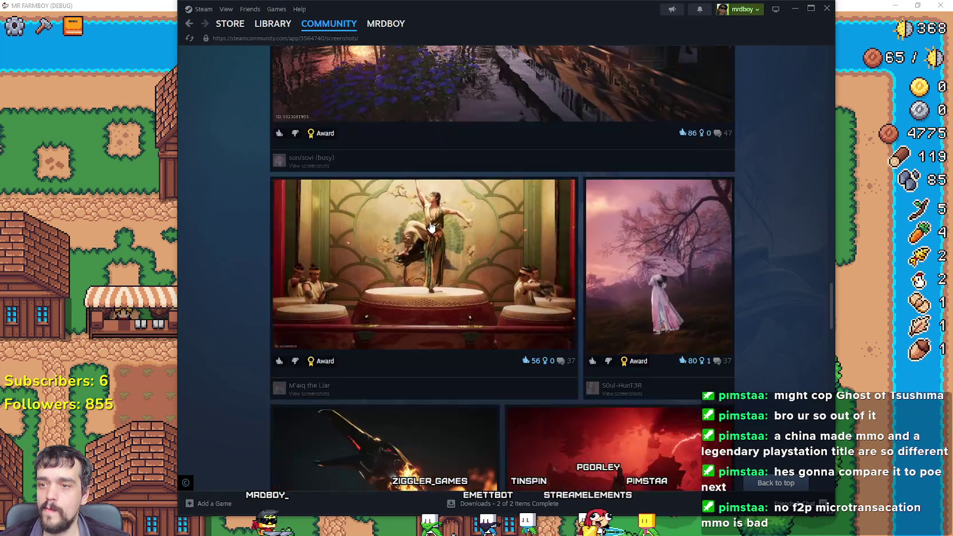
{"action": "scroll", "coordinate": [431, 227], "scroll_direction": "down", "scroll_amount": 15}
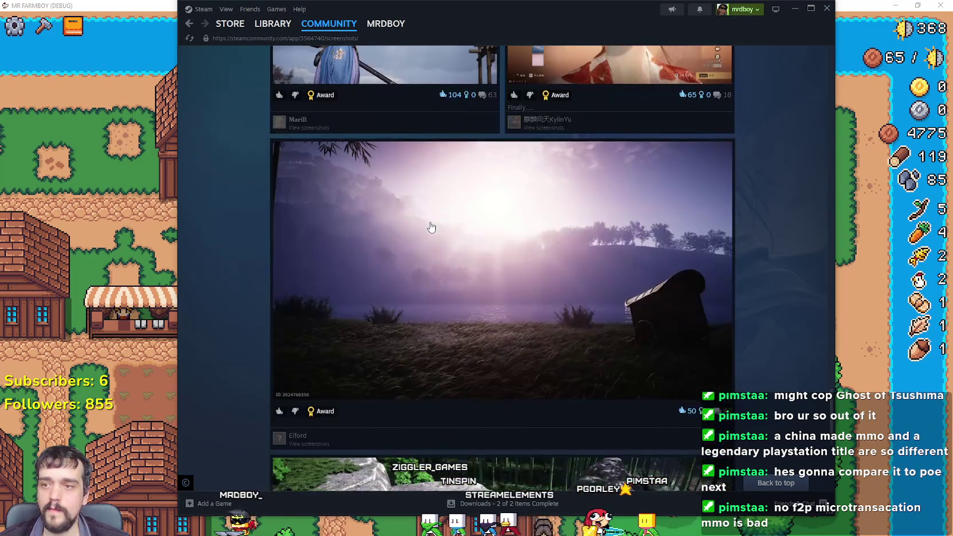
{"action": "scroll", "coordinate": [431, 227], "scroll_direction": "down", "scroll_amount": 8}
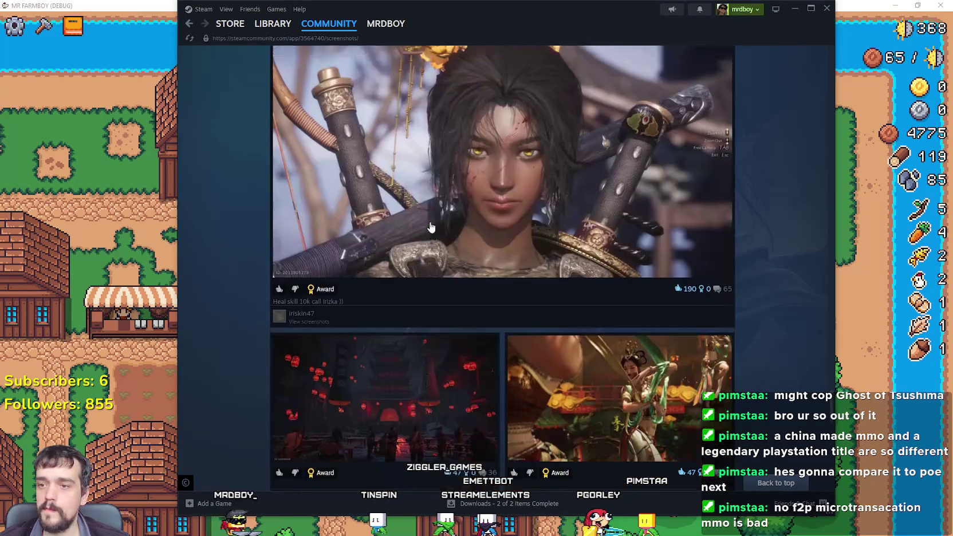
{"action": "scroll", "coordinate": [431, 227], "scroll_direction": "down", "scroll_amount": 15}
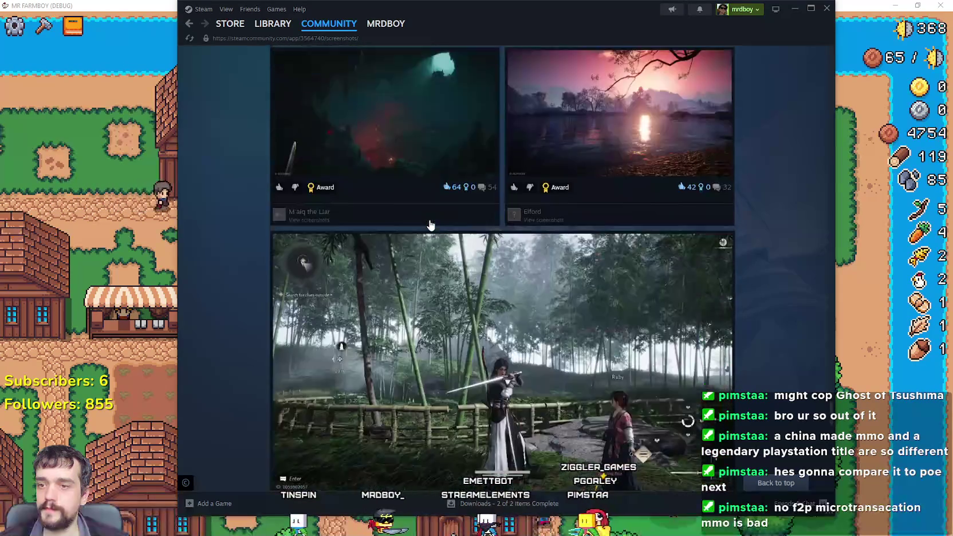
{"action": "scroll", "coordinate": [430, 225], "scroll_direction": "down", "scroll_amount": 15}
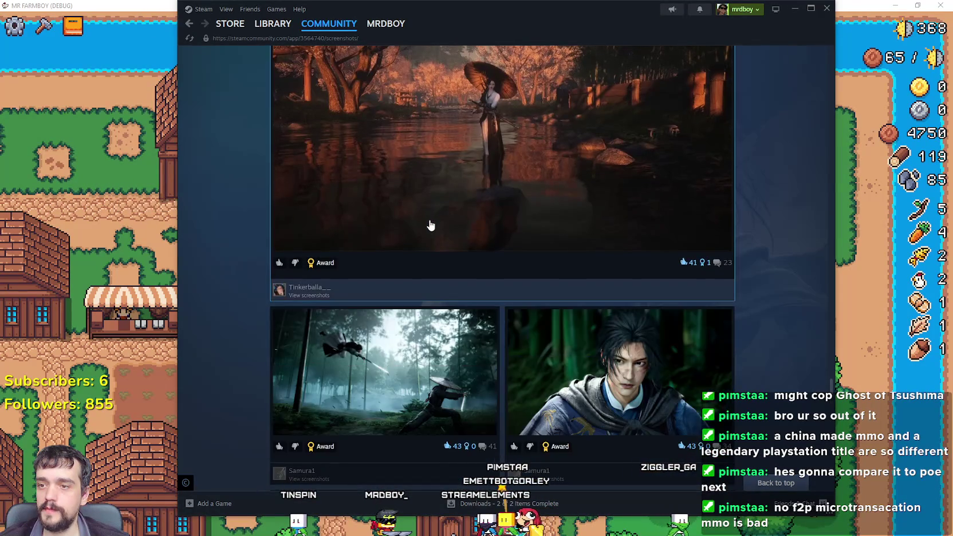
{"action": "scroll", "coordinate": [431, 225], "scroll_direction": "down", "scroll_amount": 7}
{"action": "scroll", "coordinate": [429, 222], "scroll_direction": "down", "scroll_amount": 6}
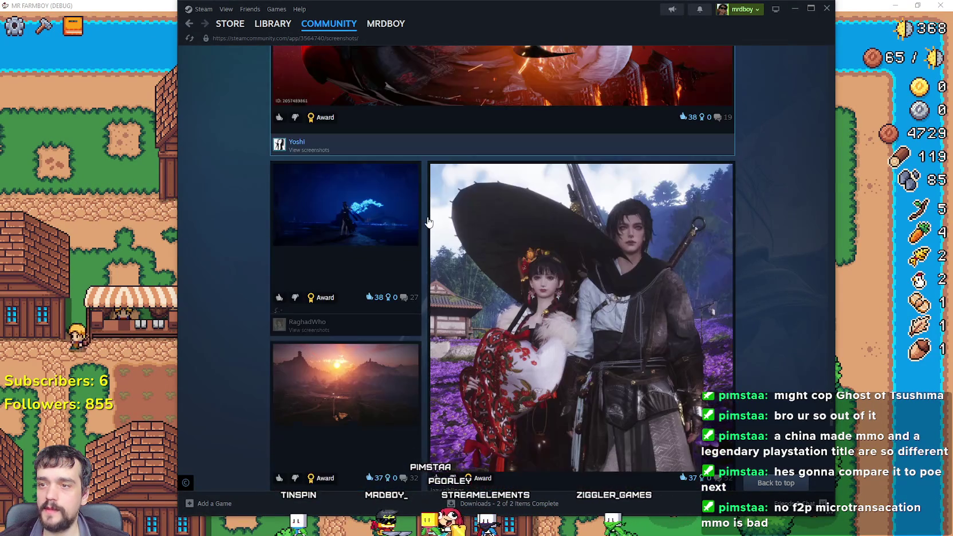
{"action": "scroll", "coordinate": [426, 222], "scroll_direction": "up", "scroll_amount": 8}
{"action": "scroll", "coordinate": [426, 223], "scroll_direction": "down", "scroll_amount": 15}
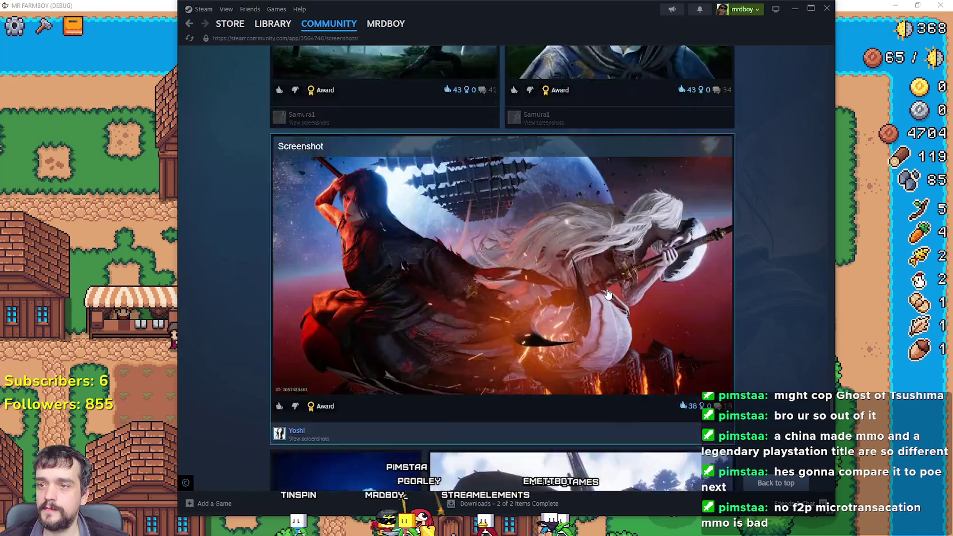
{"action": "scroll", "coordinate": [793, 339], "scroll_direction": "down", "scroll_amount": 20}
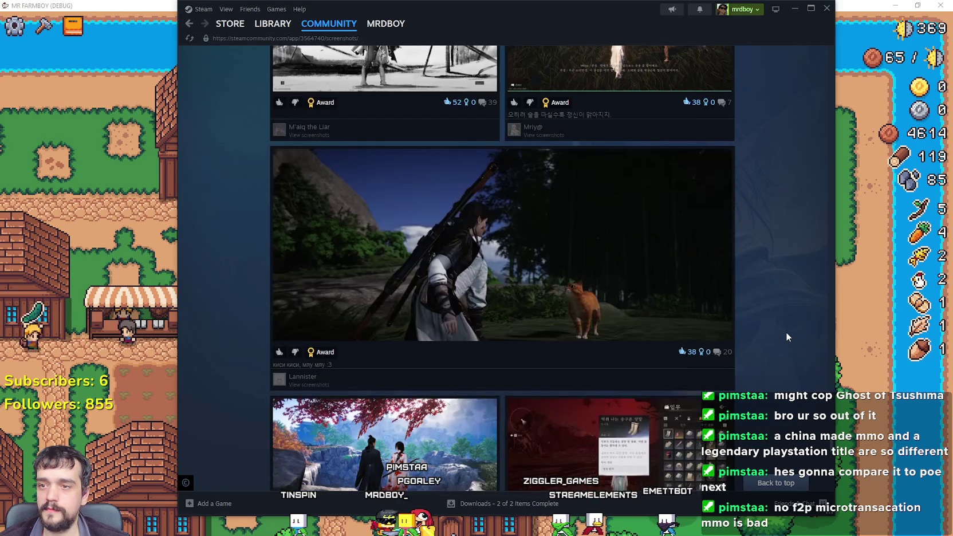
{"action": "scroll", "coordinate": [787, 336], "scroll_direction": "down", "scroll_amount": 18}
{"action": "scroll", "coordinate": [785, 330], "scroll_direction": "down", "scroll_amount": 18}
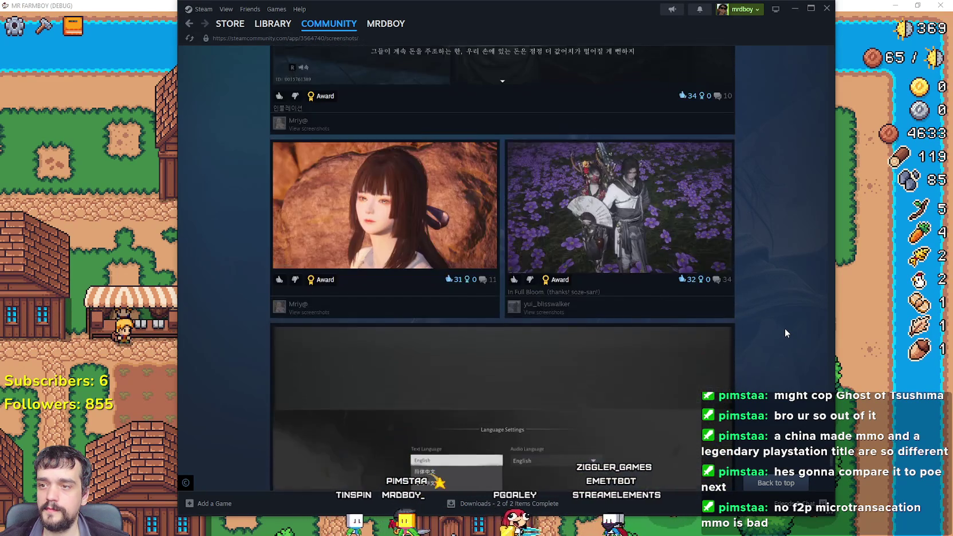
{"action": "scroll", "coordinate": [785, 333], "scroll_direction": "down", "scroll_amount": 18}
{"action": "scroll", "coordinate": [785, 331], "scroll_direction": "down", "scroll_amount": 18}
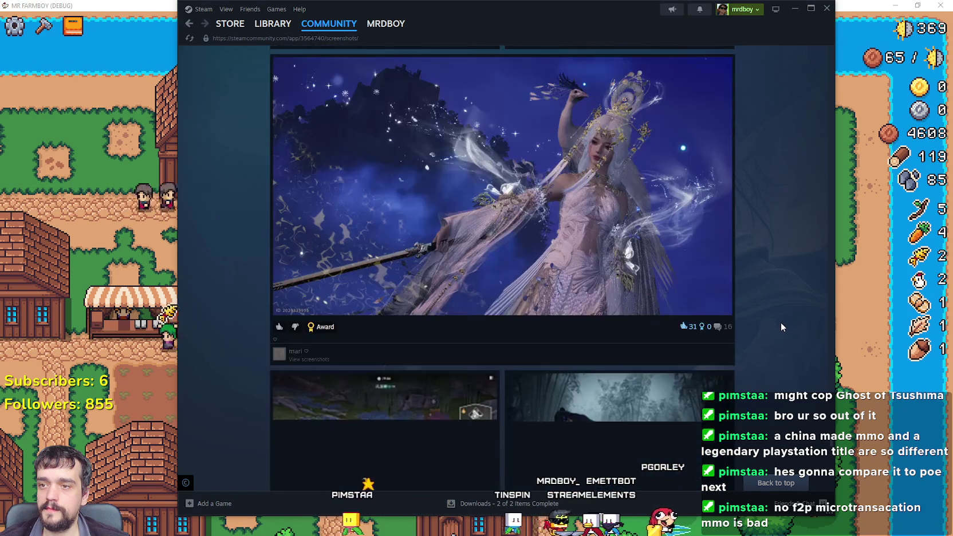
{"action": "scroll", "coordinate": [781, 327], "scroll_direction": "down", "scroll_amount": 2}
{"action": "scroll", "coordinate": [781, 327], "scroll_direction": "up", "scroll_amount": 3}
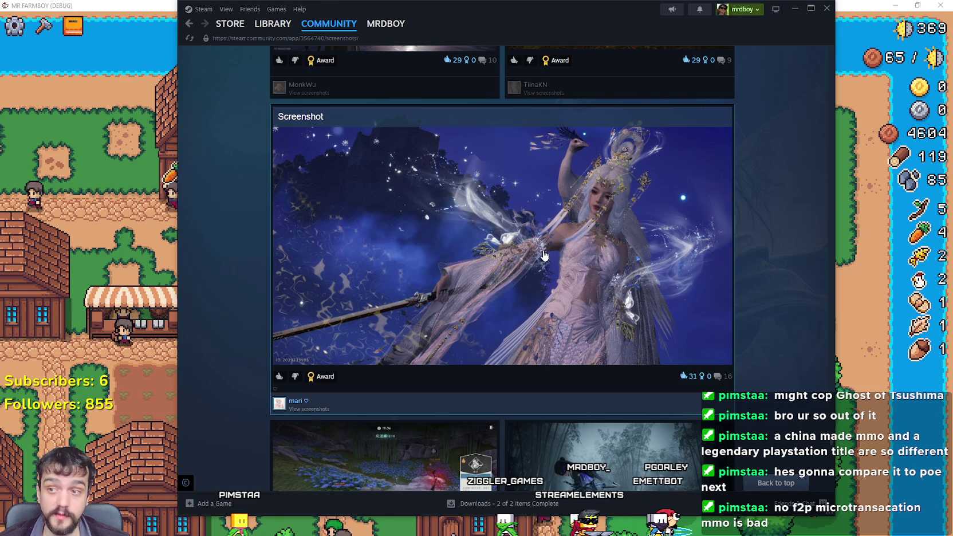
{"action": "scroll", "coordinate": [544, 256], "scroll_direction": "down", "scroll_amount": 5}
{"action": "scroll", "coordinate": [687, 329], "scroll_direction": "up", "scroll_amount": 3}
{"action": "scroll", "coordinate": [587, 173], "scroll_direction": "up", "scroll_amount": 2}
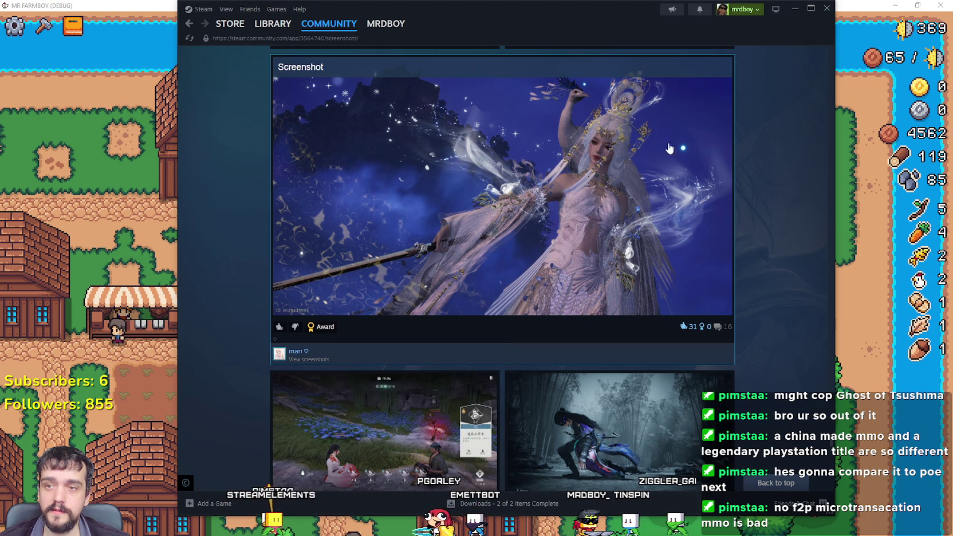
- Enlarge the white-robed figure screenshot, close it, and keep scrolling further down the feed
{"action": "left_click", "coordinate": [673, 310]}
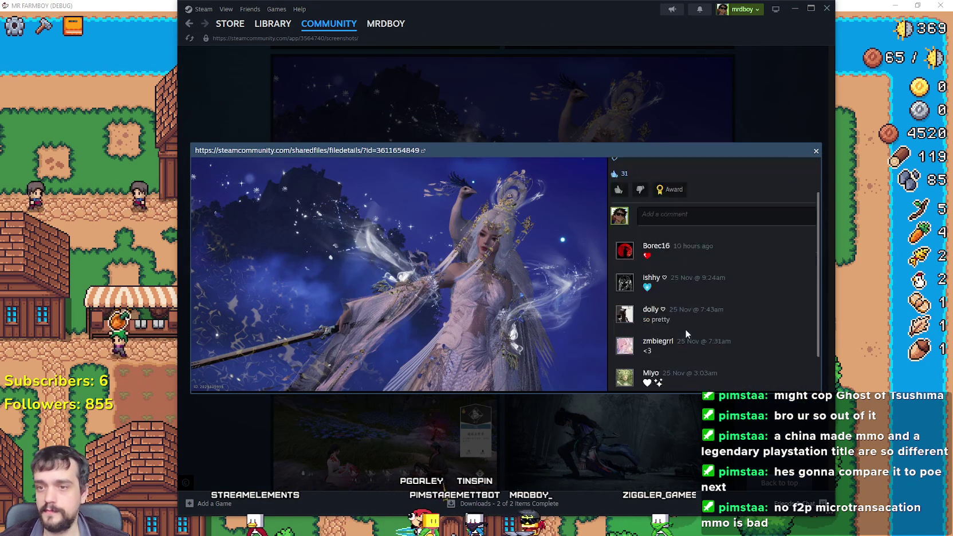
{"action": "scroll", "coordinate": [686, 332], "scroll_direction": "down", "scroll_amount": 3}
{"action": "left_click", "coordinate": [745, 401]}
{"action": "scroll", "coordinate": [756, 407], "scroll_direction": "down", "scroll_amount": 10}
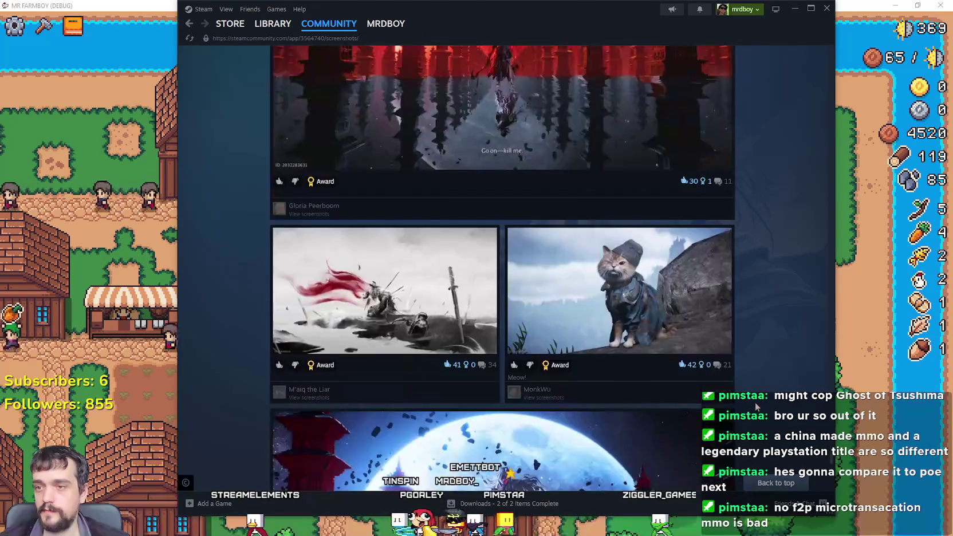
{"action": "scroll", "coordinate": [757, 406], "scroll_direction": "down", "scroll_amount": 15}
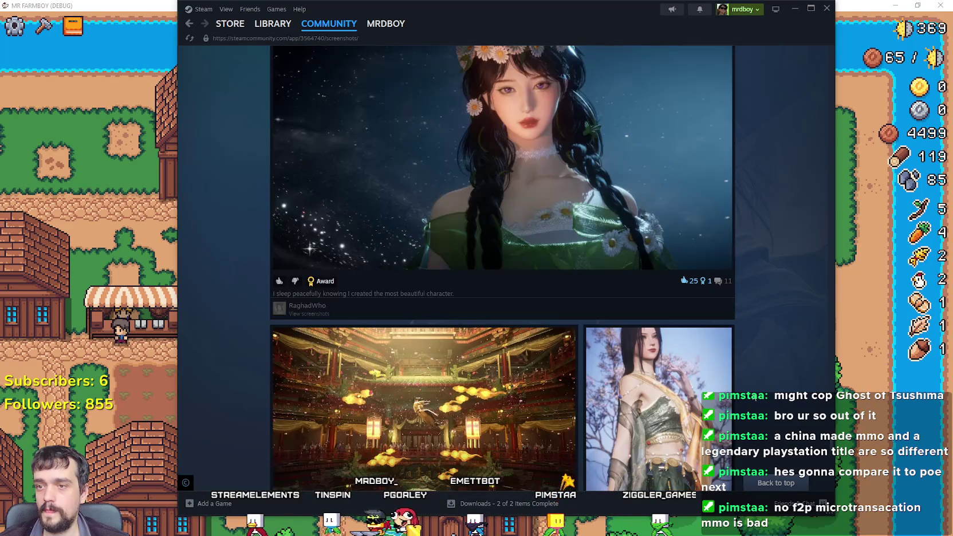
{"action": "scroll", "coordinate": [754, 395], "scroll_direction": "down", "scroll_amount": 15}
{"action": "scroll", "coordinate": [754, 396], "scroll_direction": "down", "scroll_amount": 15}
{"action": "scroll", "coordinate": [750, 390], "scroll_direction": "down", "scroll_amount": 15}
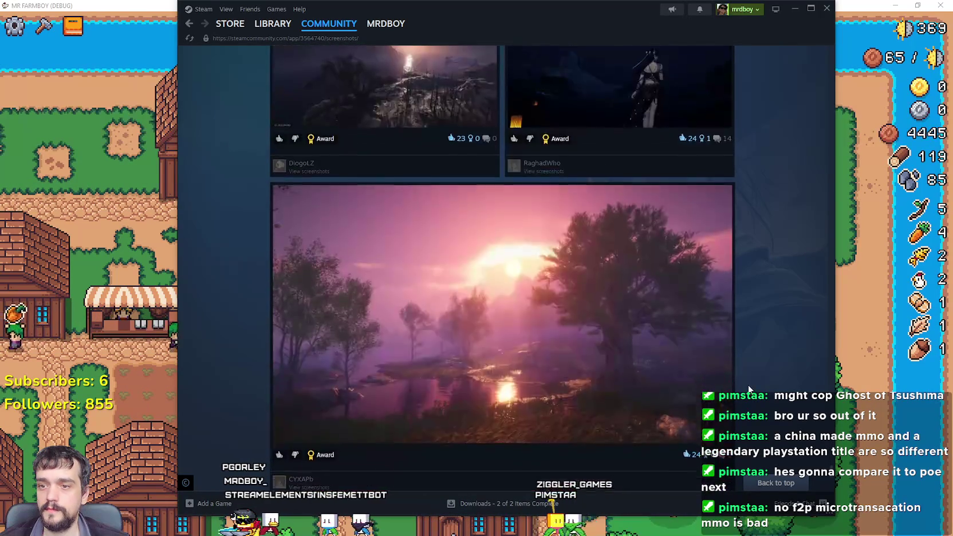
{"action": "scroll", "coordinate": [750, 391], "scroll_direction": "down", "scroll_amount": 15}
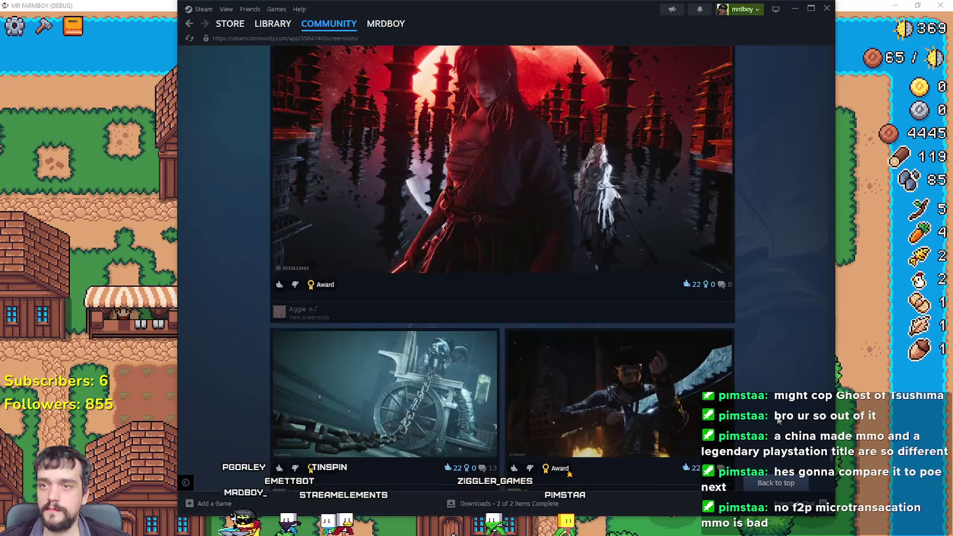
{"action": "scroll", "coordinate": [778, 421], "scroll_direction": "down", "scroll_amount": 3}
{"action": "scroll", "coordinate": [670, 324], "scroll_direction": "down", "scroll_amount": 15}
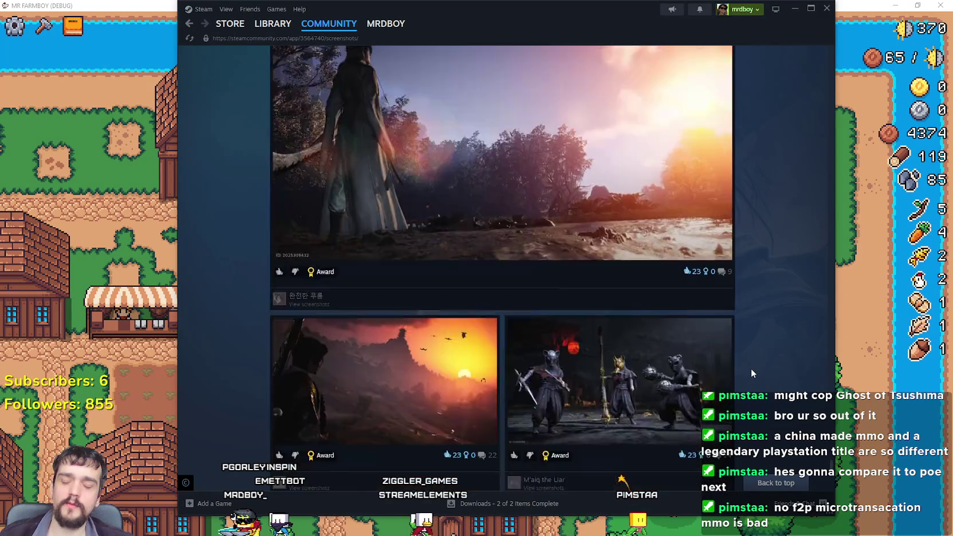
{"action": "scroll", "coordinate": [745, 349], "scroll_direction": "down", "scroll_amount": 2}
{"action": "scroll", "coordinate": [772, 379], "scroll_direction": "down", "scroll_amount": 10}
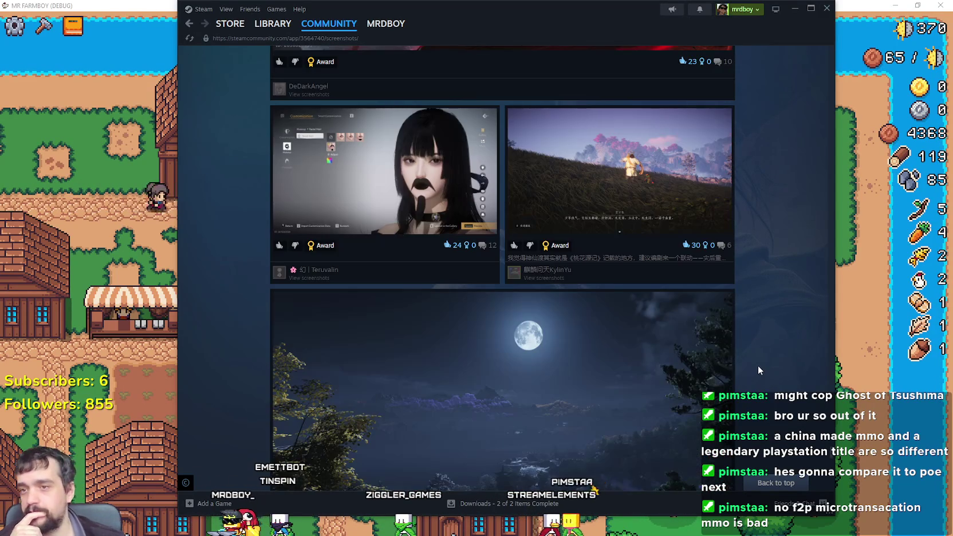
{"action": "scroll", "coordinate": [759, 367], "scroll_direction": "down", "scroll_amount": 8}
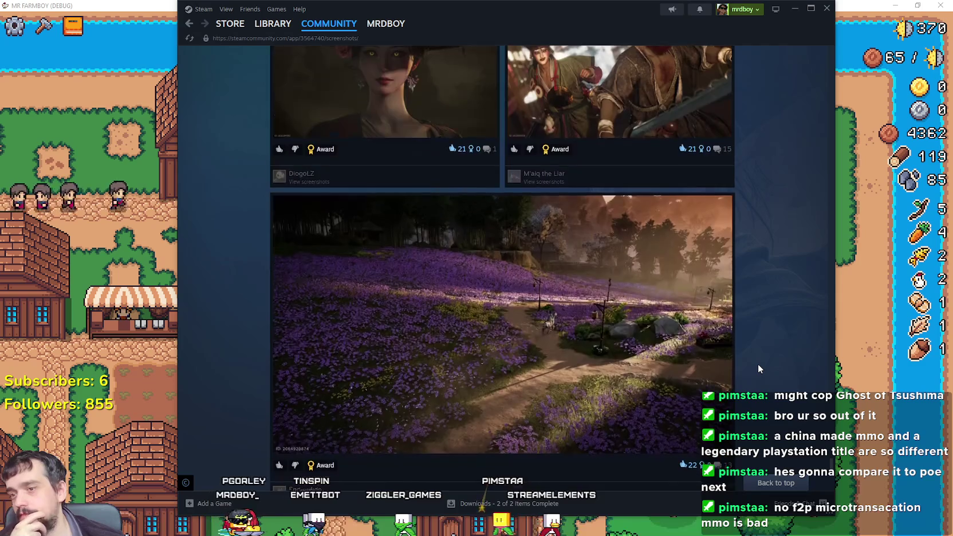
{"action": "scroll", "coordinate": [758, 368], "scroll_direction": "down", "scroll_amount": 11}
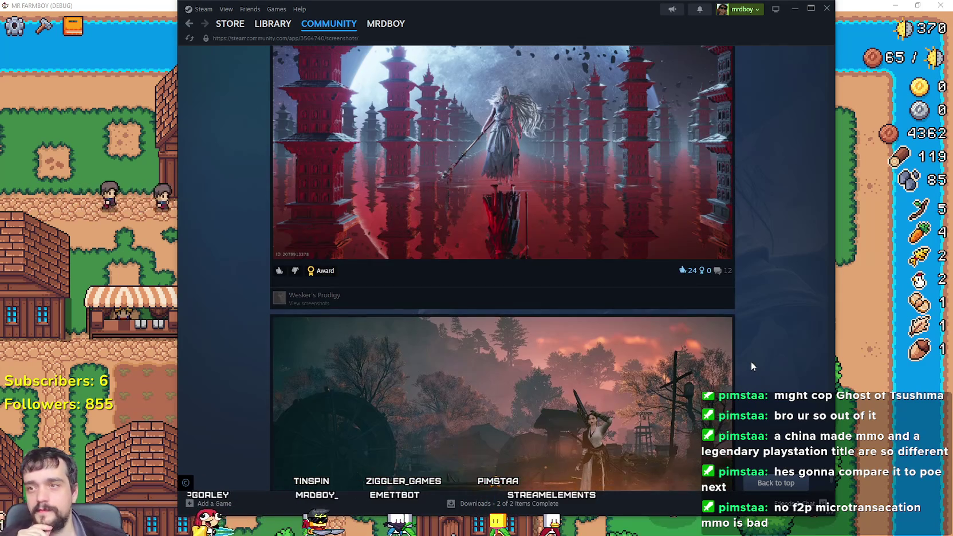
{"action": "scroll", "coordinate": [753, 366], "scroll_direction": "down", "scroll_amount": 4}
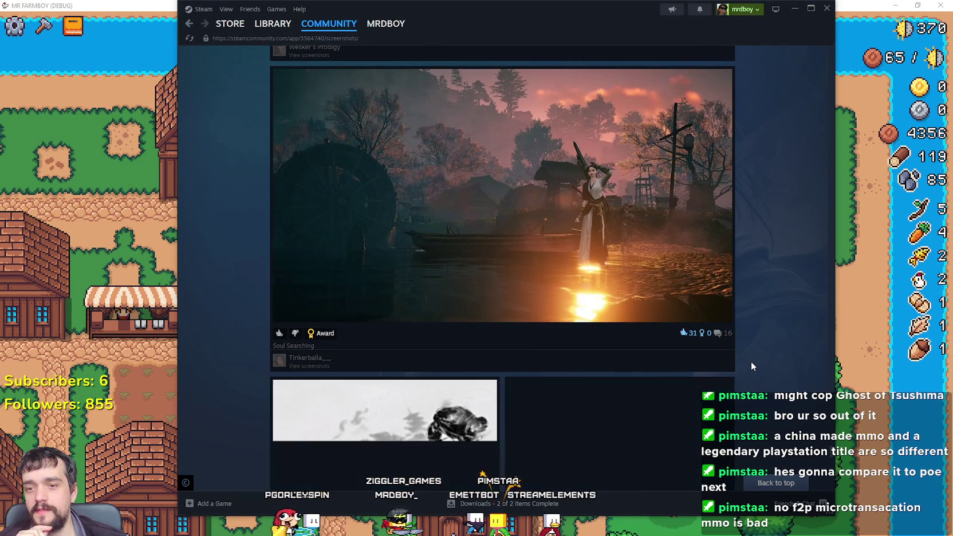
{"action": "scroll", "coordinate": [751, 361], "scroll_direction": "down", "scroll_amount": 2}
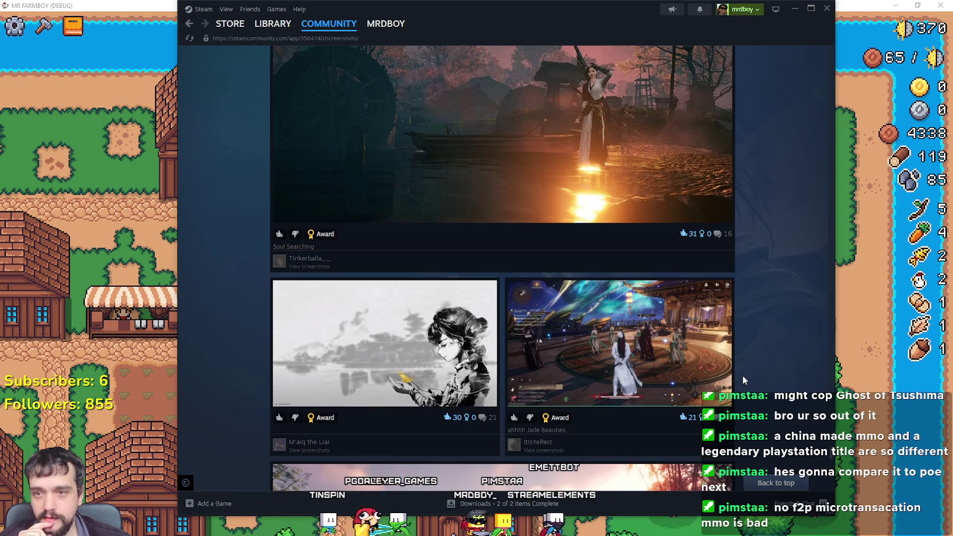
{"action": "scroll", "coordinate": [724, 390], "scroll_direction": "down", "scroll_amount": 1}
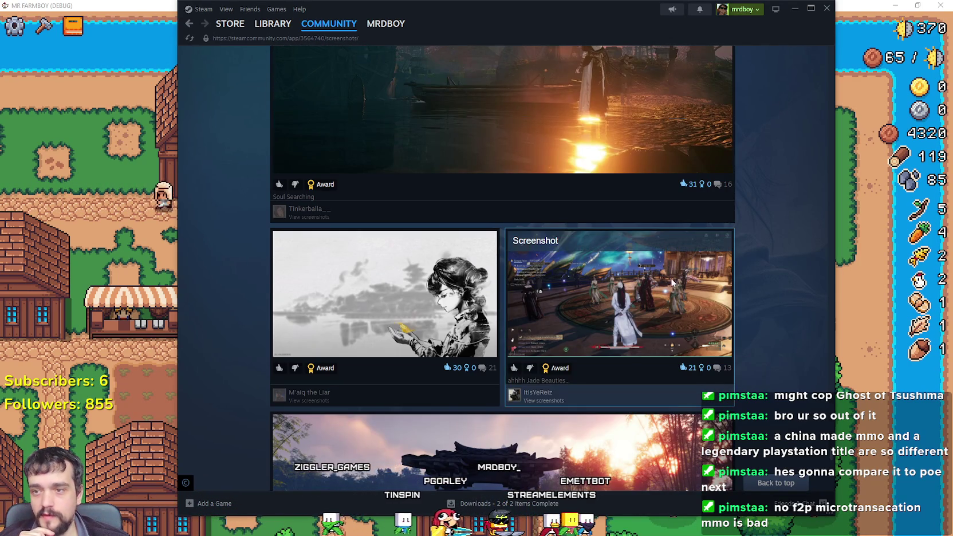
- Open the palace-dance screenshot's details, view it full size, then close the full-size window
{"action": "left_click", "coordinate": [564, 319]}
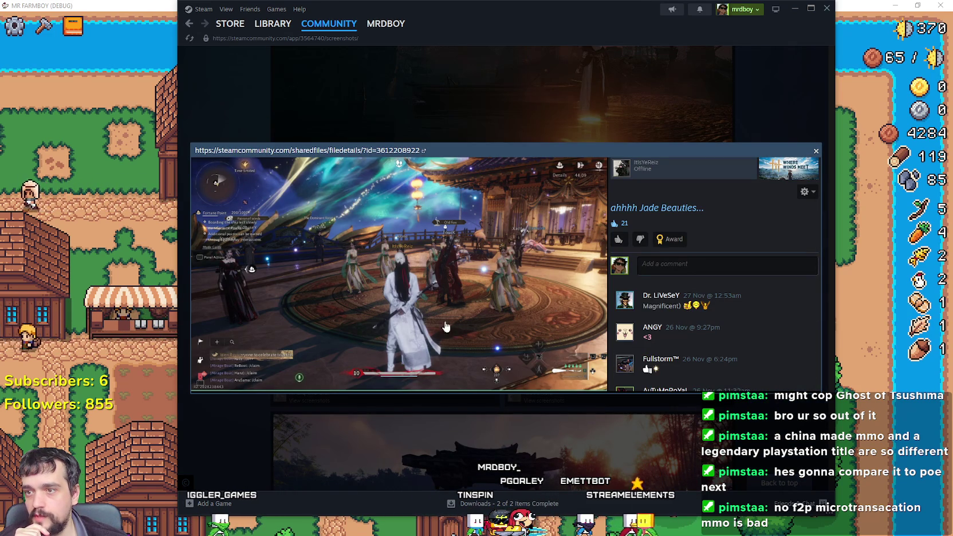
{"action": "scroll", "coordinate": [401, 214], "scroll_direction": "down", "scroll_amount": 3}
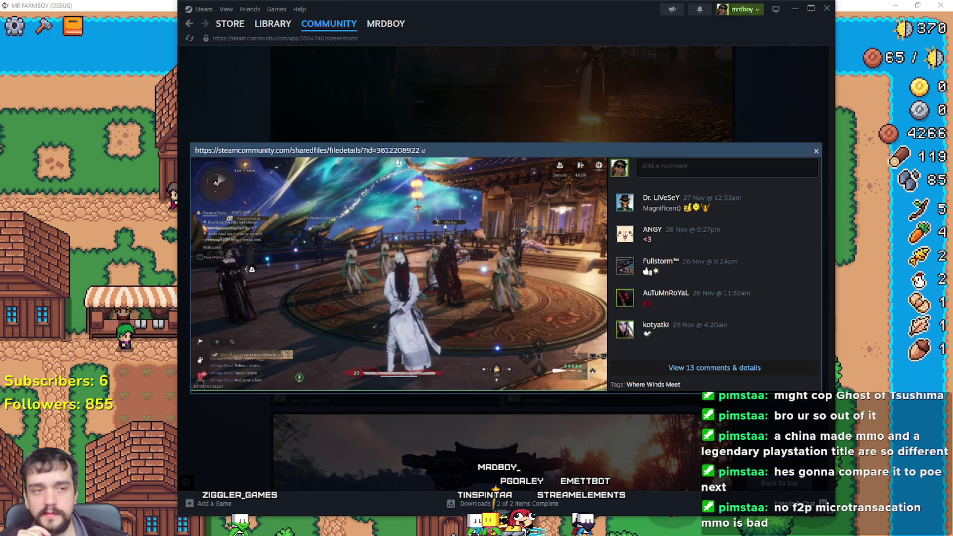
{"action": "left_click", "coordinate": [401, 269]}
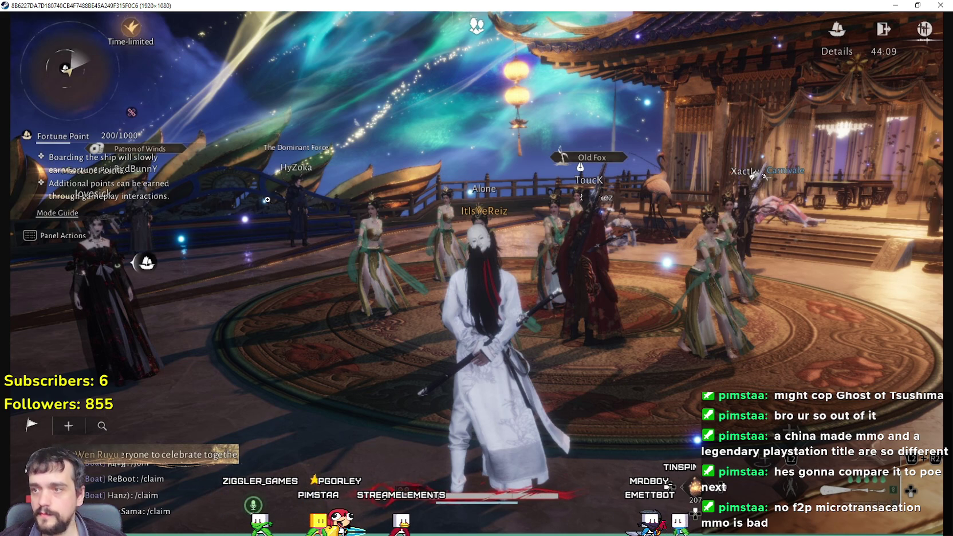
{"action": "left_click", "coordinate": [939, 5]}
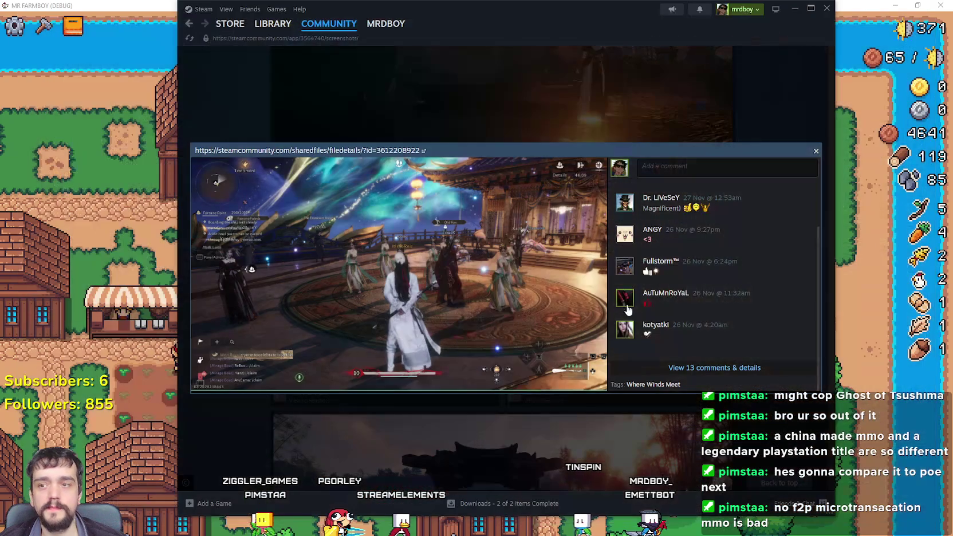
- Close the screenshot details, go to the Steam library home, then close Steam
{"action": "left_click", "coordinate": [815, 152]}
{"action": "scroll", "coordinate": [748, 294], "scroll_direction": "down", "scroll_amount": 15}
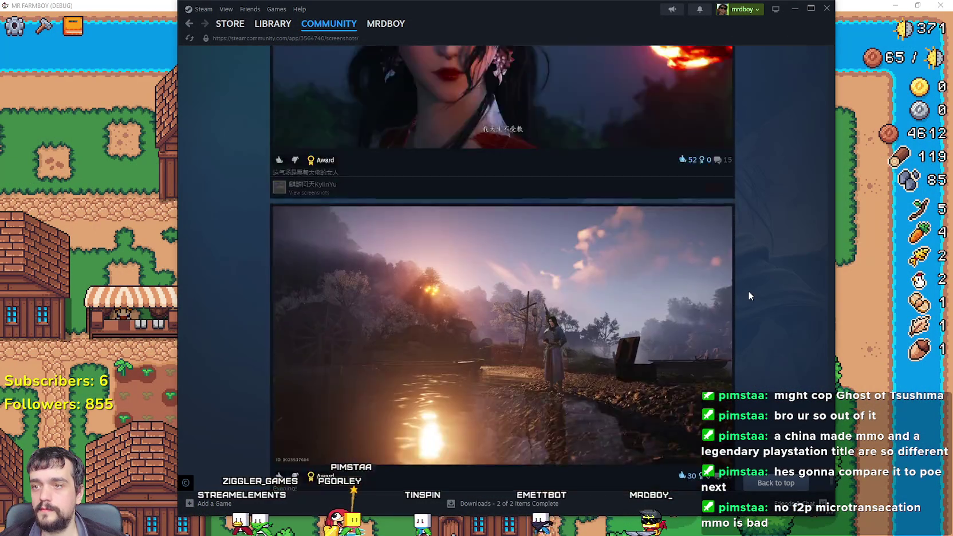
{"action": "scroll", "coordinate": [748, 293], "scroll_direction": "down", "scroll_amount": 10}
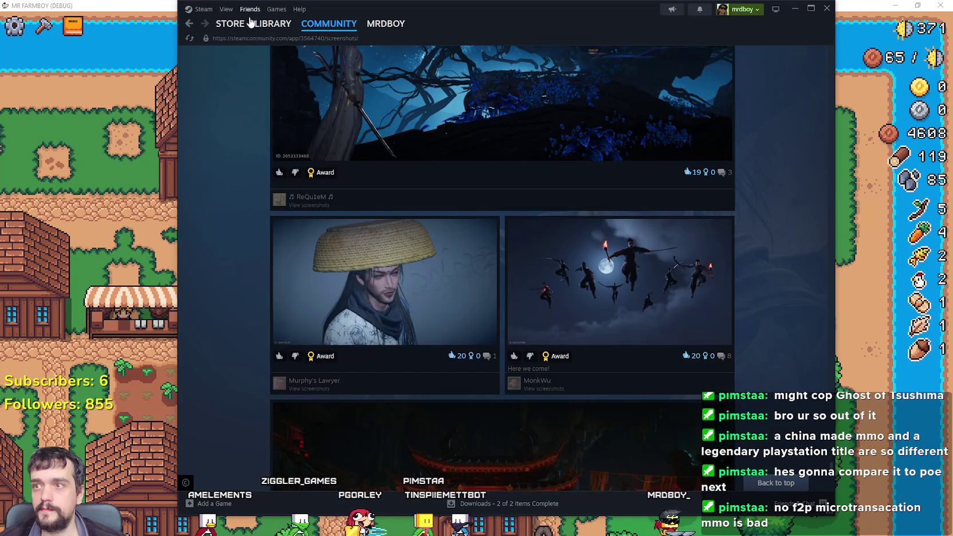
{"action": "left_click", "coordinate": [250, 9]}
{"action": "left_click", "coordinate": [273, 24]}
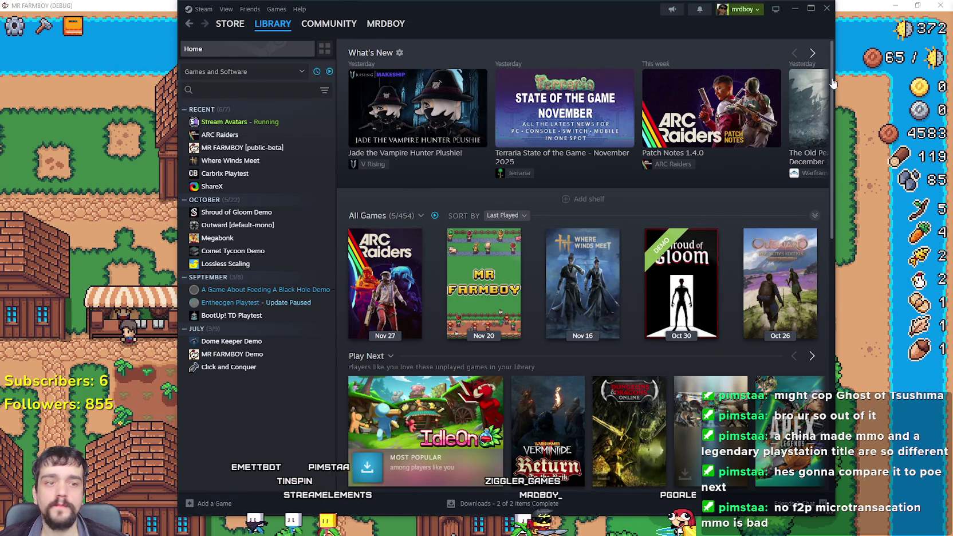
{"action": "left_click", "coordinate": [826, 9]}
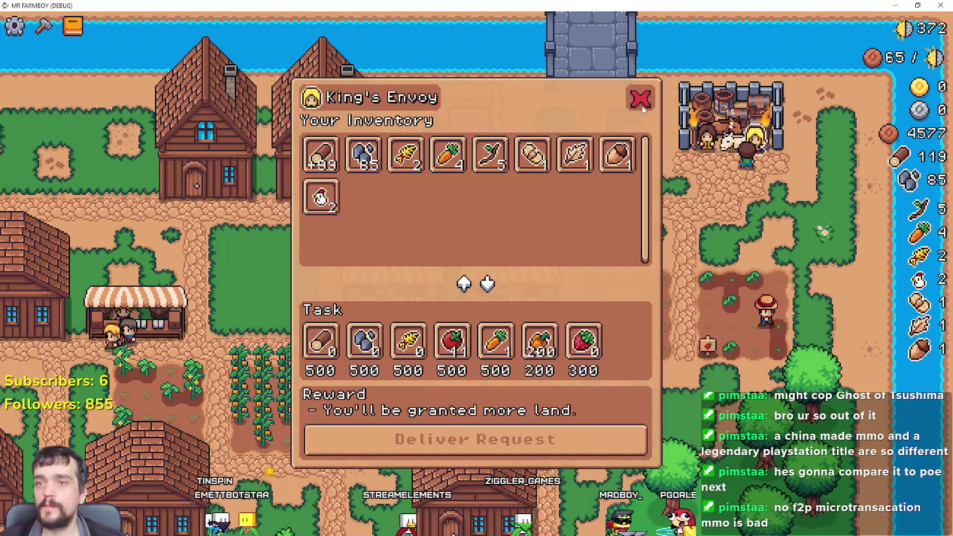
- Open the King's Envoy task menu and close it with Escape
{"action": "left_click", "coordinate": [707, 165]}
{"action": "left_click", "coordinate": [708, 165]}
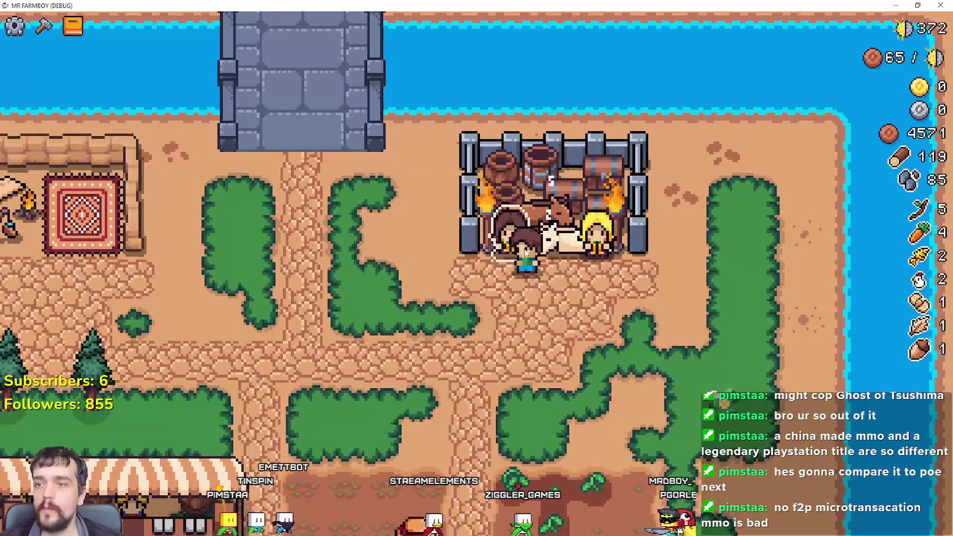
{"action": "key", "text": "Escape"}
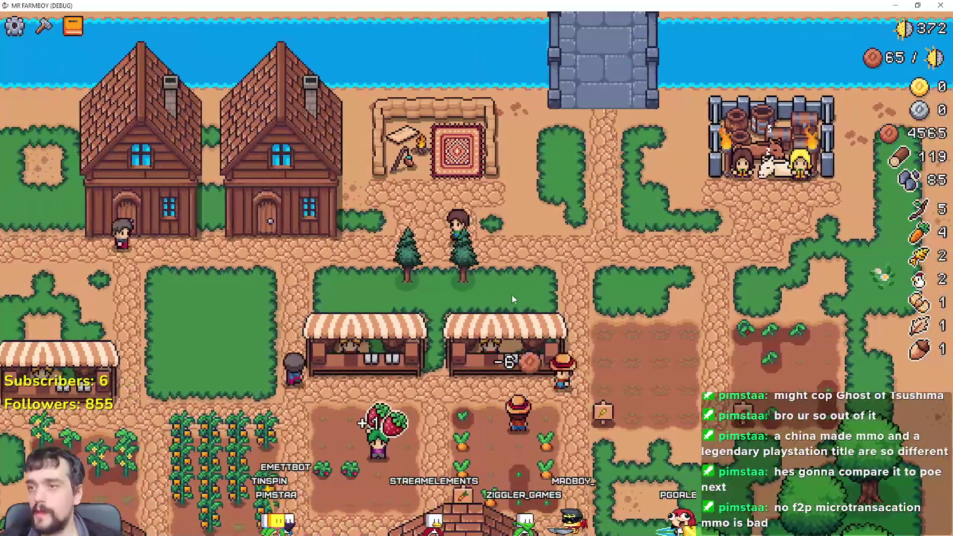
- Open and close the House workers menu on several houses with the red X
{"action": "left_click", "coordinate": [281, 171]}
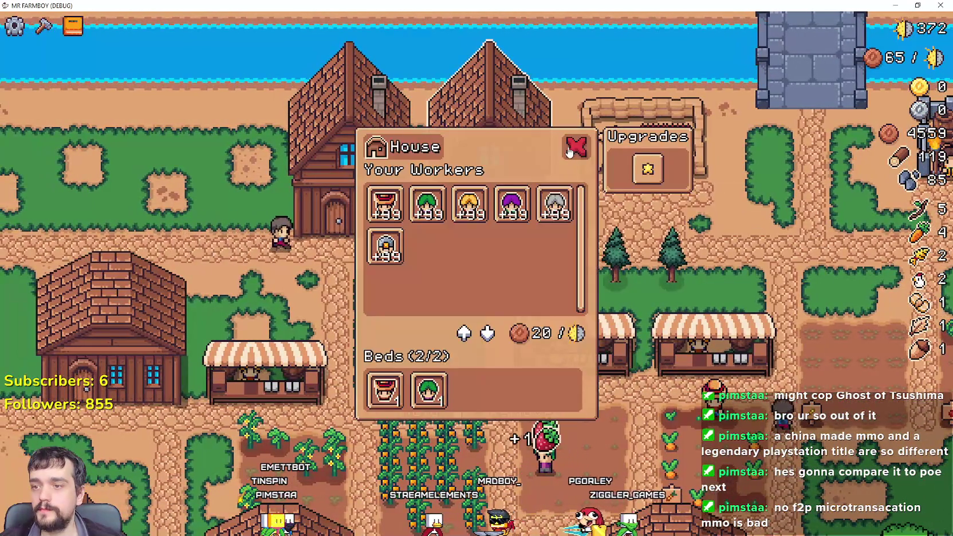
{"action": "left_click", "coordinate": [577, 150]}
{"action": "left_click", "coordinate": [620, 268]}
{"action": "left_click", "coordinate": [577, 147]}
{"action": "left_click", "coordinate": [614, 297]}
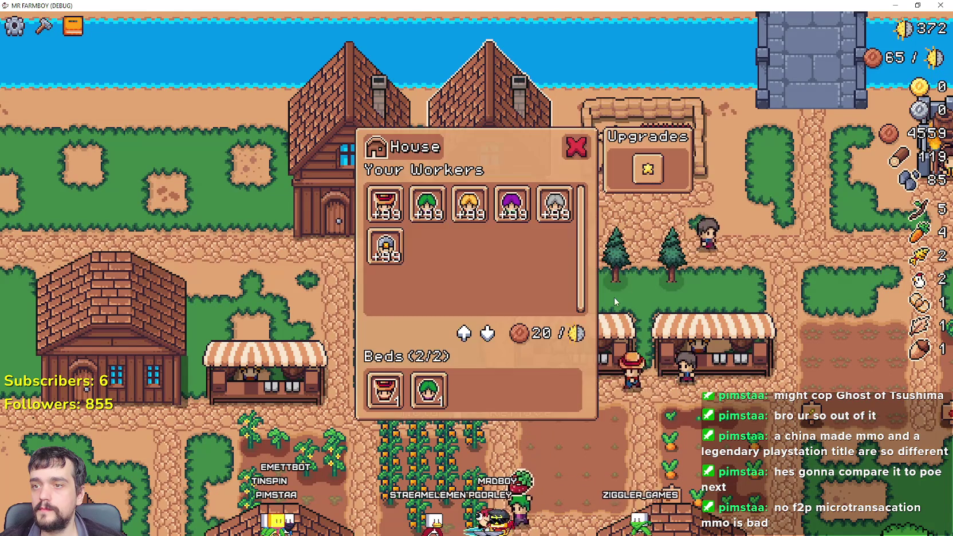
{"action": "left_click", "coordinate": [614, 297]}
{"action": "left_click", "coordinate": [542, 279]}
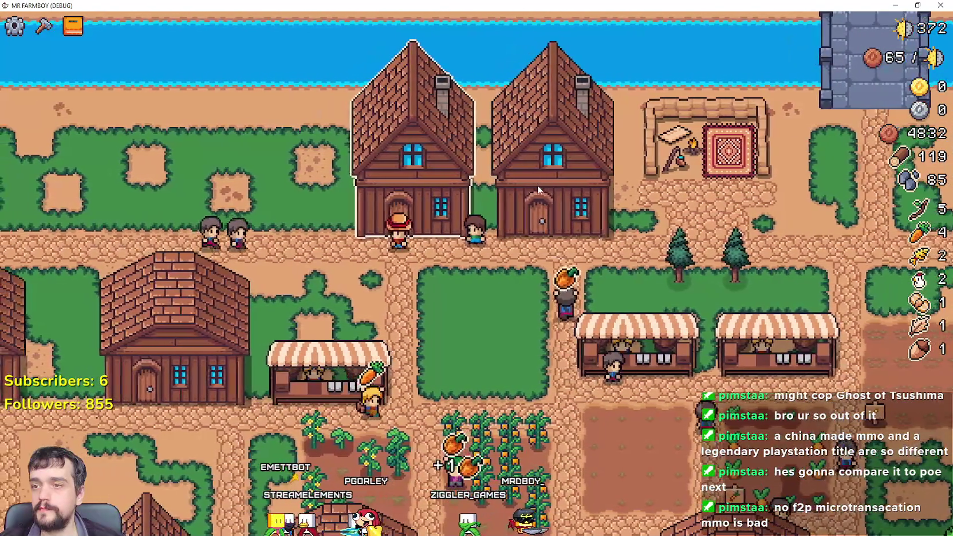
{"action": "left_click", "coordinate": [538, 189]}
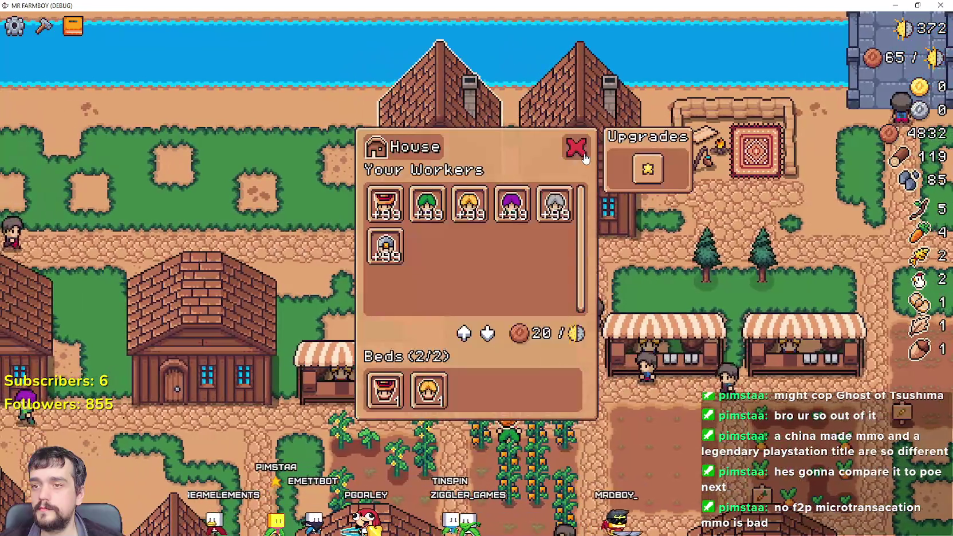
{"action": "left_click", "coordinate": [579, 150]}
{"action": "left_click", "coordinate": [536, 162]}
{"action": "left_click", "coordinate": [568, 152]}
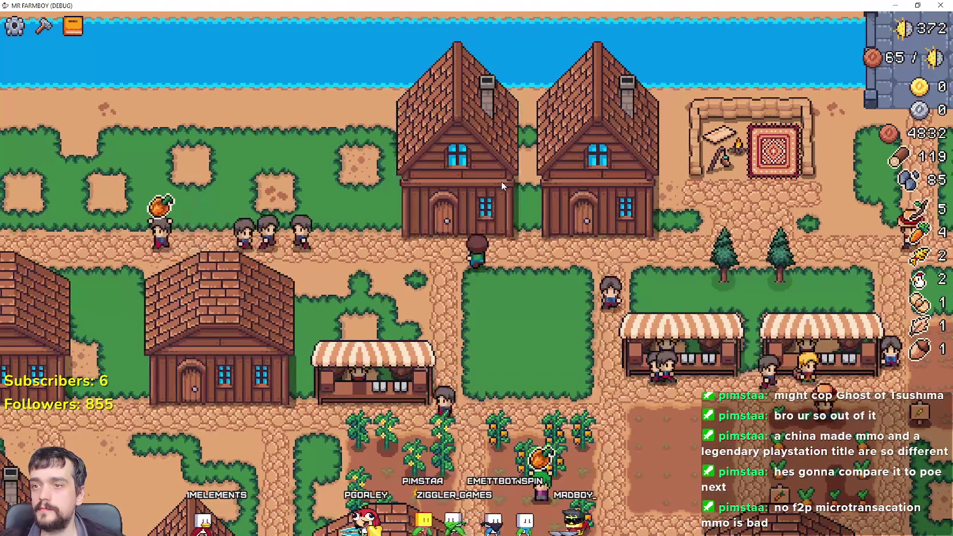
{"action": "left_click", "coordinate": [501, 181]}
{"action": "left_click", "coordinate": [574, 155]}
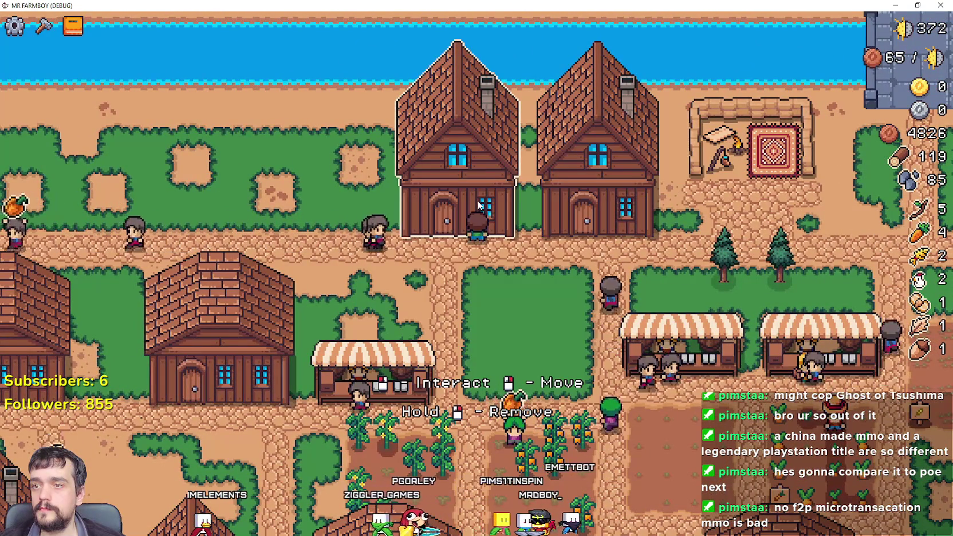
- Repeatedly open the House workers menu from different houses and close it with the red X
{"action": "left_click", "coordinate": [479, 205]}
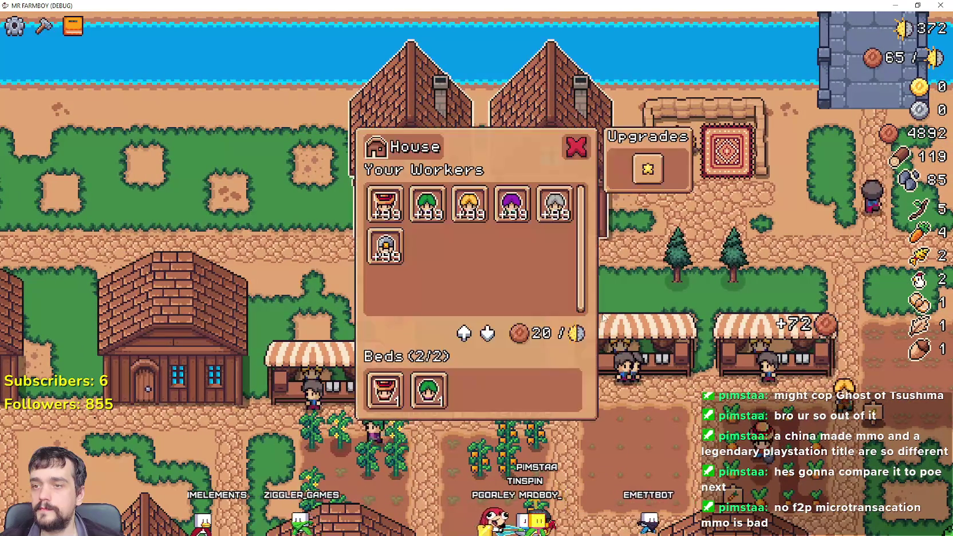
{"action": "left_click", "coordinate": [583, 153]}
{"action": "left_click", "coordinate": [498, 270]}
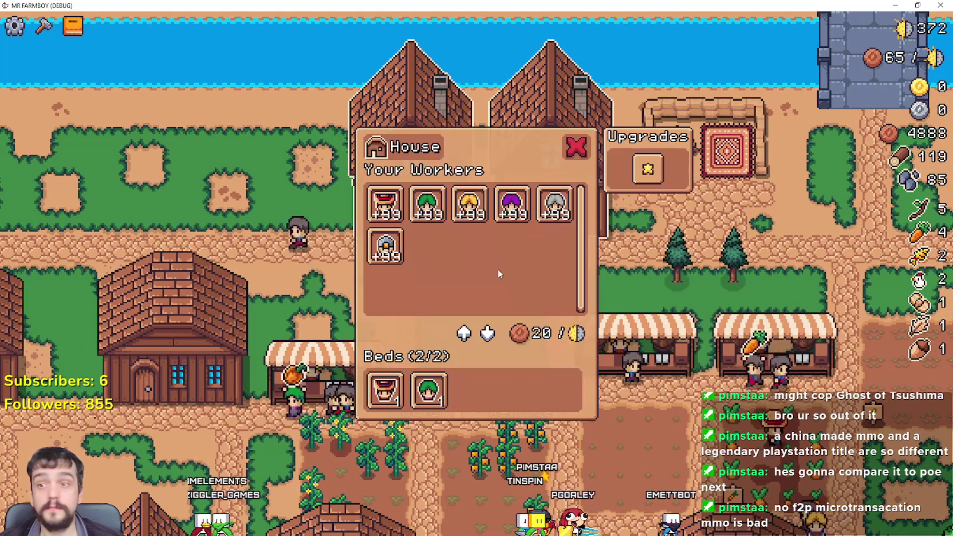
{"action": "left_click", "coordinate": [575, 148]}
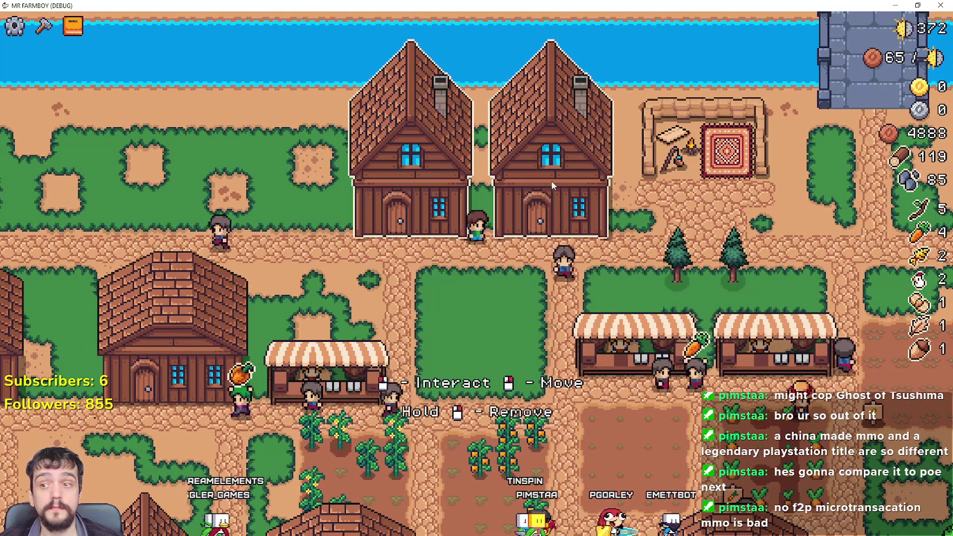
{"action": "left_click", "coordinate": [593, 272]}
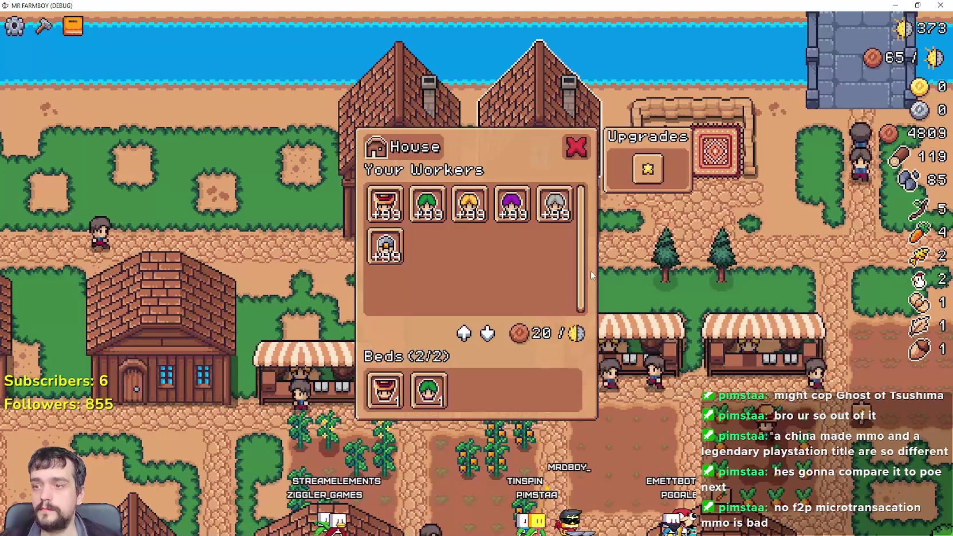
{"action": "left_click", "coordinate": [591, 275]}
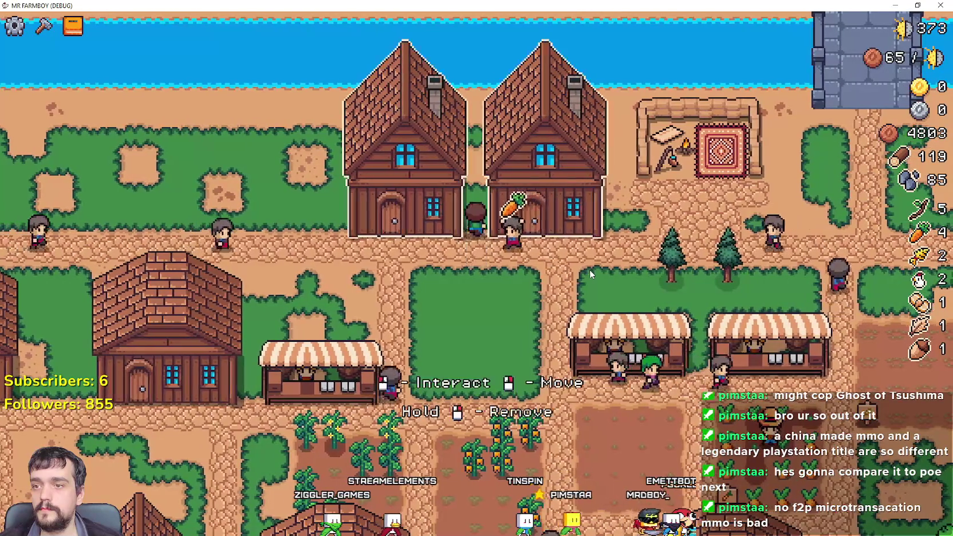
{"action": "left_click", "coordinate": [590, 274]}
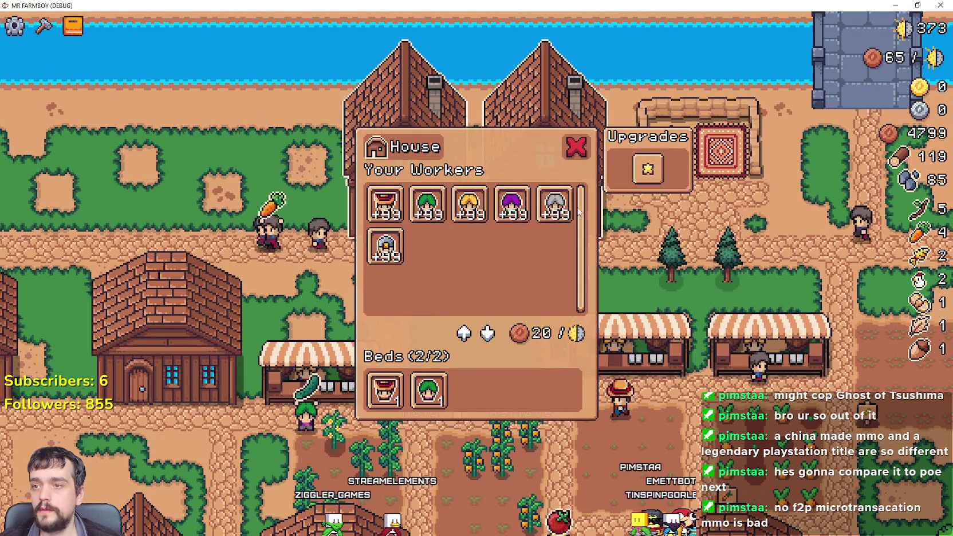
{"action": "left_click", "coordinate": [571, 150]}
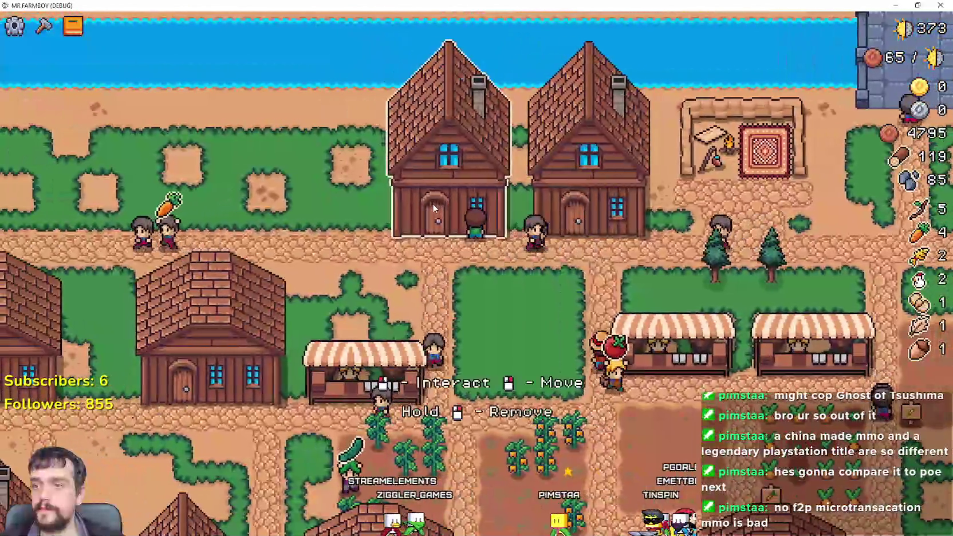
{"action": "left_click", "coordinate": [433, 204]}
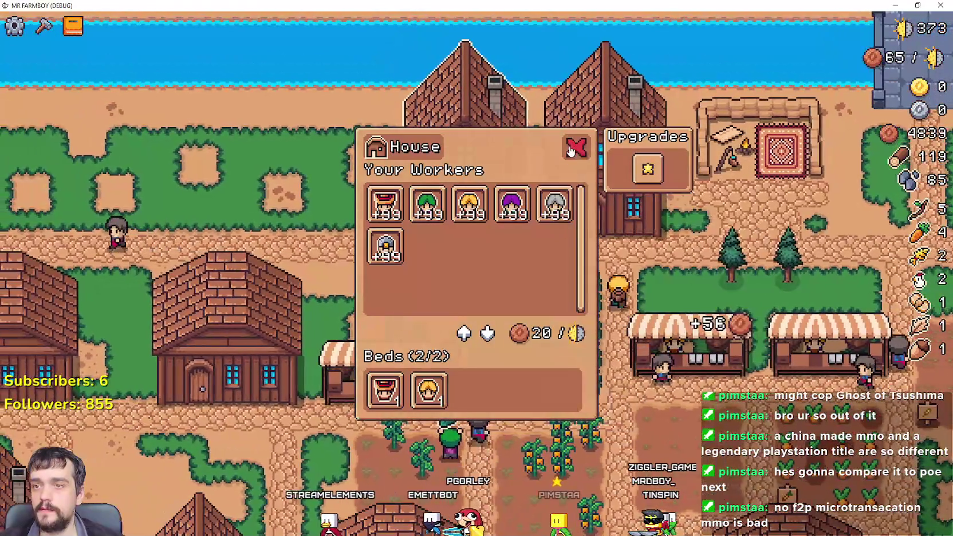
{"action": "left_click", "coordinate": [575, 149]}
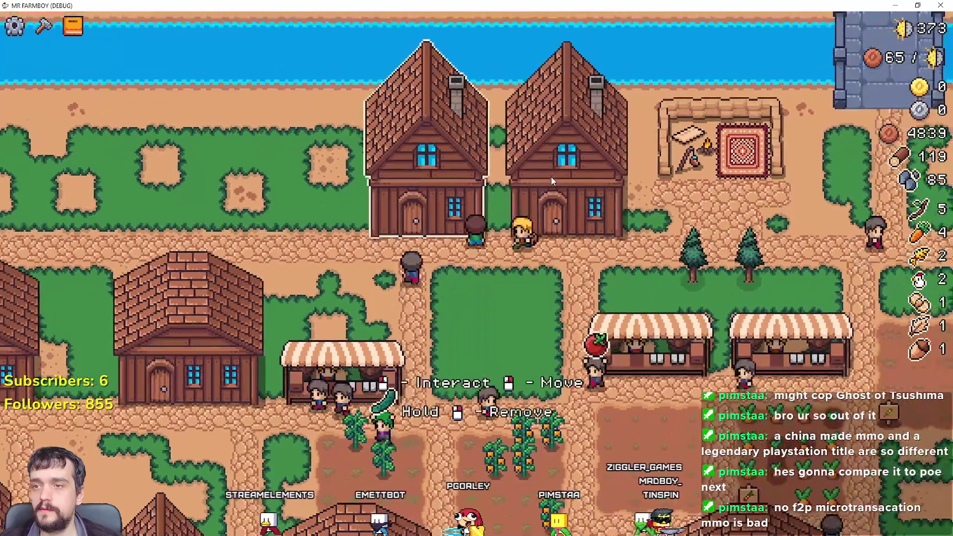
{"action": "left_click", "coordinate": [551, 181]}
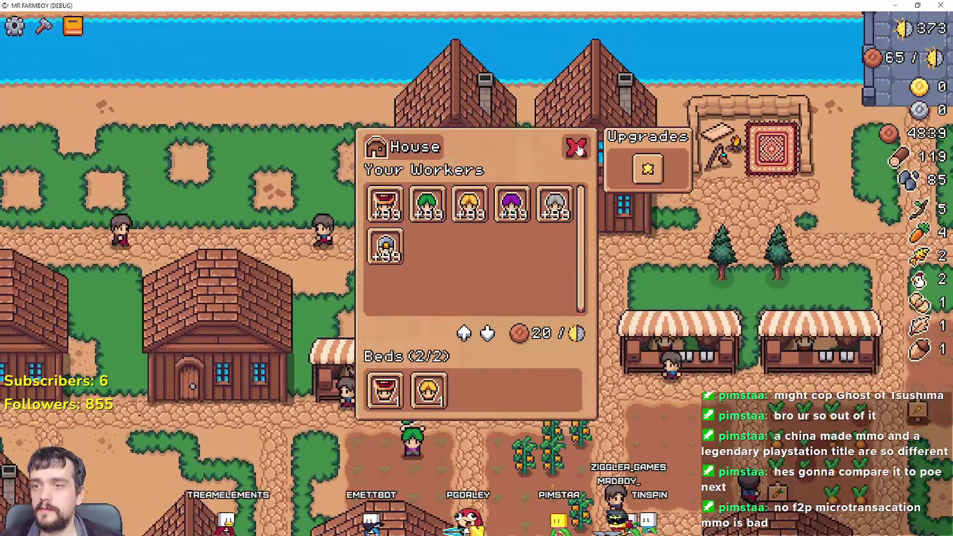
{"action": "left_click", "coordinate": [576, 148]}
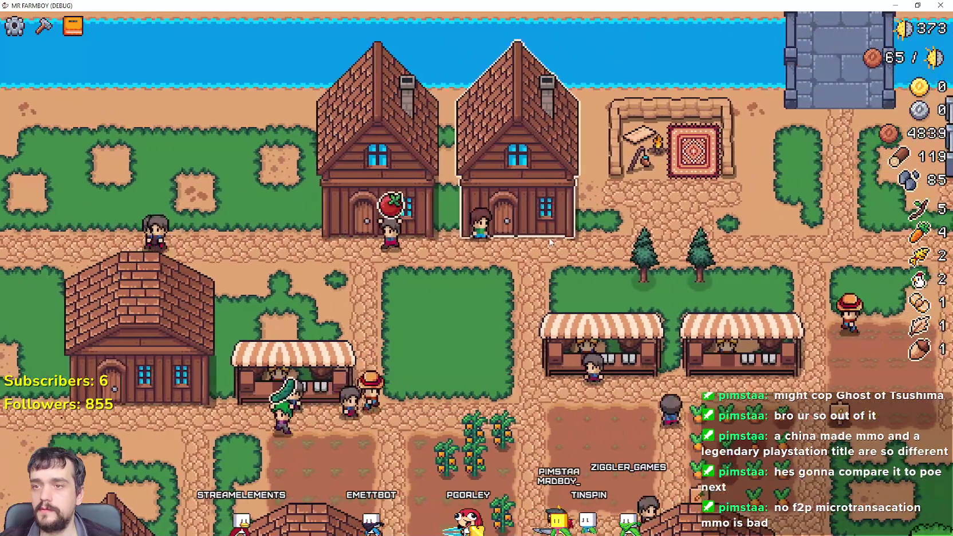
- Rapidly toggle the House menu, close it with Escape, then return to building.gd in Godot
{"action": "left_click", "coordinate": [551, 244]}
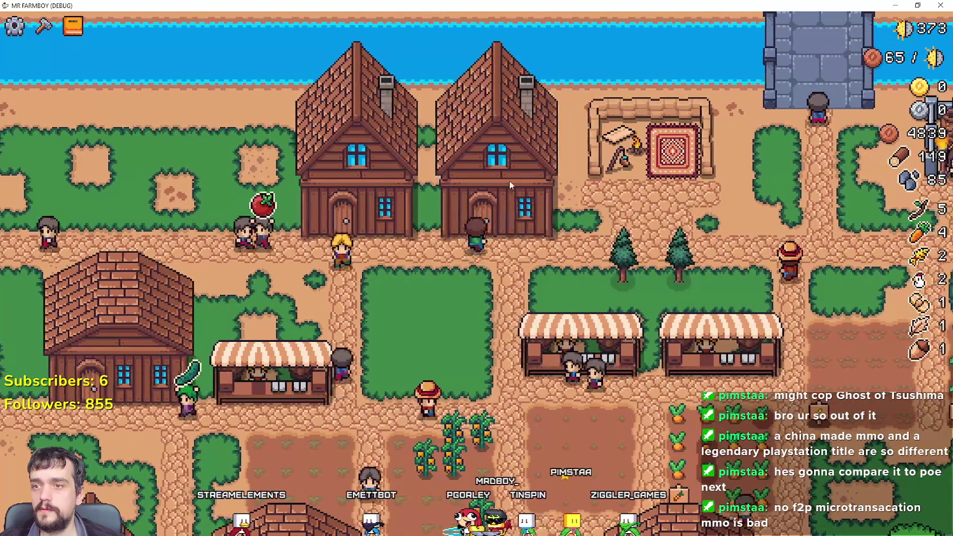
{"action": "left_click", "coordinate": [576, 150]}
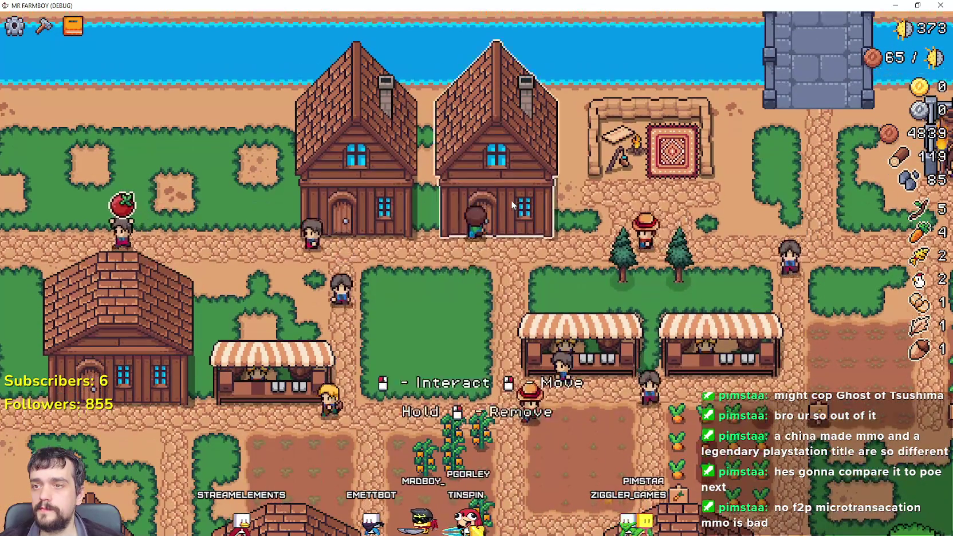
{"action": "left_click", "coordinate": [511, 199]}
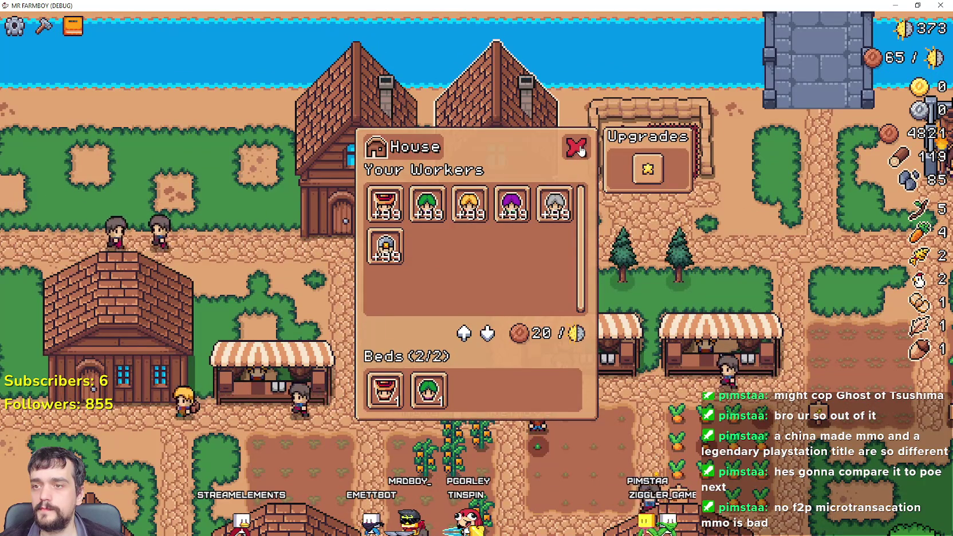
{"action": "left_click", "coordinate": [578, 149]}
{"action": "left_click", "coordinate": [529, 181]}
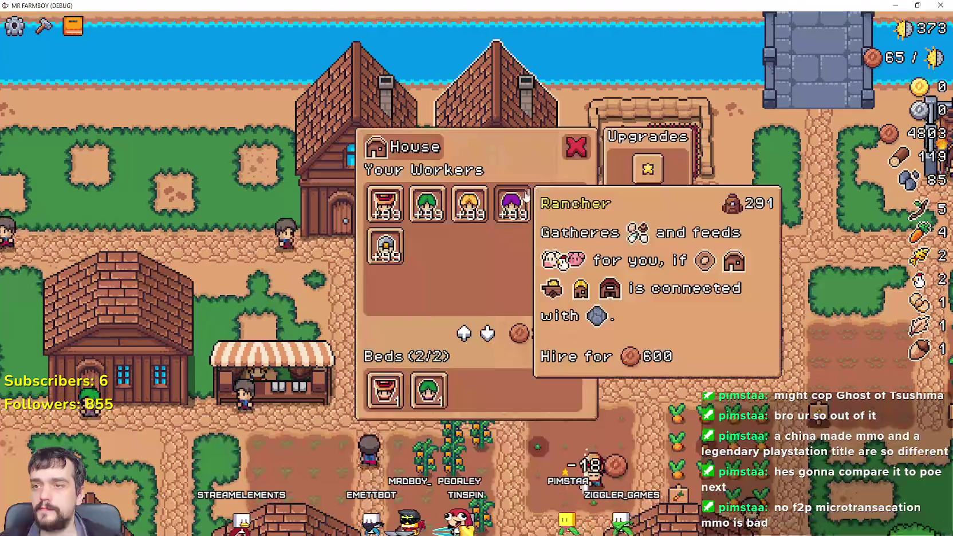
{"action": "left_click", "coordinate": [578, 154]}
{"action": "left_click", "coordinate": [523, 201]}
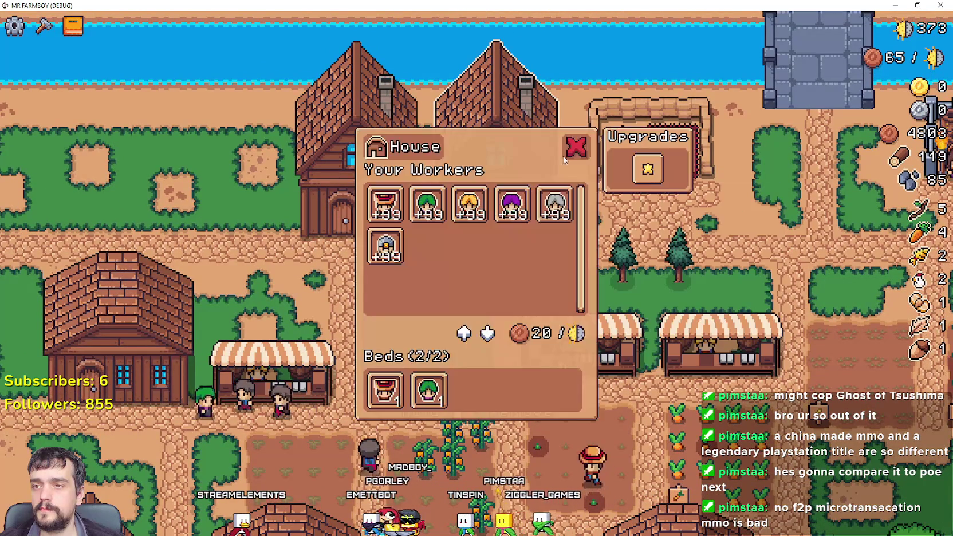
{"action": "left_click", "coordinate": [569, 144]}
{"action": "left_click", "coordinate": [527, 185]}
{"action": "left_click", "coordinate": [566, 144]}
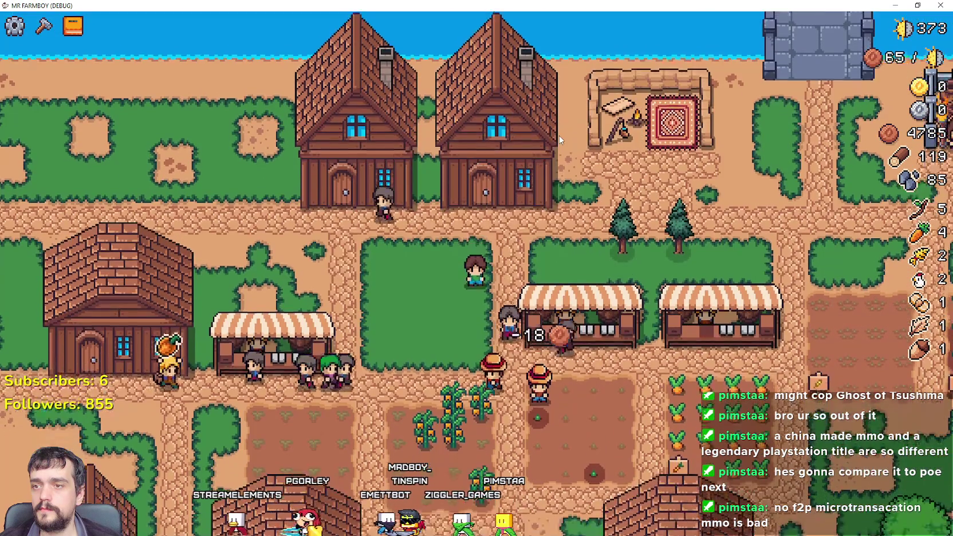
{"action": "left_click", "coordinate": [543, 150]}
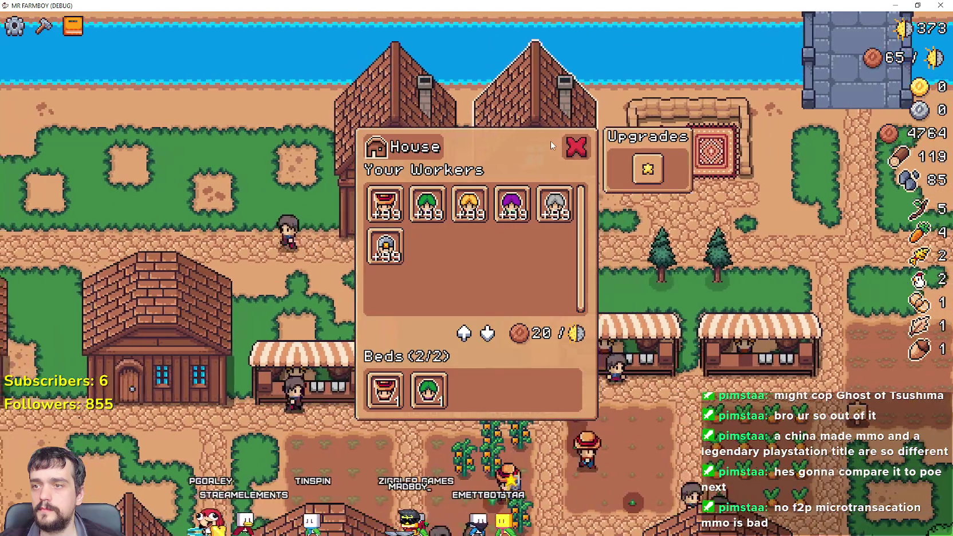
{"action": "left_click", "coordinate": [575, 147]}
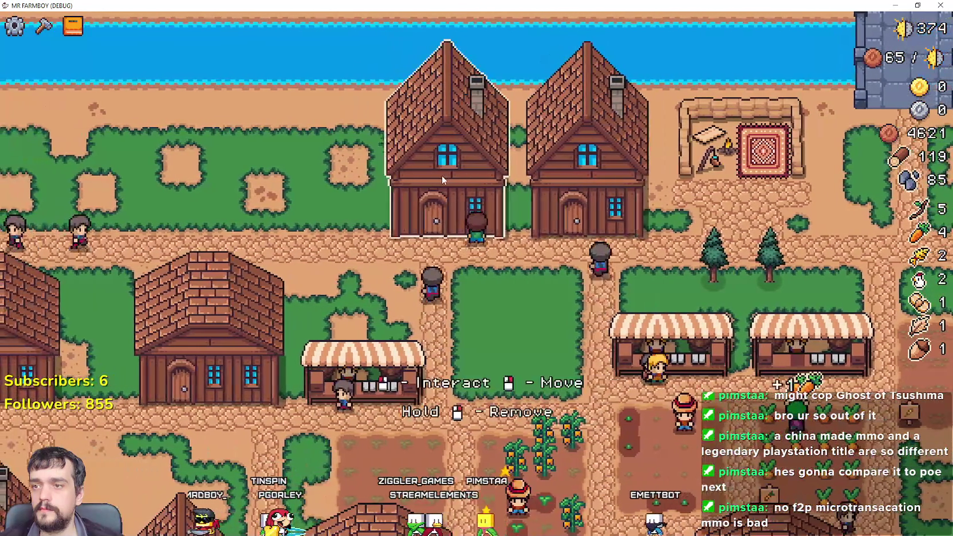
{"action": "left_click", "coordinate": [441, 175]}
{"action": "key", "text": "Escape"}
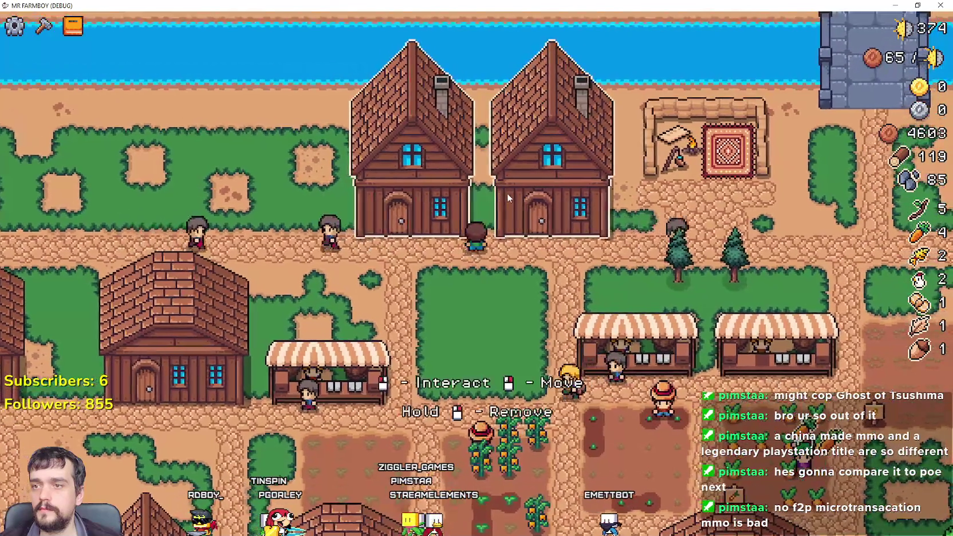
{"action": "left_click", "coordinate": [507, 193]}
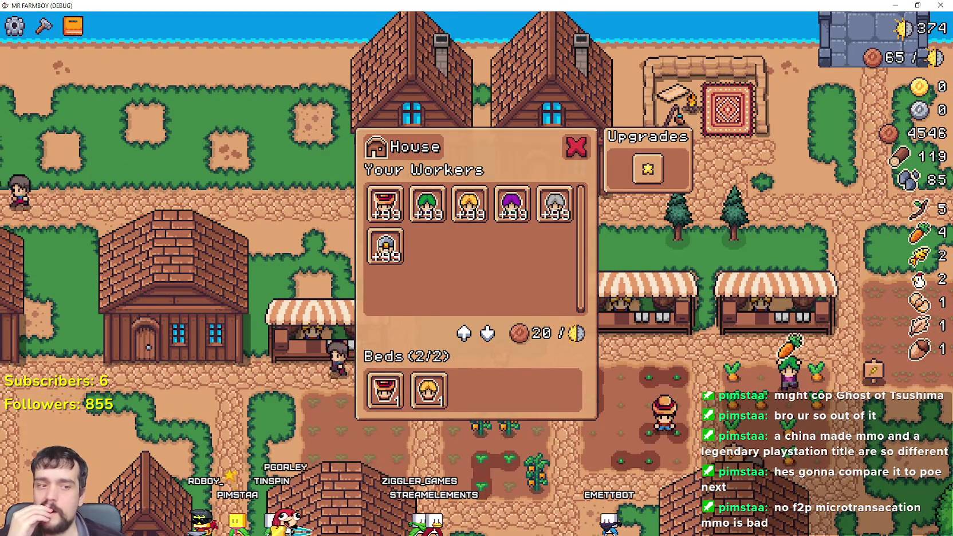
{"action": "key", "text": "alt+Tab"}
{"action": "left_click", "coordinate": [711, 237]}
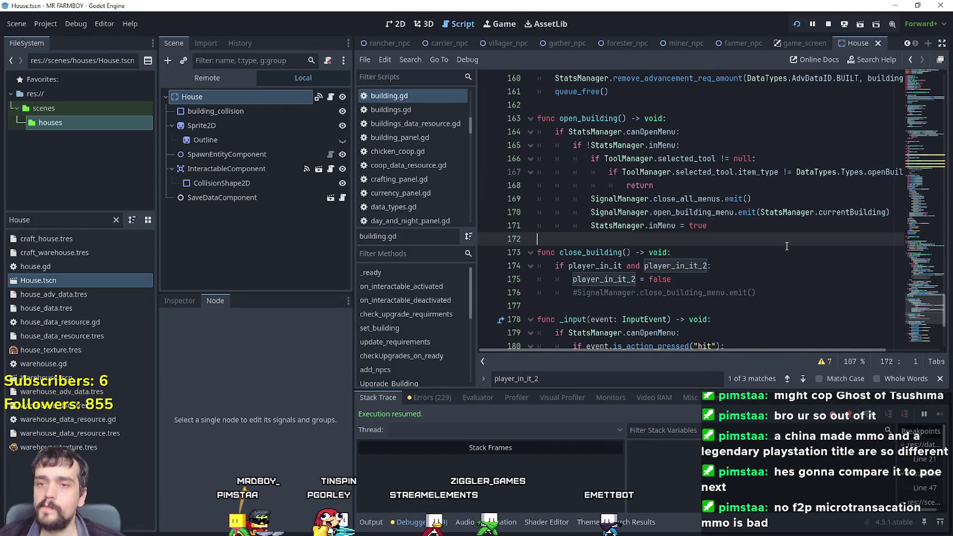
- Scroll up to on_interactable_deactivated and set a breakpoint on line 44's close_building_menu emit
{"action": "mouse_move", "coordinate": [916, 302]}
{"action": "left_mouse_down"}
{"action": "mouse_move", "coordinate": [908, 92]}
{"action": "mouse_move", "coordinate": [867, 175]}
{"action": "mouse_move", "coordinate": [861, 273]}
{"action": "mouse_move", "coordinate": [878, 196]}
{"action": "mouse_move", "coordinate": [866, 317]}
{"action": "mouse_move", "coordinate": [890, 126]}
{"action": "left_mouse_up"}
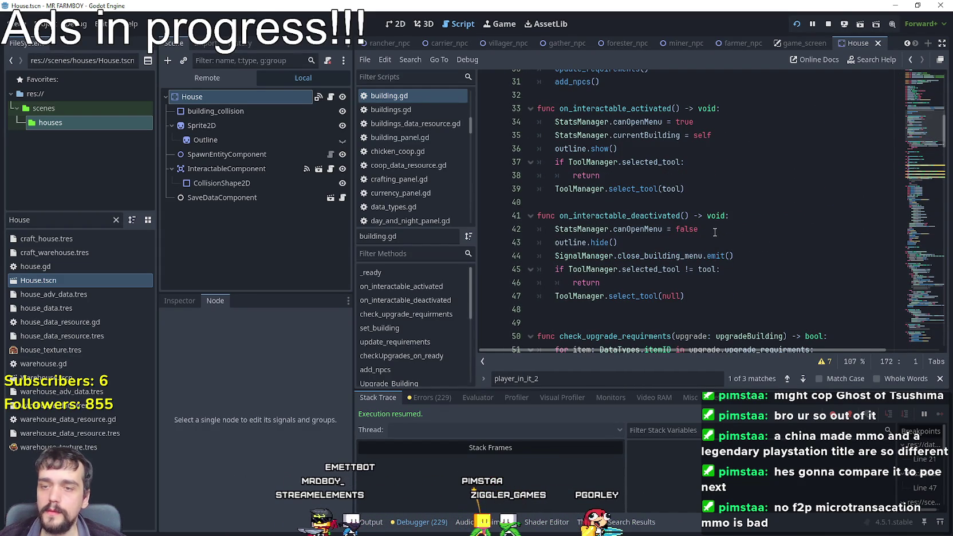
{"action": "left_click", "coordinate": [769, 268]}
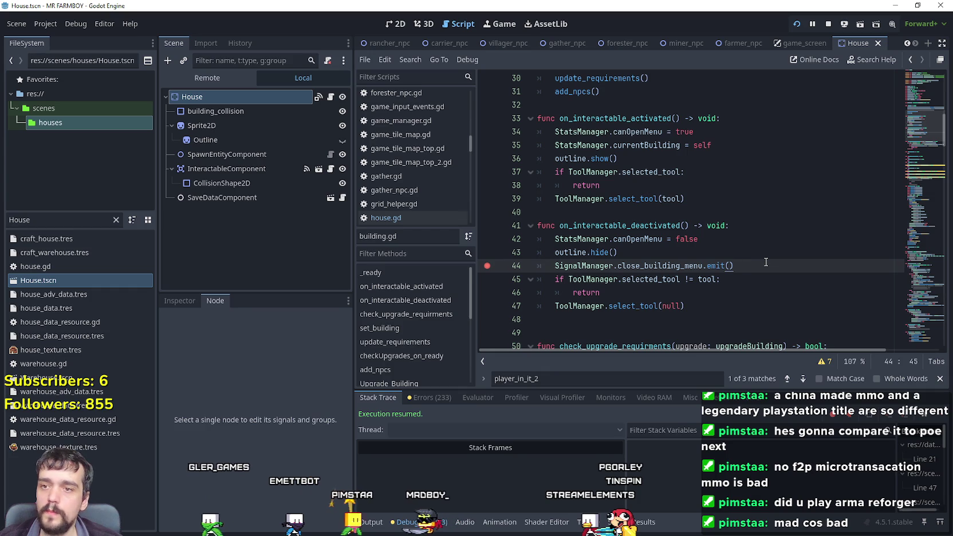
- Close the House menu in the running game to hit the line 44 breakpoint, then resume
{"action": "key", "text": "alt+Tab"}
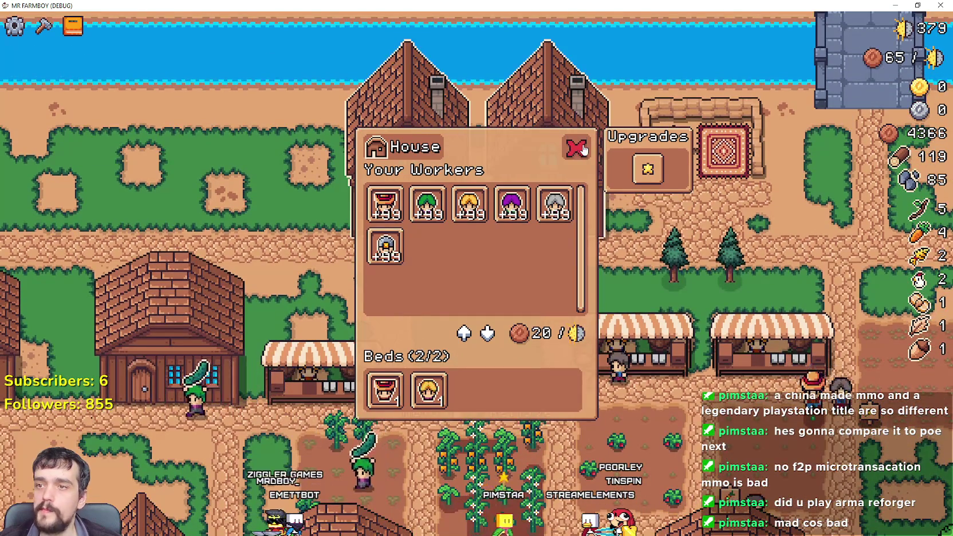
{"action": "left_click", "coordinate": [574, 160]}
{"action": "key", "text": "F12"}
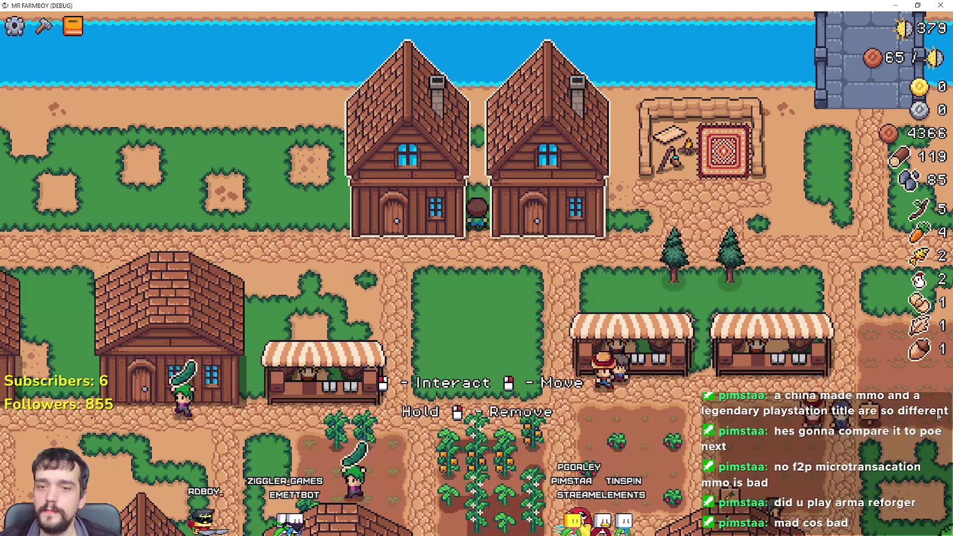
{"action": "left_click", "coordinate": [553, 155]}
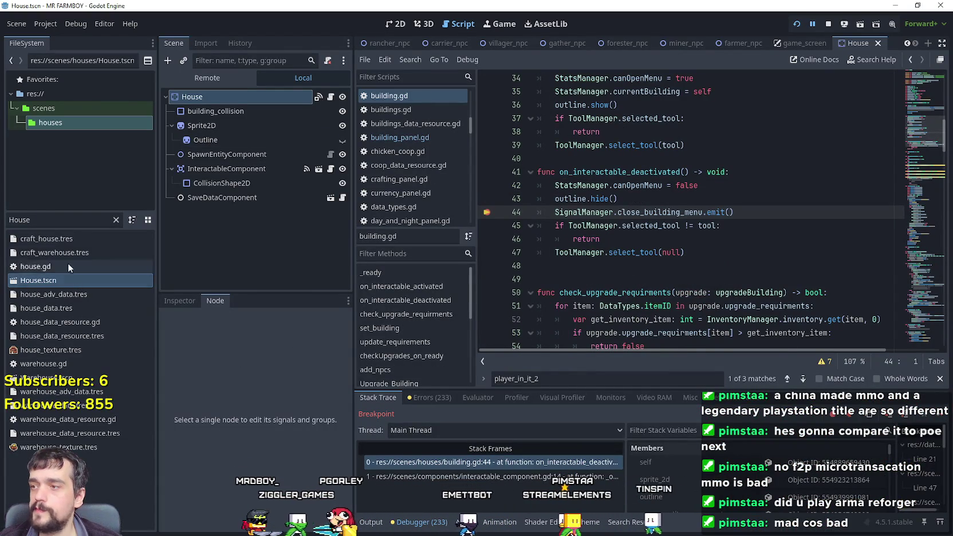
- Open building_panel.gd from game_screen and set breakpoints on lines 99 and 100 in close_building_menu
{"action": "left_click", "coordinate": [800, 45]}
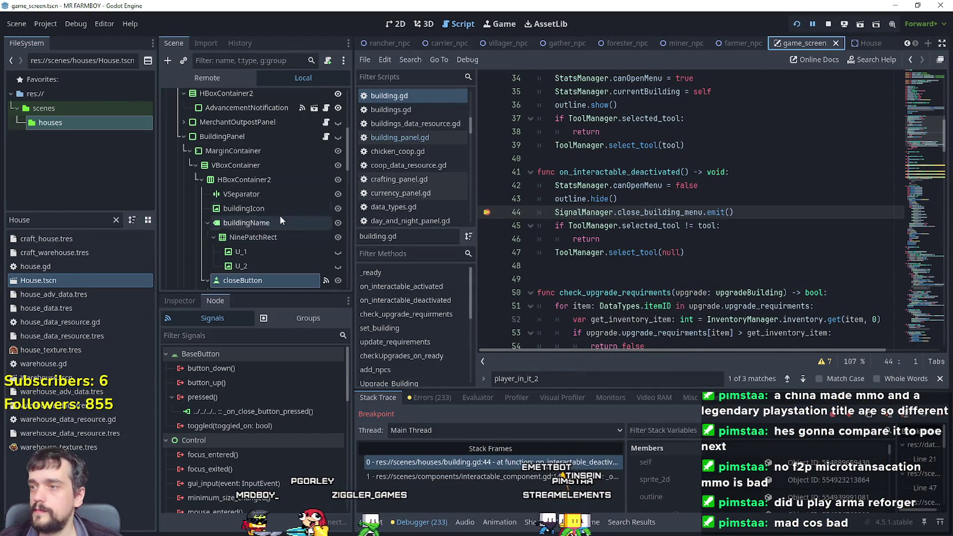
{"action": "left_click", "coordinate": [326, 136]}
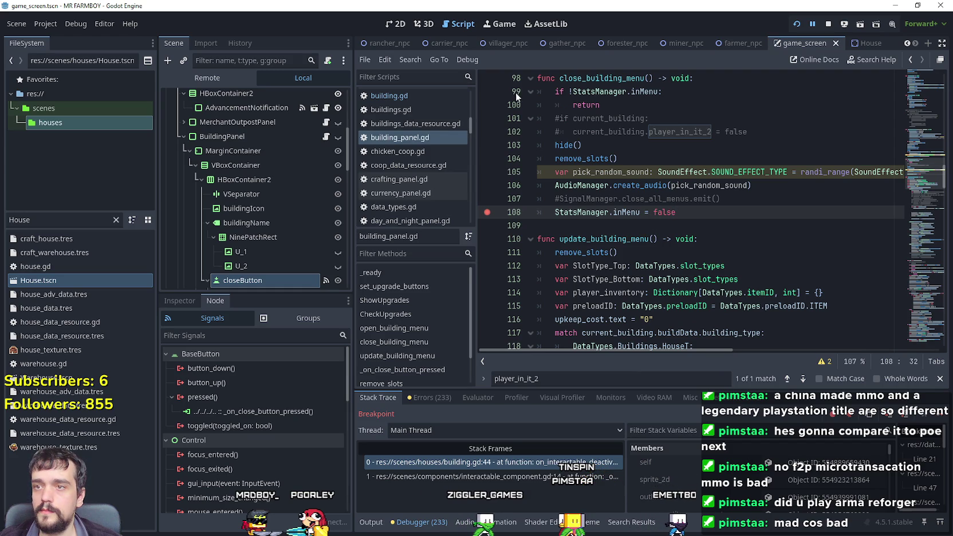
{"action": "left_click", "coordinate": [487, 94]}
{"action": "left_click", "coordinate": [690, 100]}
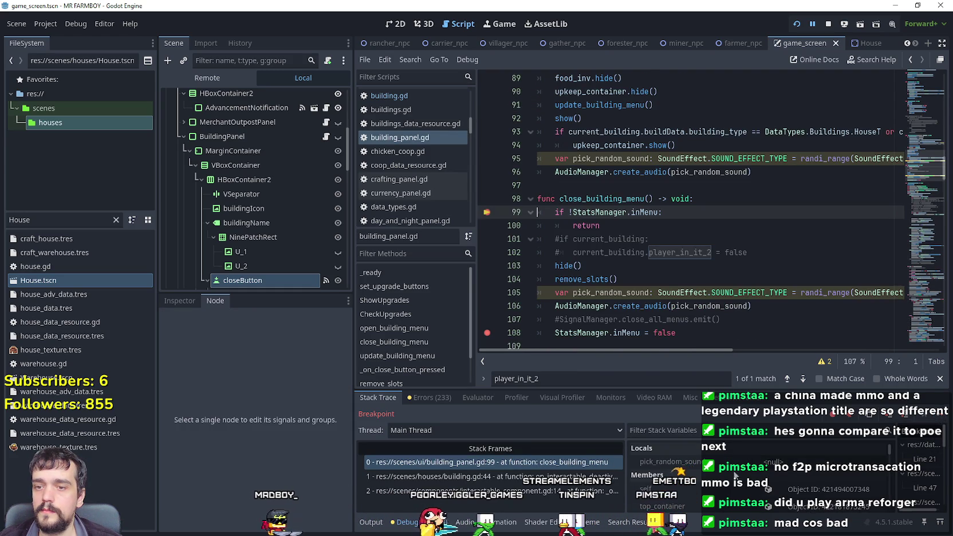
{"action": "scroll", "coordinate": [894, 451], "scroll_direction": "down", "scroll_amount": 2}
{"action": "scroll", "coordinate": [890, 453], "scroll_direction": "down", "scroll_amount": 2}
{"action": "left_click", "coordinate": [630, 225]}
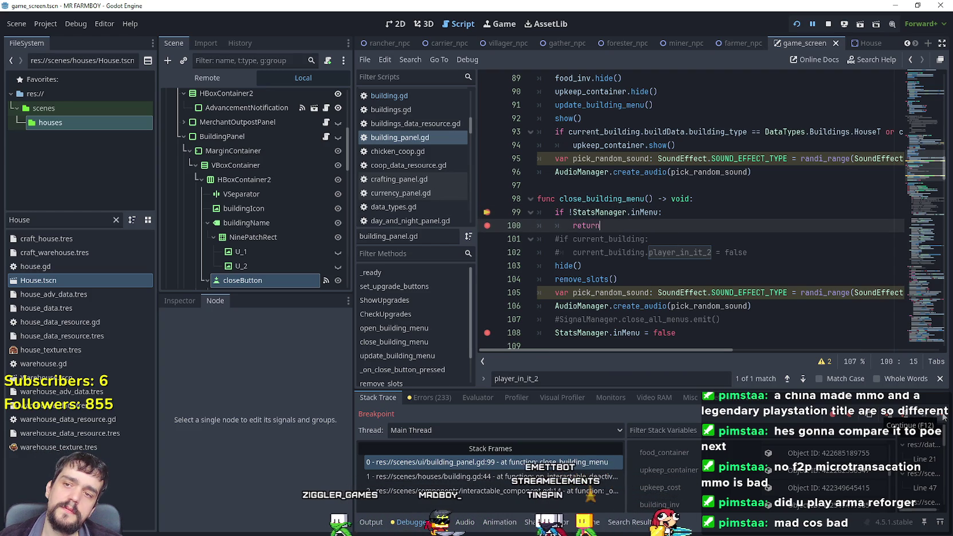
- Continue through the close_building_menu breakpoints, then return to the editor and open the House scene
{"action": "left_click", "coordinate": [943, 417]}
{"action": "left_click", "coordinate": [943, 417]}
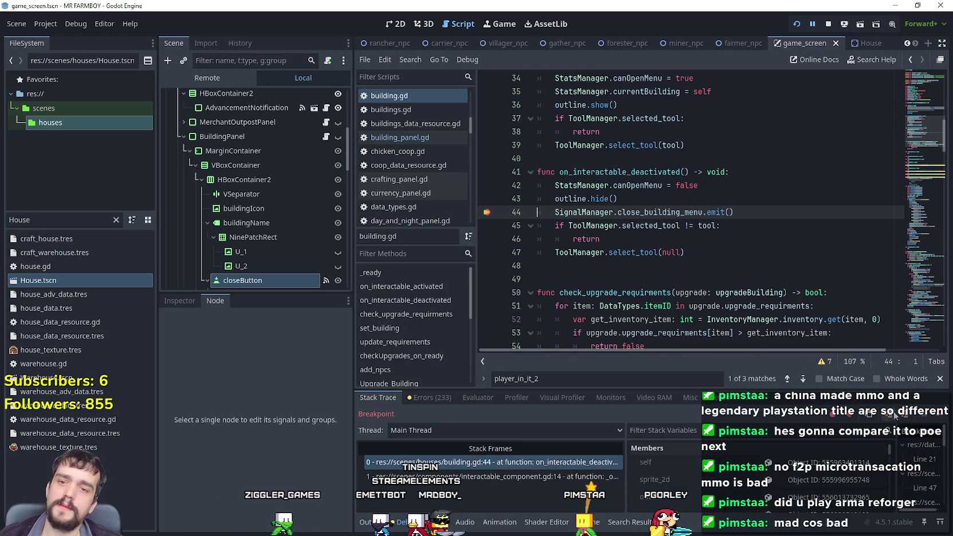
{"action": "left_click", "coordinate": [940, 417]}
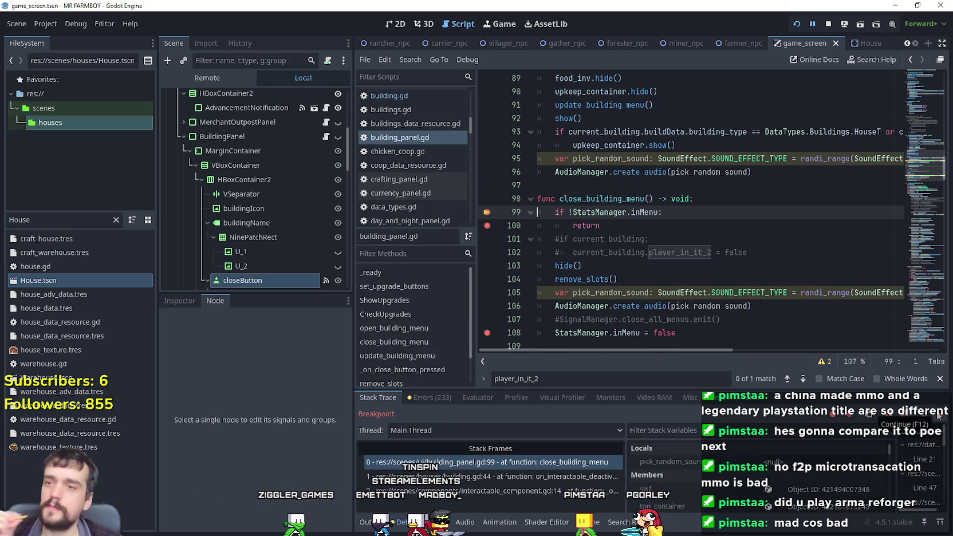
{"action": "left_click", "coordinate": [938, 416]}
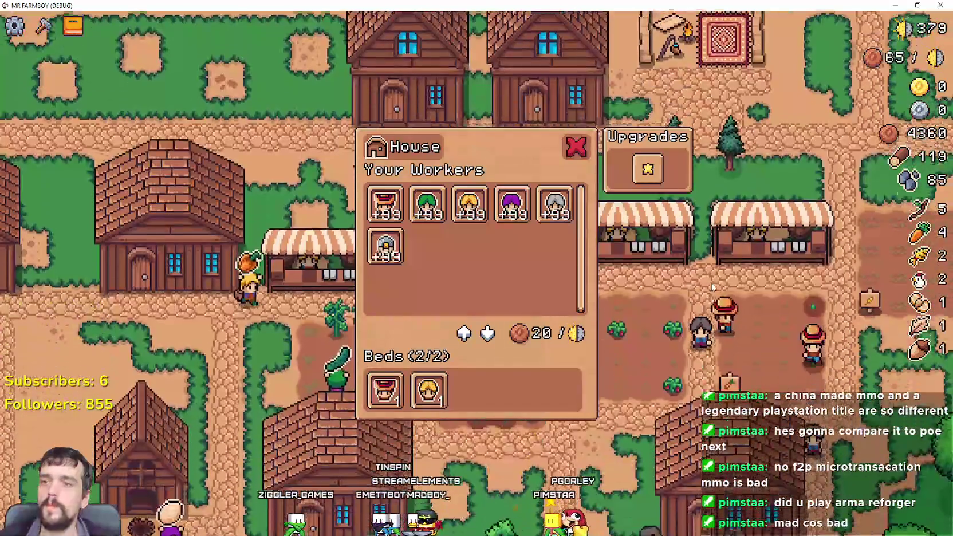
{"action": "key", "text": "alt+Tab"}
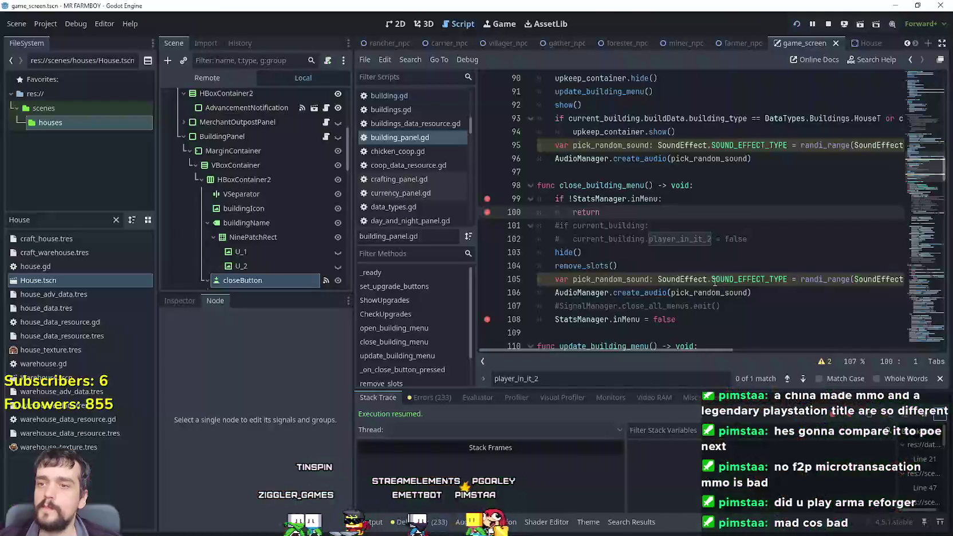
{"action": "left_click", "coordinate": [640, 215]}
{"action": "scroll", "coordinate": [640, 215], "scroll_direction": "down", "scroll_amount": 1}
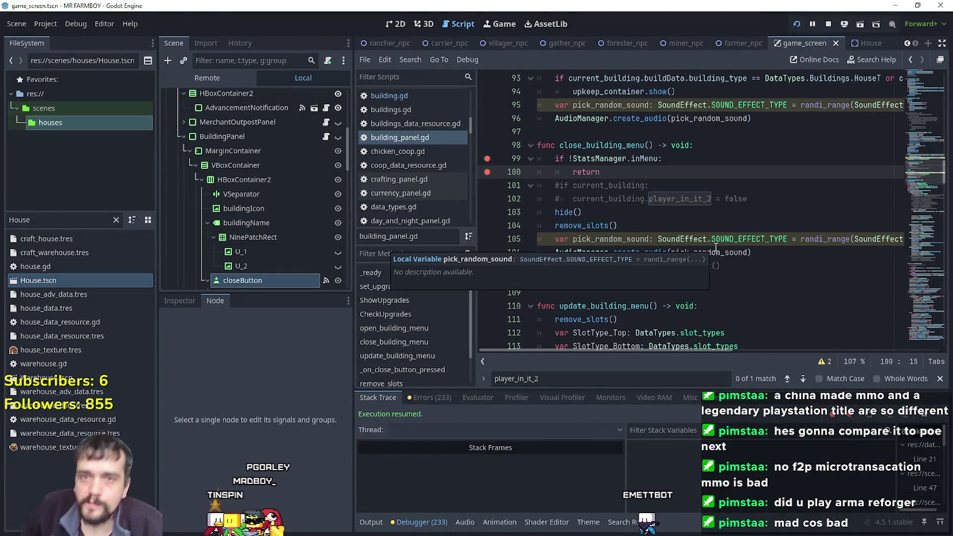
{"action": "mouse_move", "coordinate": [925, 172]}
{"action": "left_mouse_down"}
{"action": "mouse_move", "coordinate": [921, 86]}
{"action": "mouse_move", "coordinate": [923, 176]}
{"action": "mouse_move", "coordinate": [929, 105]}
{"action": "left_mouse_up"}
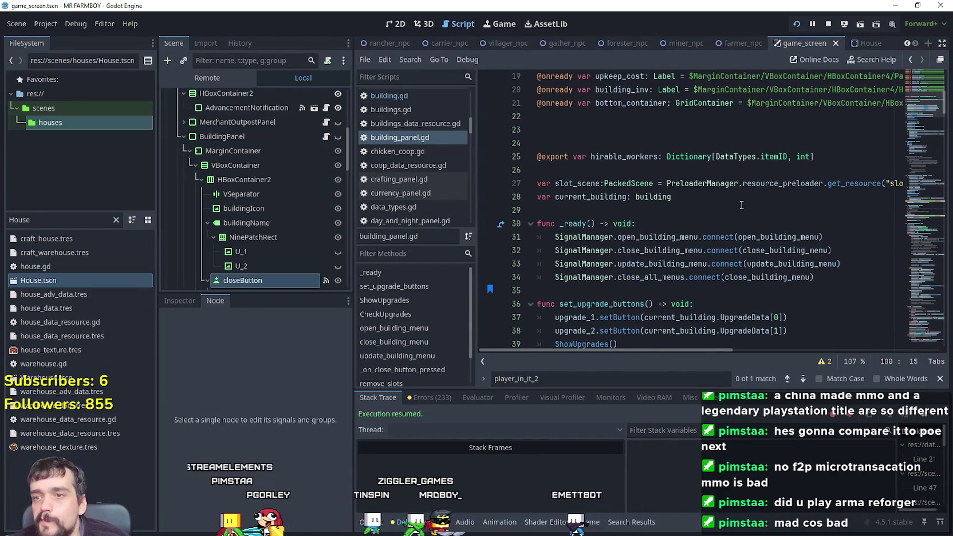
{"action": "left_click", "coordinate": [872, 42]}
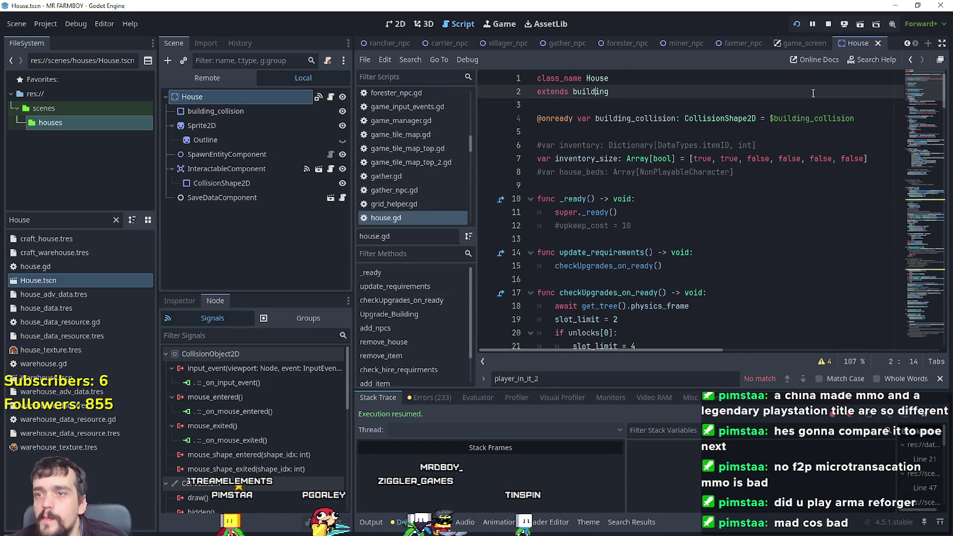
- Jump from house.gd to the building script definition and scroll to open_building
{"action": "right_click", "coordinate": [583, 91]}
{"action": "left_click", "coordinate": [619, 280]}
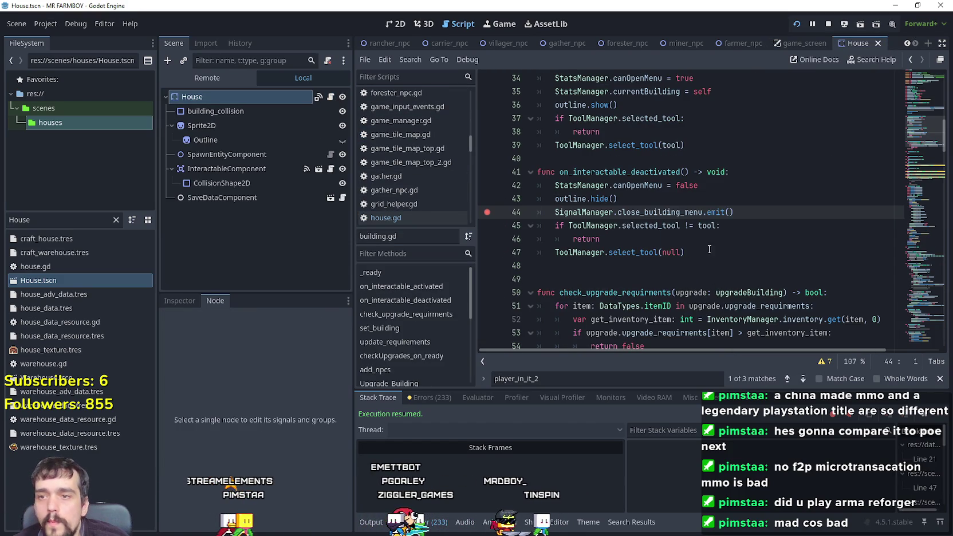
{"action": "scroll", "coordinate": [699, 241], "scroll_direction": "down", "scroll_amount": 4}
{"action": "scroll", "coordinate": [682, 221], "scroll_direction": "up", "scroll_amount": 4}
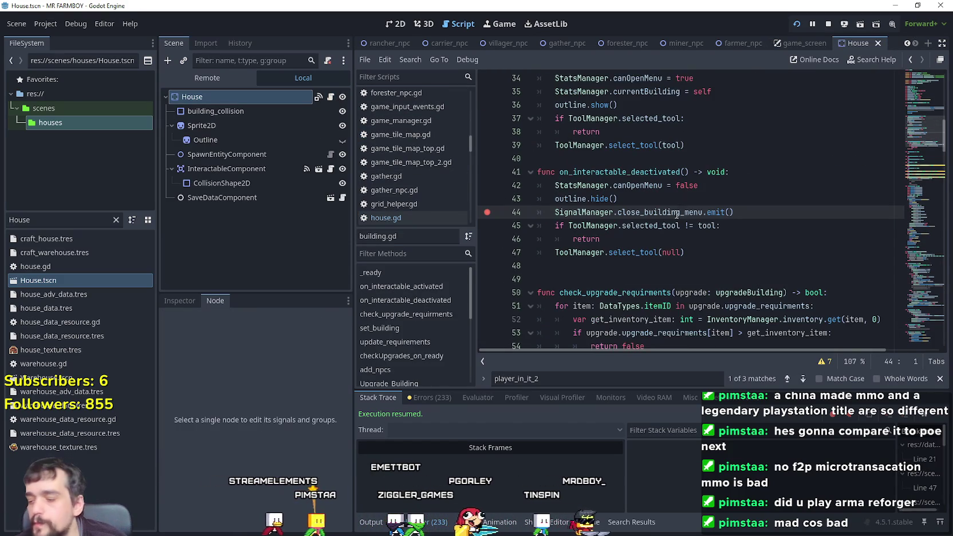
{"action": "scroll", "coordinate": [677, 213], "scroll_direction": "down", "scroll_amount": 3}
{"action": "scroll", "coordinate": [678, 212], "scroll_direction": "up", "scroll_amount": 2}
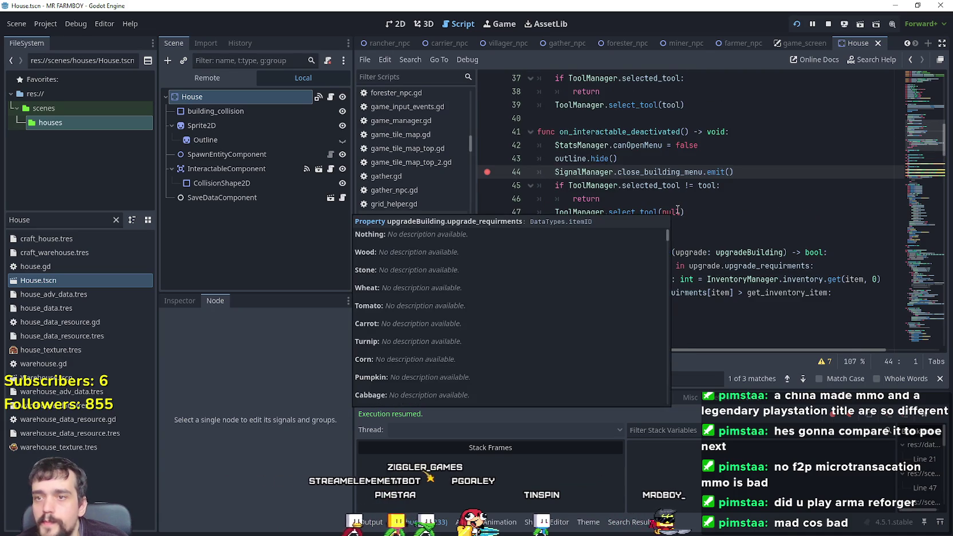
{"action": "scroll", "coordinate": [716, 218], "scroll_direction": "down", "scroll_amount": 10}
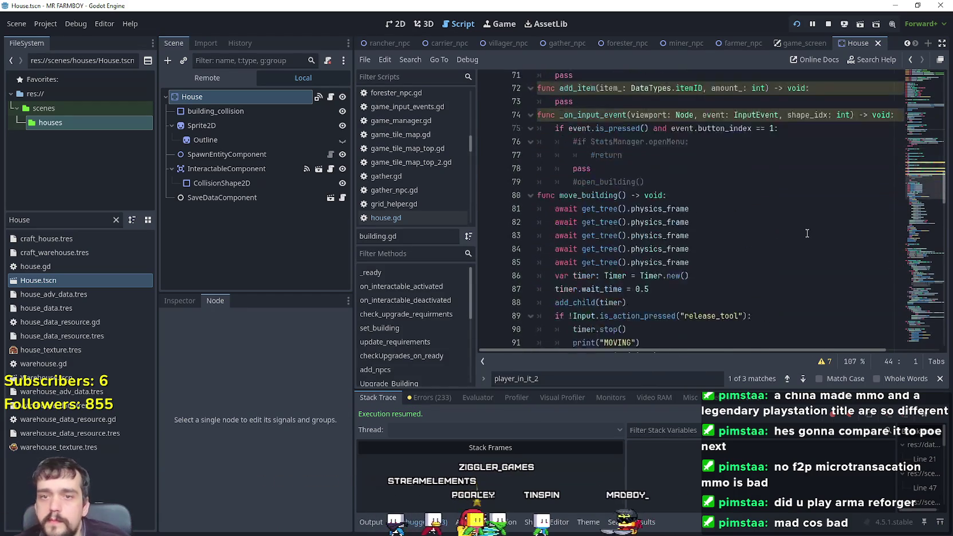
{"action": "scroll", "coordinate": [775, 224], "scroll_direction": "down", "scroll_amount": 13}
{"action": "left_click_drag", "start_coordinate": [921, 248], "coordinate": [921, 292]}
{"action": "scroll", "coordinate": [667, 248], "scroll_direction": "down", "scroll_amount": 10}
{"action": "scroll", "coordinate": [667, 248], "scroll_direction": "up", "scroll_amount": 4}
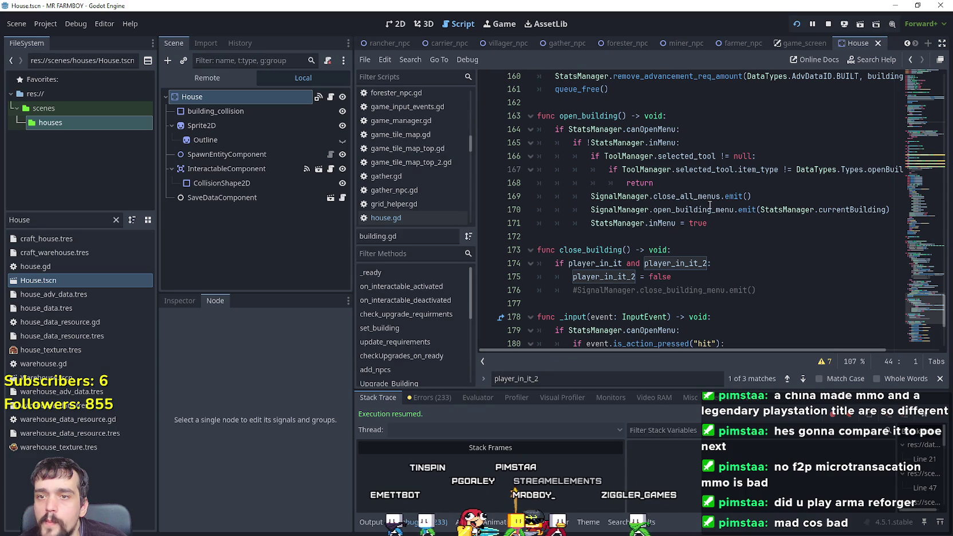
- Inspect open_building's open_building_menu.emit(StatsManager.currentBuilding) line and select its last three lines
{"action": "left_click", "coordinate": [841, 210]}
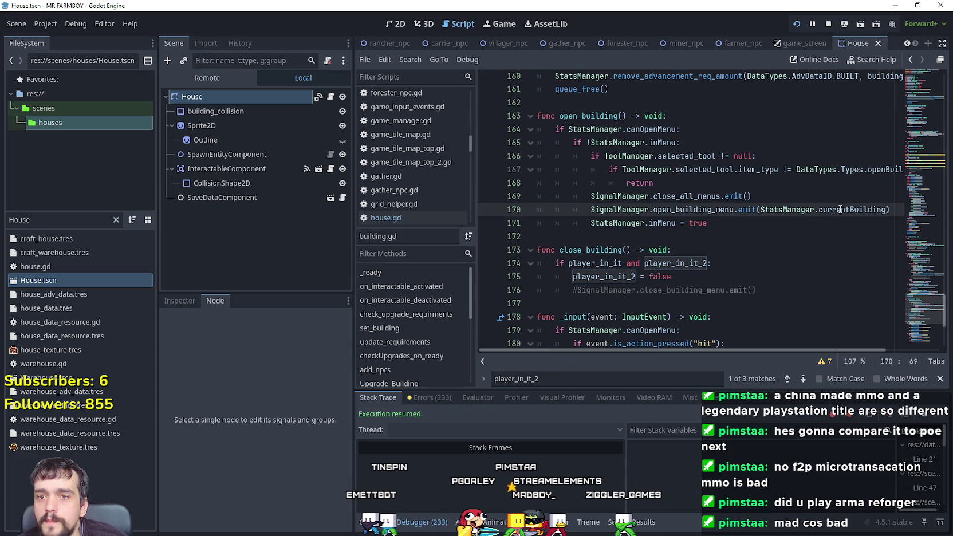
{"action": "left_click", "coordinate": [771, 196]}
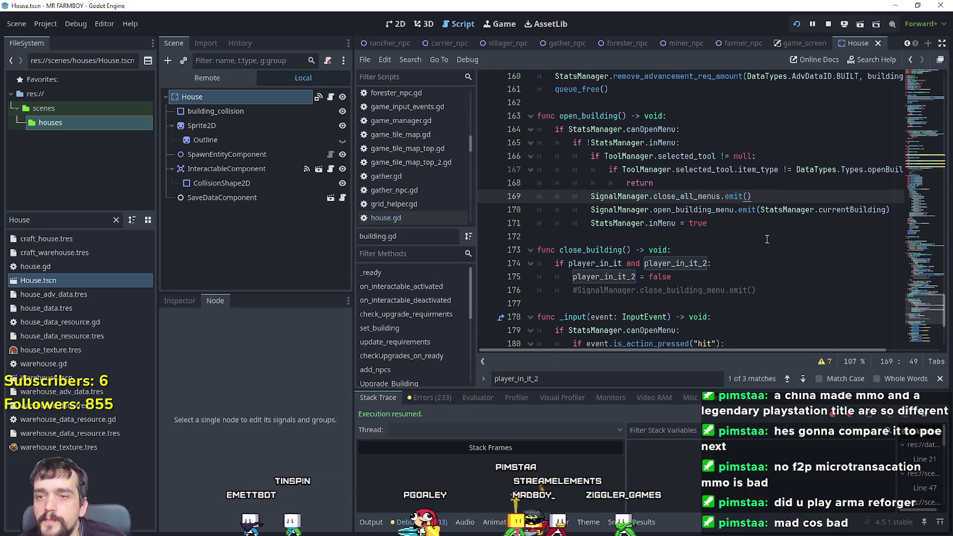
{"action": "left_click", "coordinate": [710, 186]}
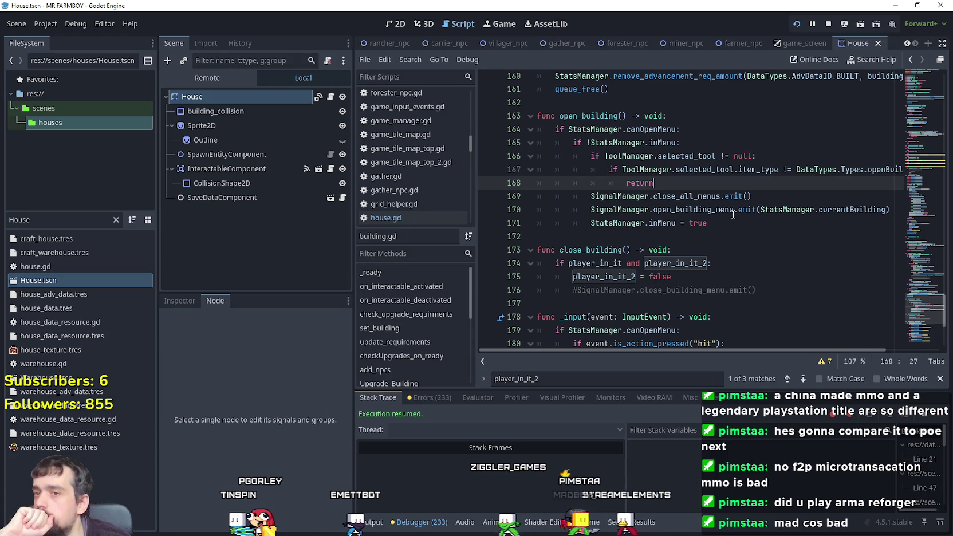
{"action": "mouse_move", "coordinate": [733, 213]}
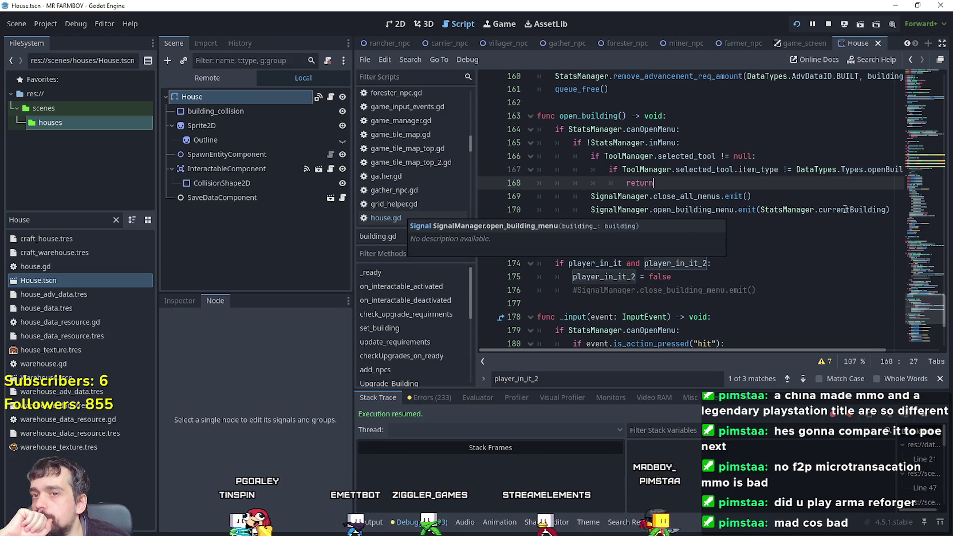
{"action": "double_click", "coordinate": [825, 209]}
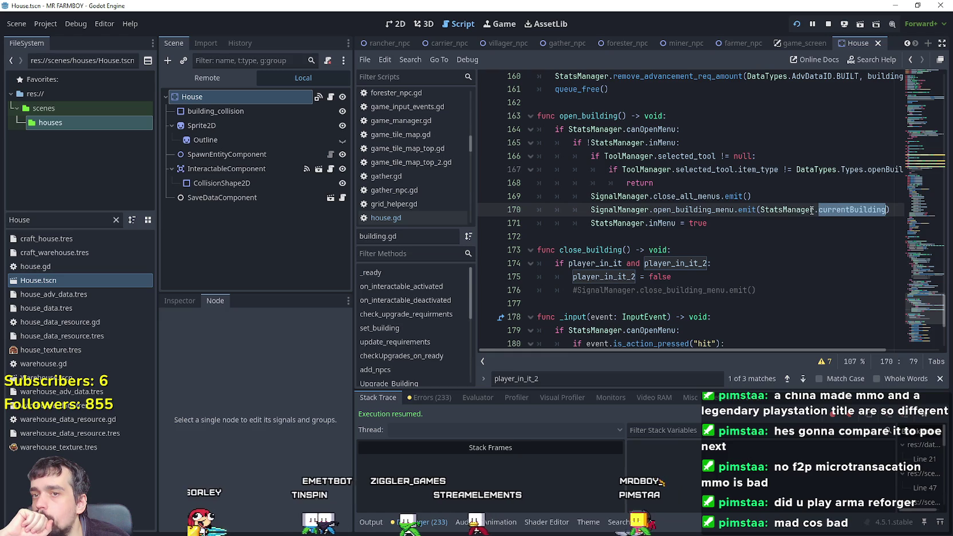
{"action": "right_click", "coordinate": [790, 206]}
{"action": "left_click", "coordinate": [810, 281]}
{"action": "left_click", "coordinate": [760, 197]}
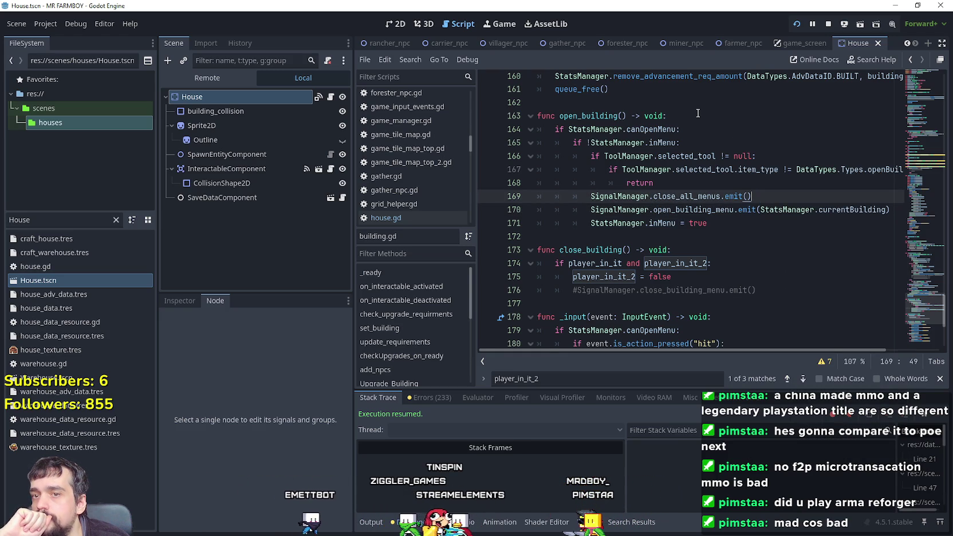
{"action": "left_click", "coordinate": [696, 115]}
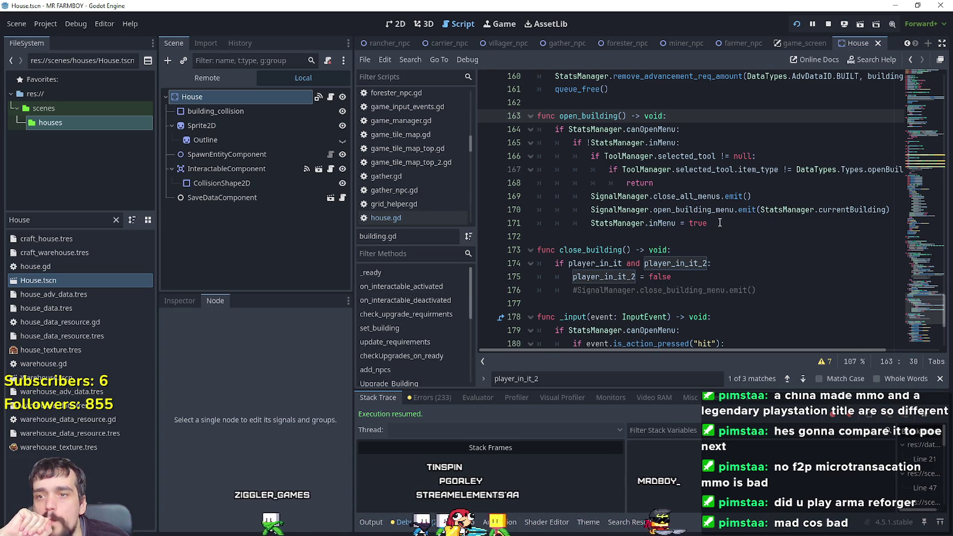
{"action": "mouse_move", "coordinate": [719, 224]}
{"action": "left_mouse_down"}
{"action": "mouse_move", "coordinate": [591, 210]}
{"action": "mouse_move", "coordinate": [590, 196]}
{"action": "mouse_move", "coordinate": [725, 220]}
{"action": "left_mouse_up"}
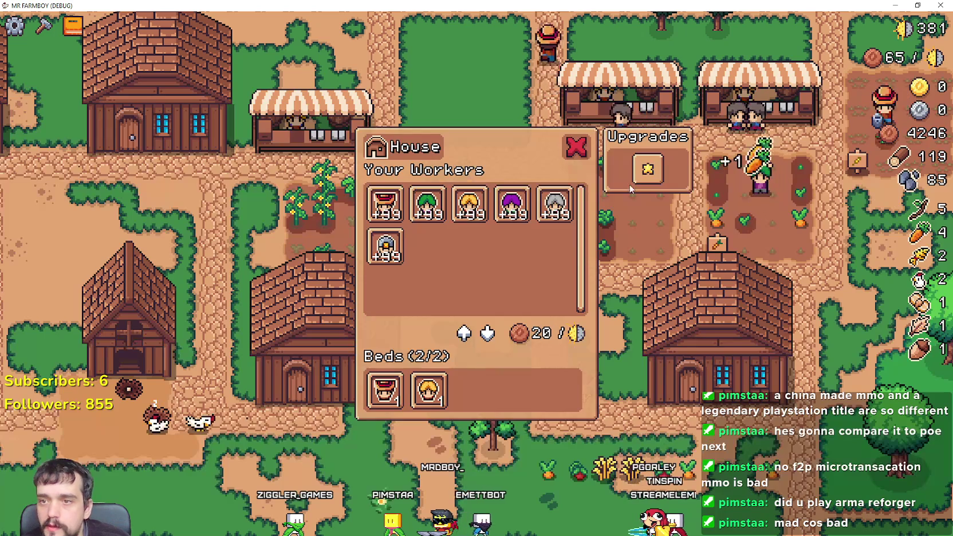
- Close the House menu in the game and step through the close_building_menu breakpoints, deleting a stray character on line 99
{"action": "left_click", "coordinate": [574, 144]}
{"action": "type", "text": "w"}
{"action": "key", "text": "BackSpace"}
{"action": "left_click", "coordinate": [941, 417]}
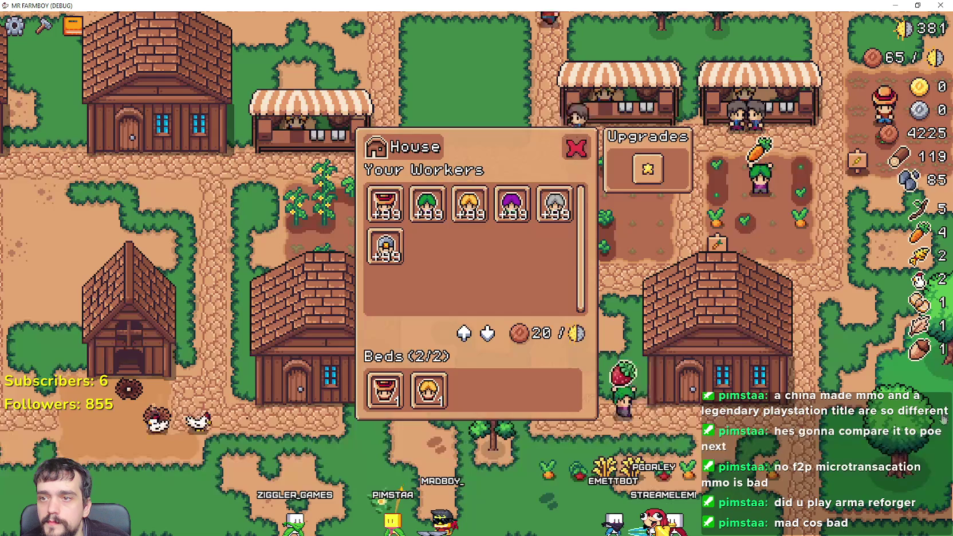
{"action": "scroll", "coordinate": [543, 110], "scroll_direction": "down", "scroll_amount": 3}
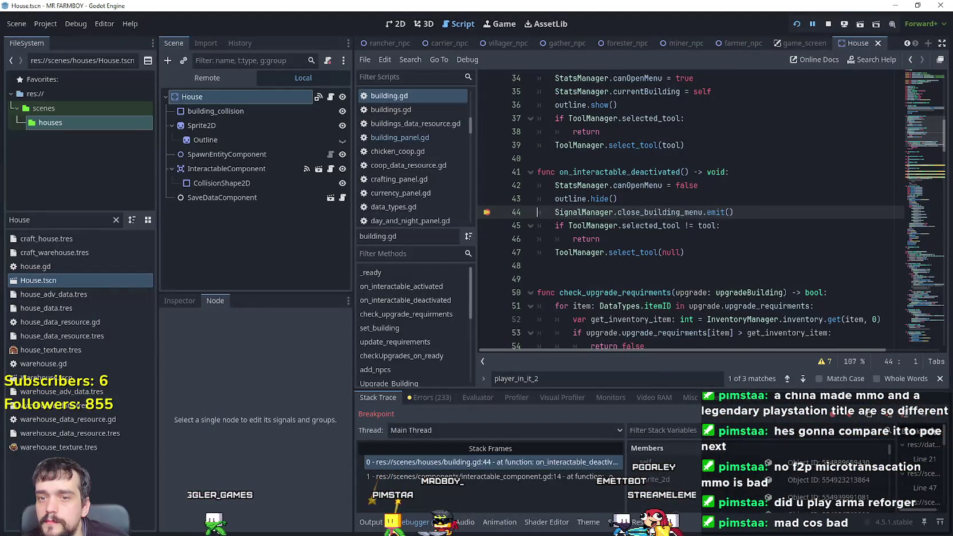
{"action": "left_click", "coordinate": [940, 418]}
{"action": "left_click", "coordinate": [939, 417]}
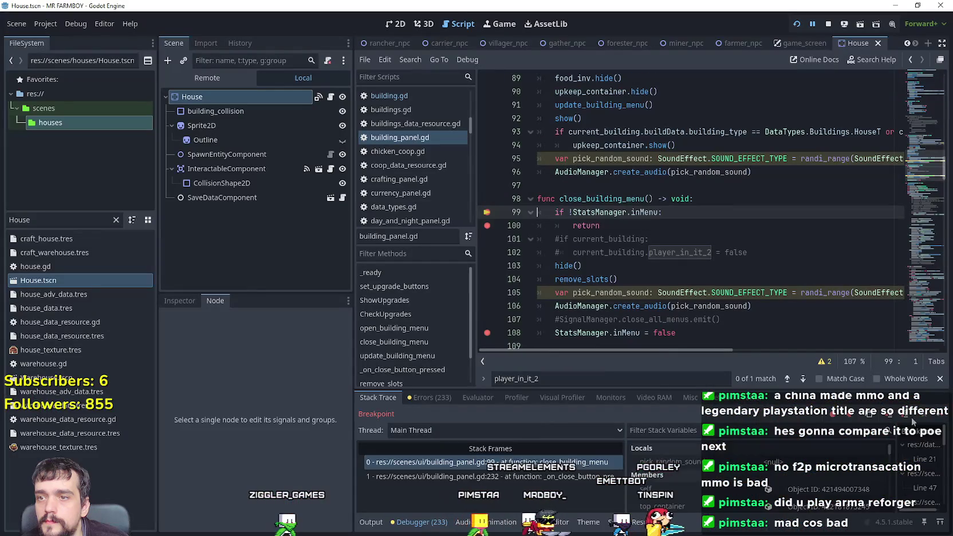
{"action": "left_click", "coordinate": [940, 418]}
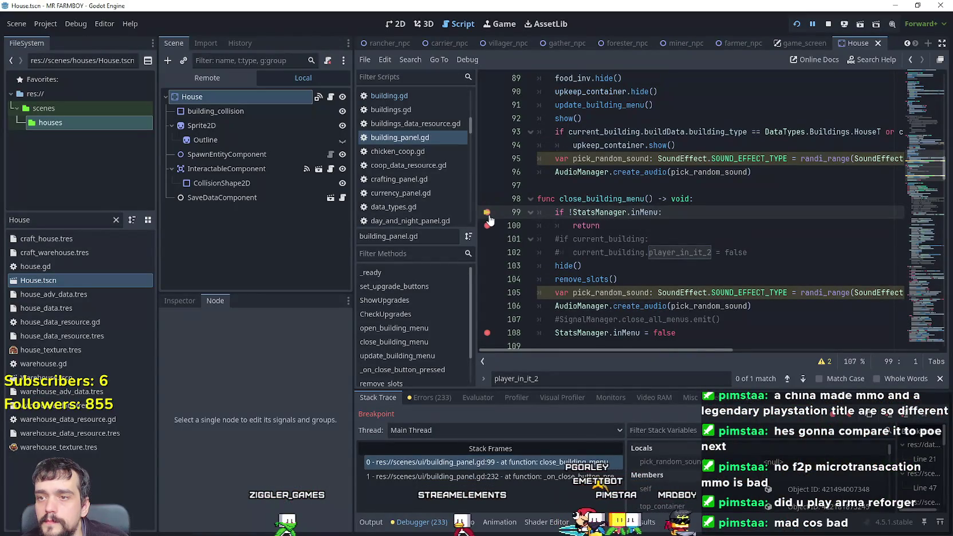
- Remove the line-100 breakpoint, close the House menu again, and resume, undoing a stray letter on line 44
{"action": "left_click", "coordinate": [488, 225]}
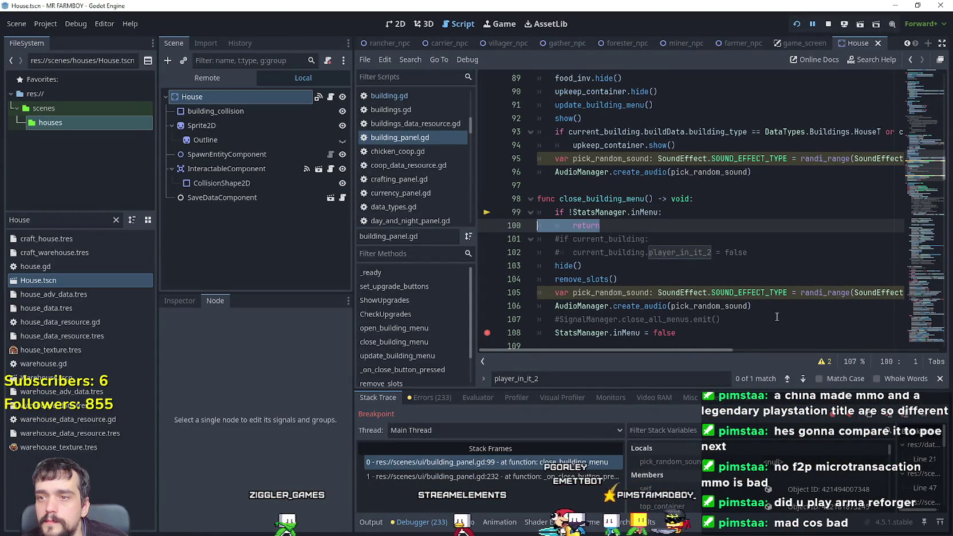
{"action": "key", "text": "F12"}
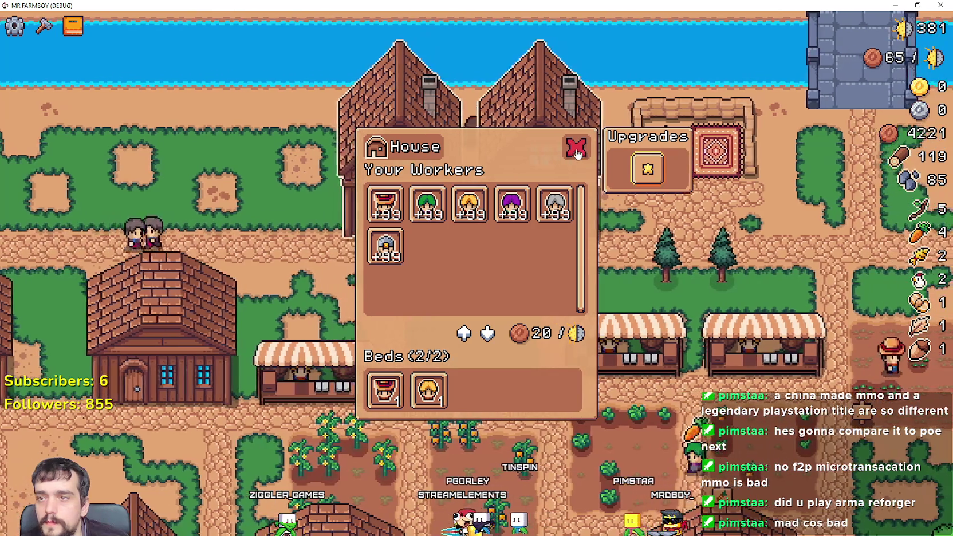
{"action": "left_click", "coordinate": [576, 150]}
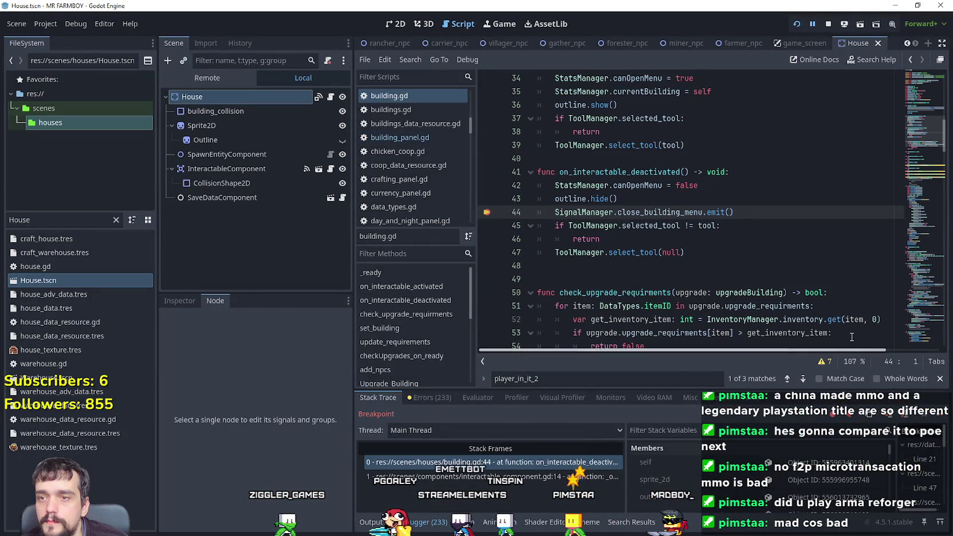
{"action": "key", "text": "F12"}
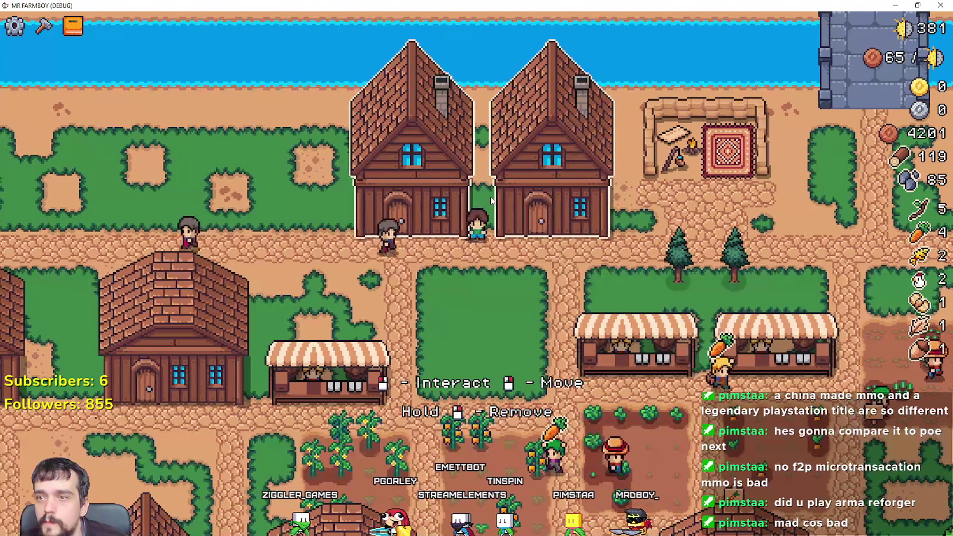
{"action": "type", "text": "d"}
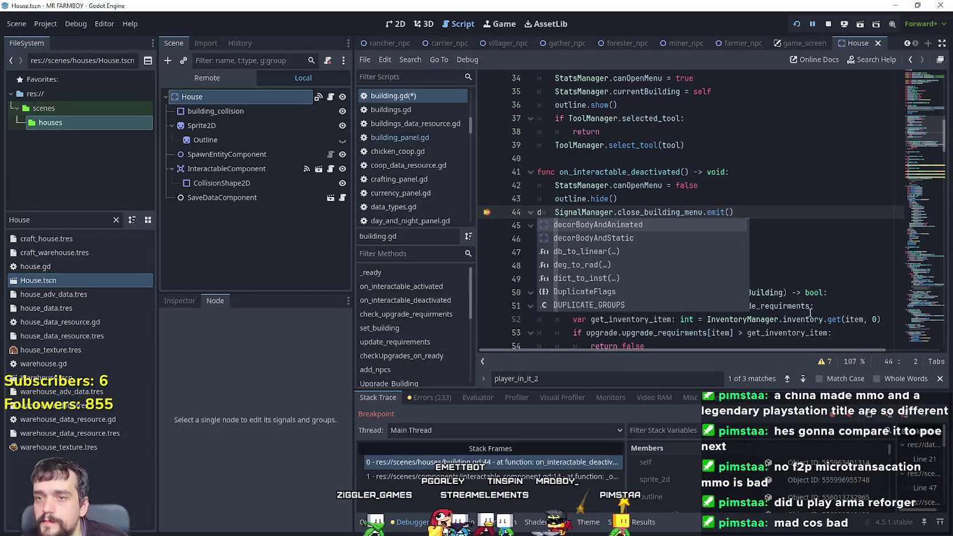
{"action": "key", "text": "ctrl+z"}
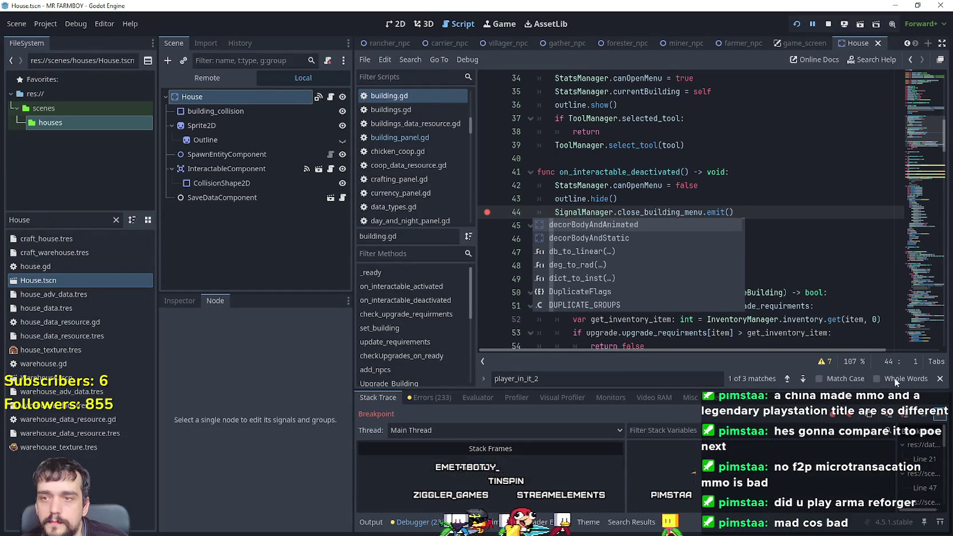
{"action": "key", "text": "F12"}
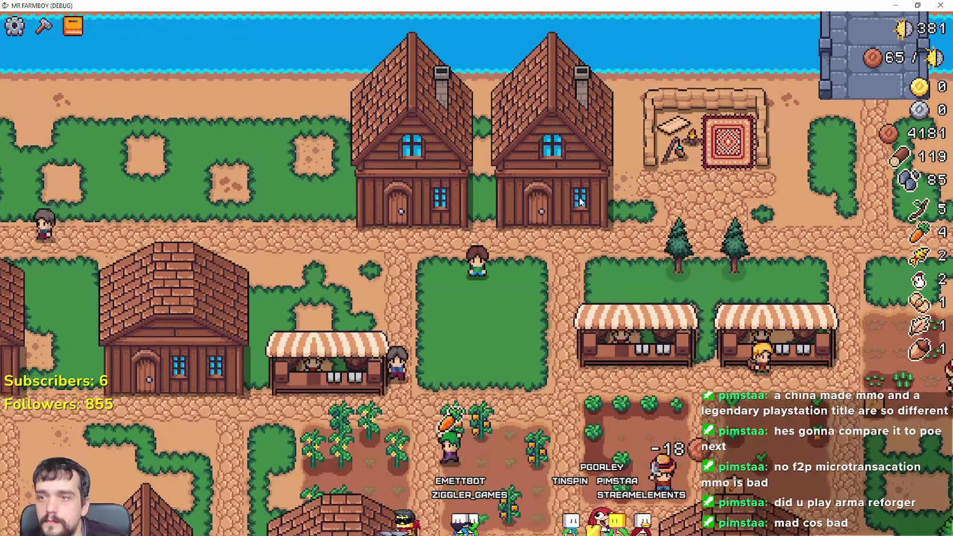
- Walk the farmer up to the house and interact to reopen the House menu, resuming past breakpoints
{"action": "key", "text": "w"}
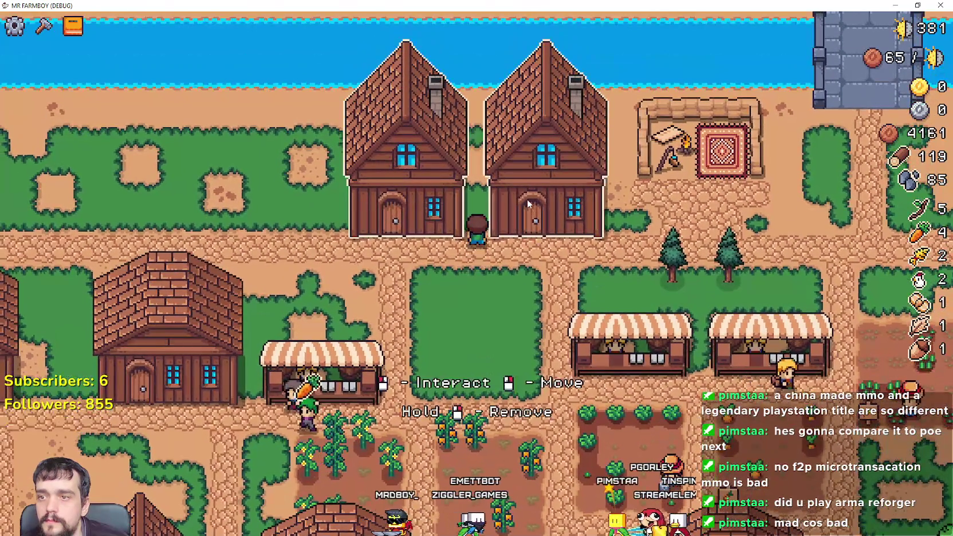
{"action": "left_click", "coordinate": [528, 204]}
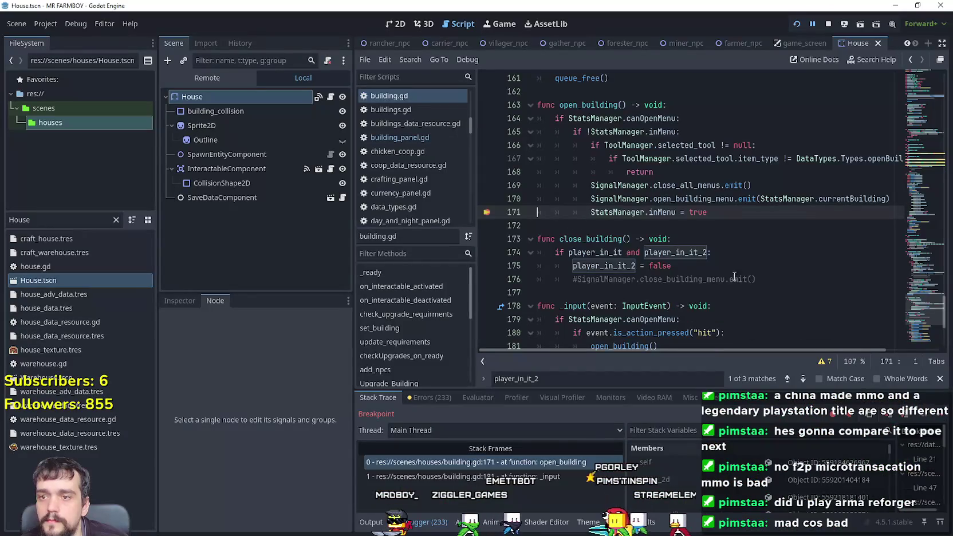
{"action": "key", "text": "F12"}
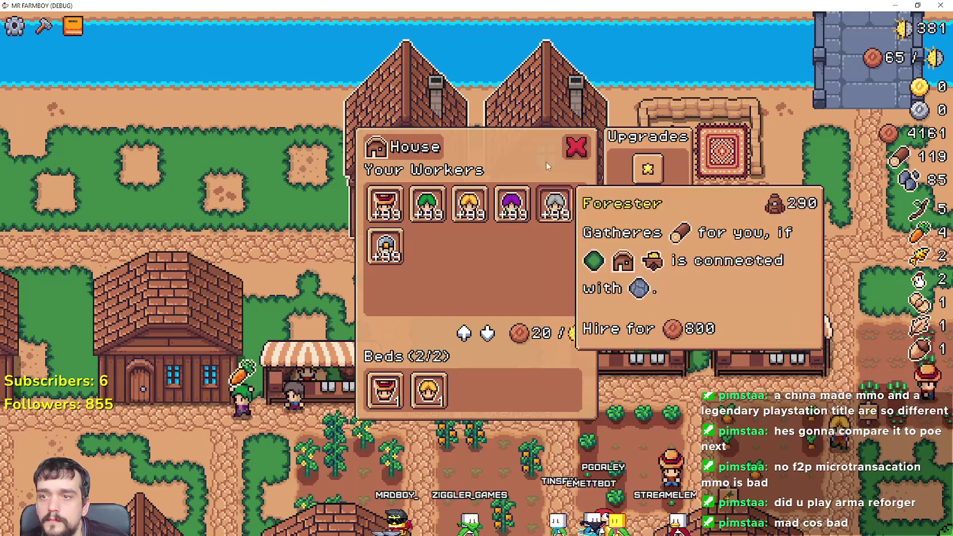
{"action": "left_click", "coordinate": [576, 146]}
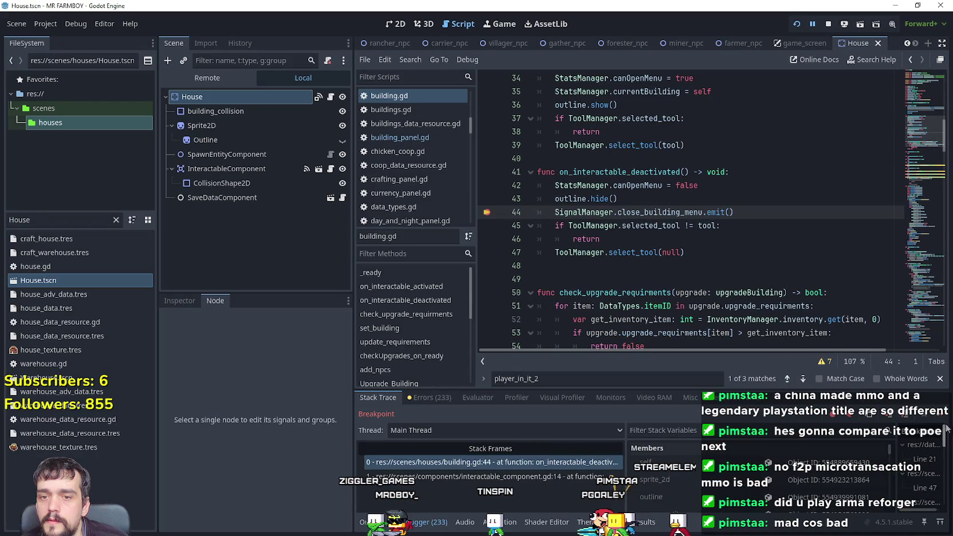
{"action": "key", "text": "F12"}
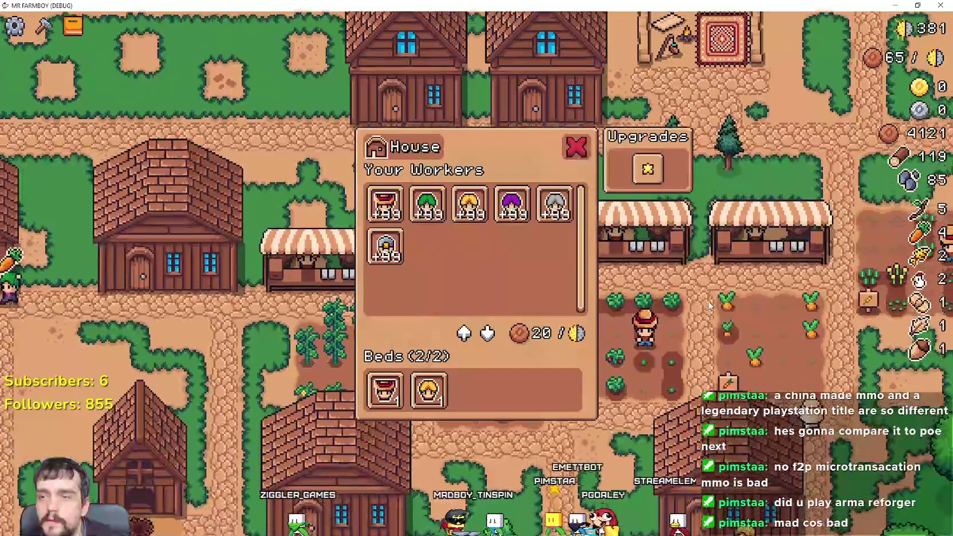
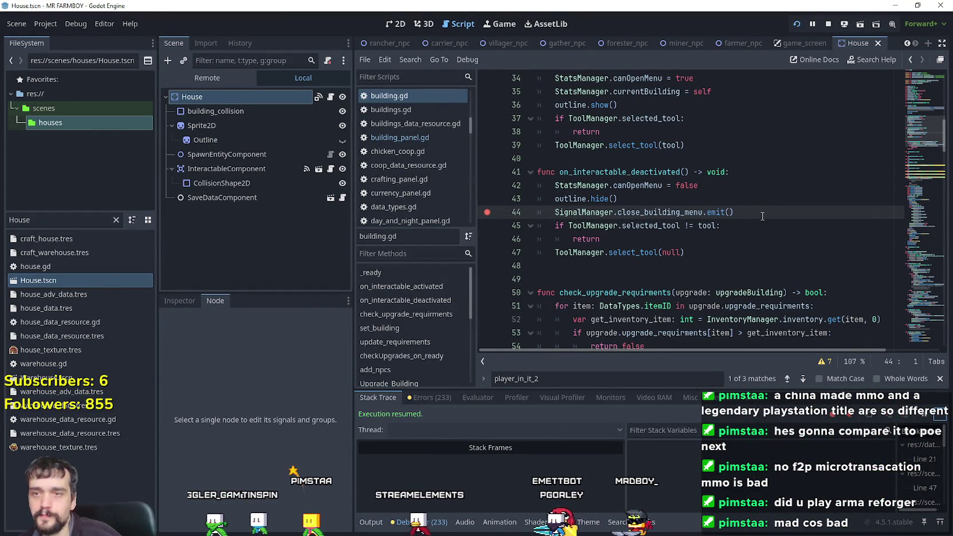
- Review the currentBuilding reset on line 43 of on_interactable_deactivated and open space after line 42
{"action": "left_click", "coordinate": [724, 183]}
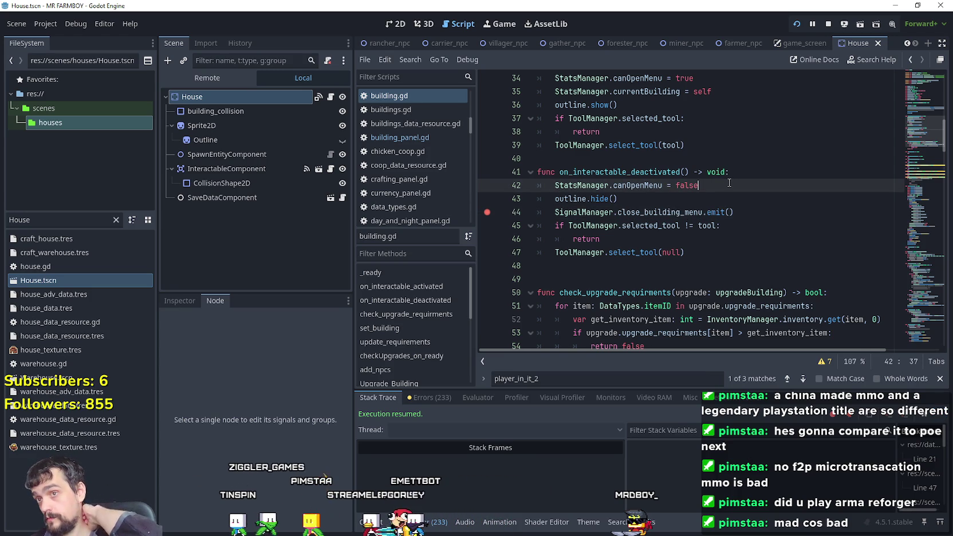
{"action": "double_click", "coordinate": [647, 91]}
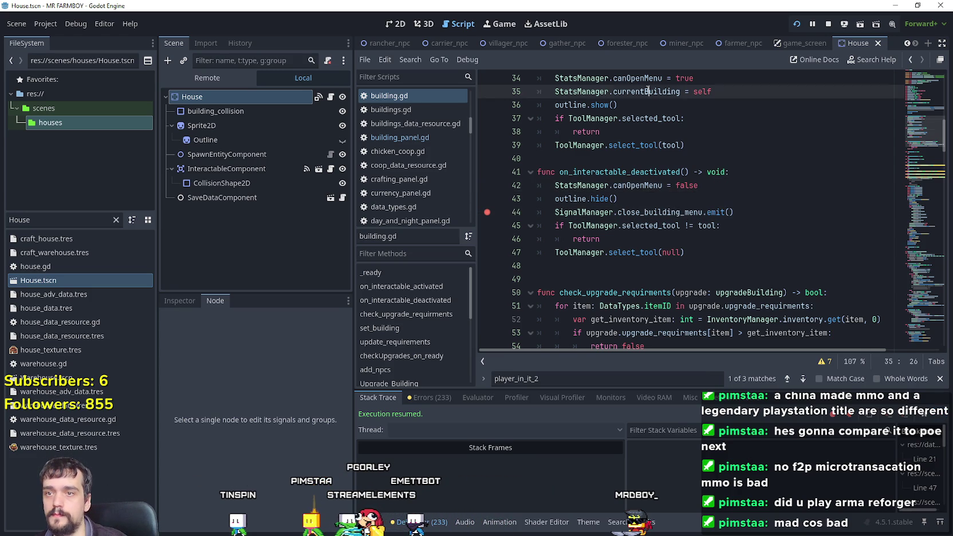
{"action": "left_click", "coordinate": [740, 183]}
{"action": "key", "text": "Return"}
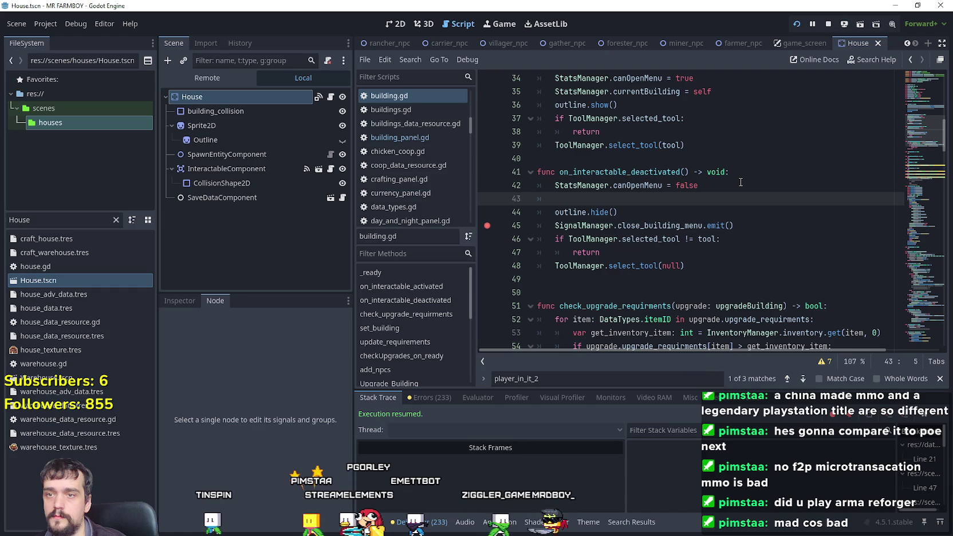
{"action": "type", "text": "= false"}
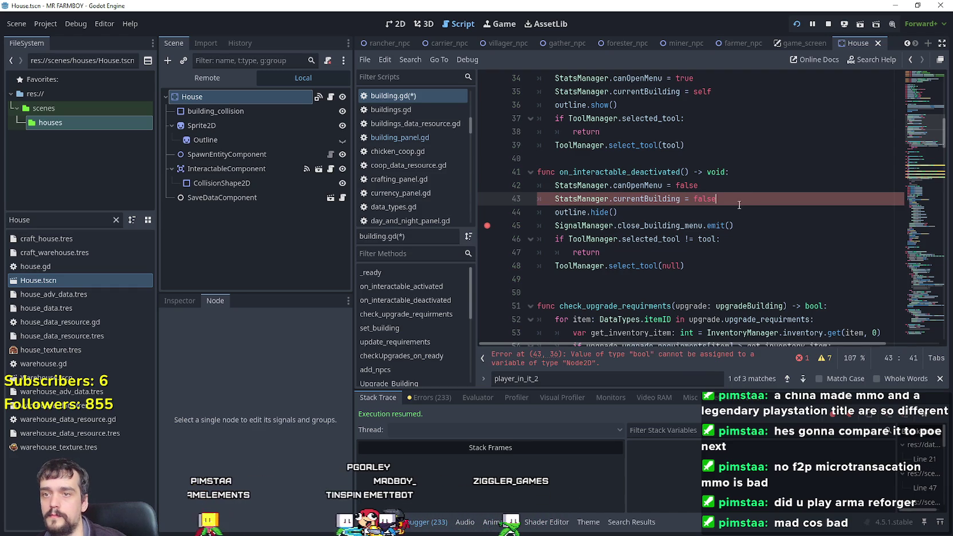
{"action": "double_click", "coordinate": [670, 198]}
{"action": "left_click_drag", "start_coordinate": [720, 199], "coordinate": [550, 200]}
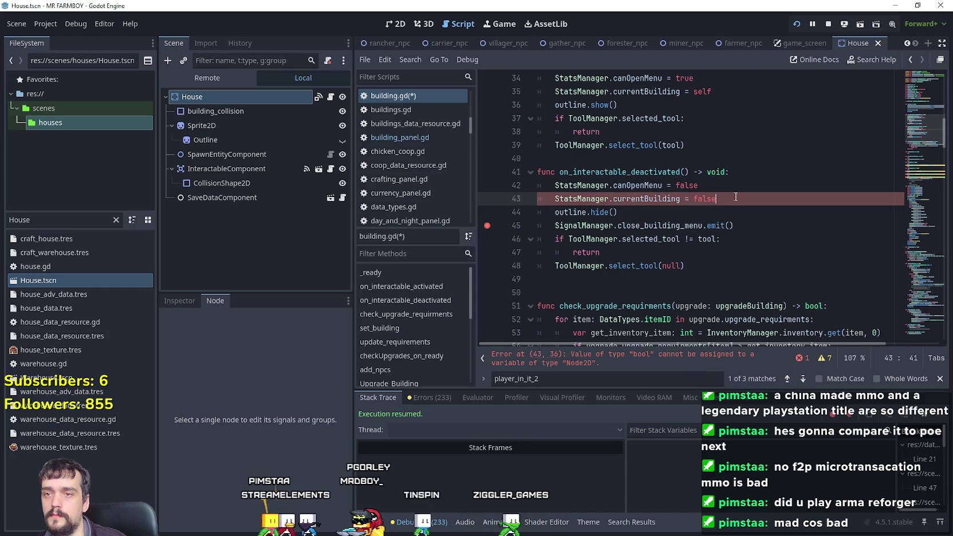
{"action": "left_click", "coordinate": [719, 199]}
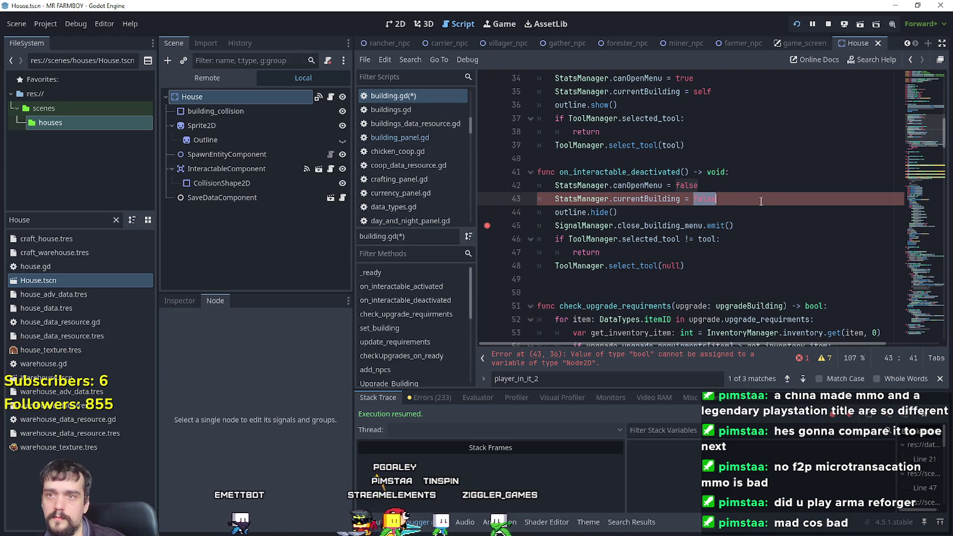
{"action": "left_click", "coordinate": [723, 187]}
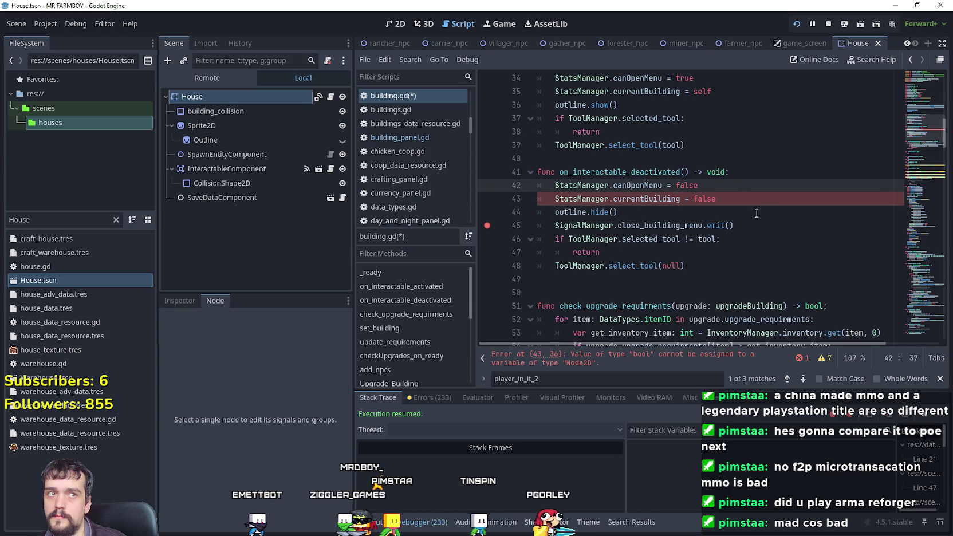
- Add the check 'if StatsManager.currentBuilding == self:' as the new line 43
{"action": "key", "text": "Return"}
{"action": "type", "text": "if"}
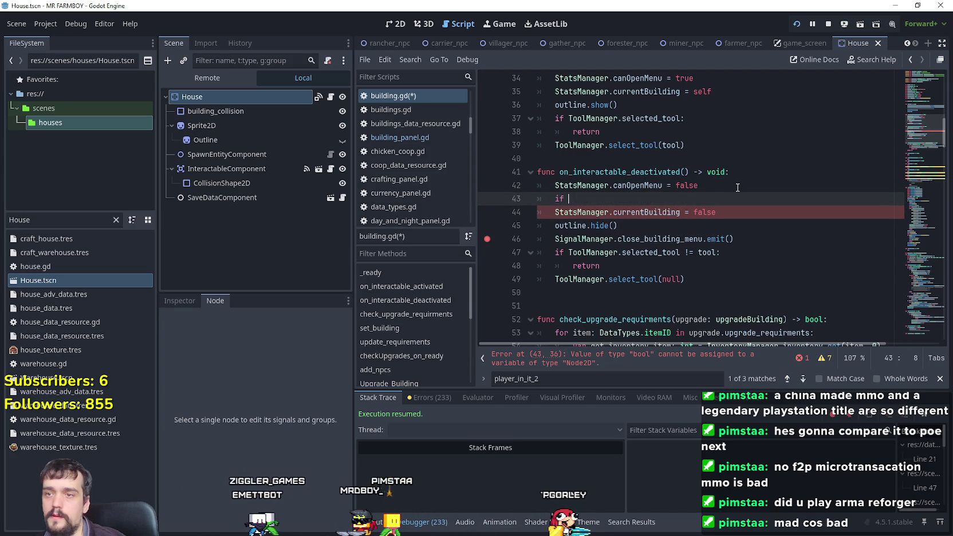
{"action": "left_click_drag", "start_coordinate": [555, 212], "coordinate": [680, 212]}
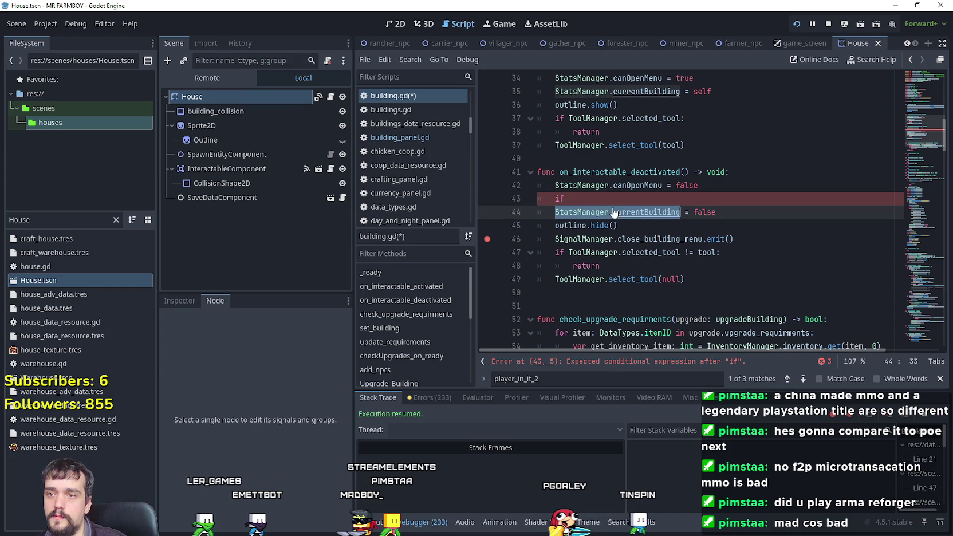
{"action": "key", "text": "ctrl+c"}
{"action": "left_click", "coordinate": [745, 199]}
{"action": "key", "text": "ctrl+v"}
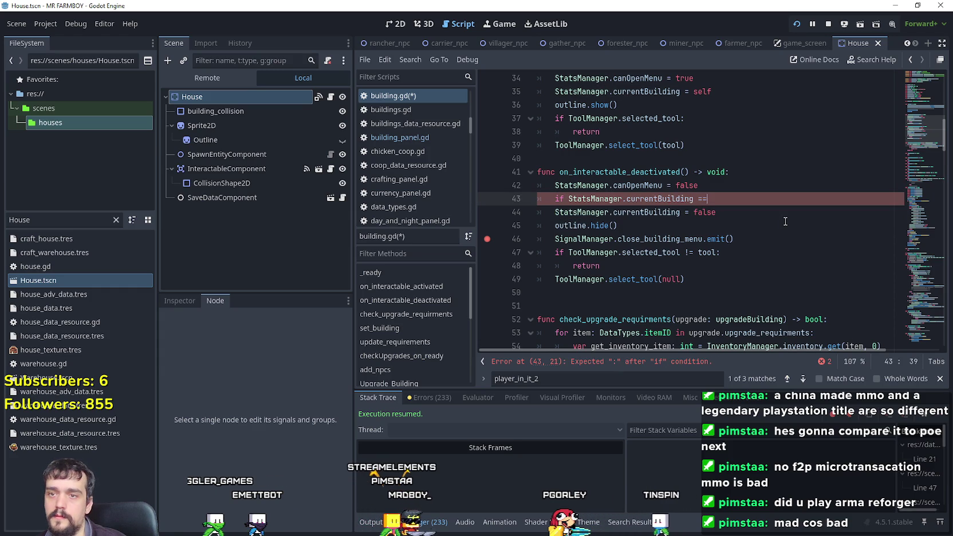
{"action": "type", "text": "= se"}
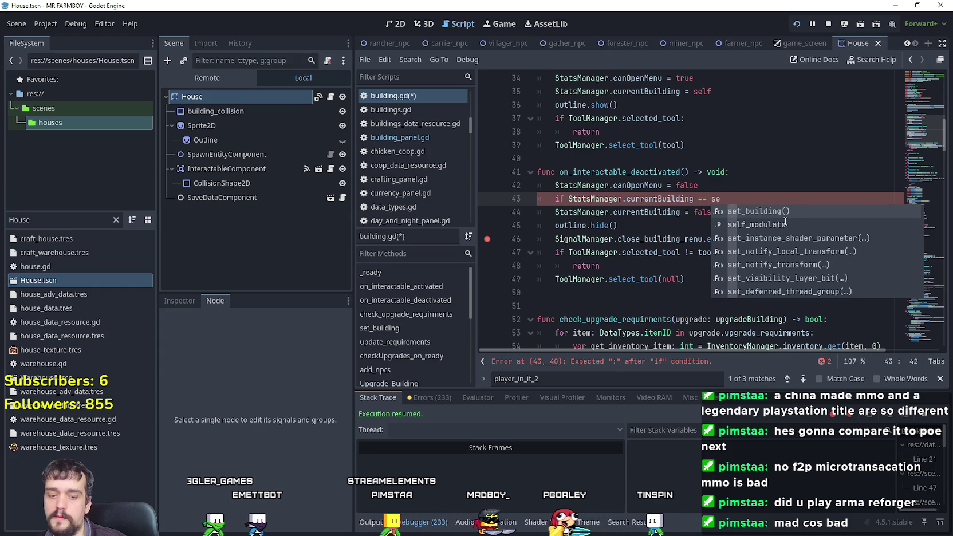
{"action": "type", "text": "lf:"}
- Indent the currentBuilding assignment under the if, set it to null, save and run the game
{"action": "left_click", "coordinate": [555, 212]}
{"action": "key", "text": "Tab"}
{"action": "double_click", "coordinate": [705, 212]}
{"action": "type", "text": "null"}
{"action": "left_click", "coordinate": [729, 229]}
{"action": "key", "text": "ctrl+s"}
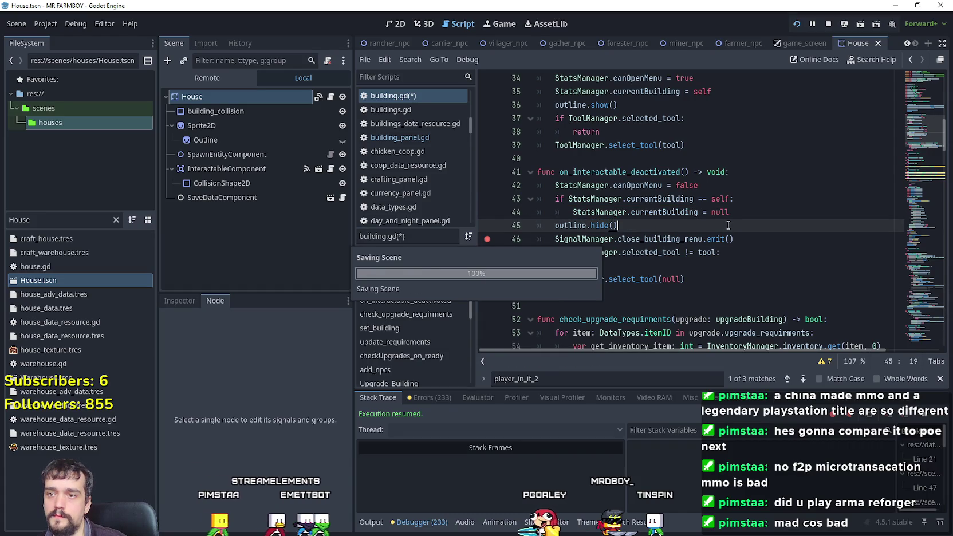
{"action": "key", "text": "alt+Tab"}
- Resume the game past the open_building and close_building_menu breakpoints
{"action": "key", "text": "e"}
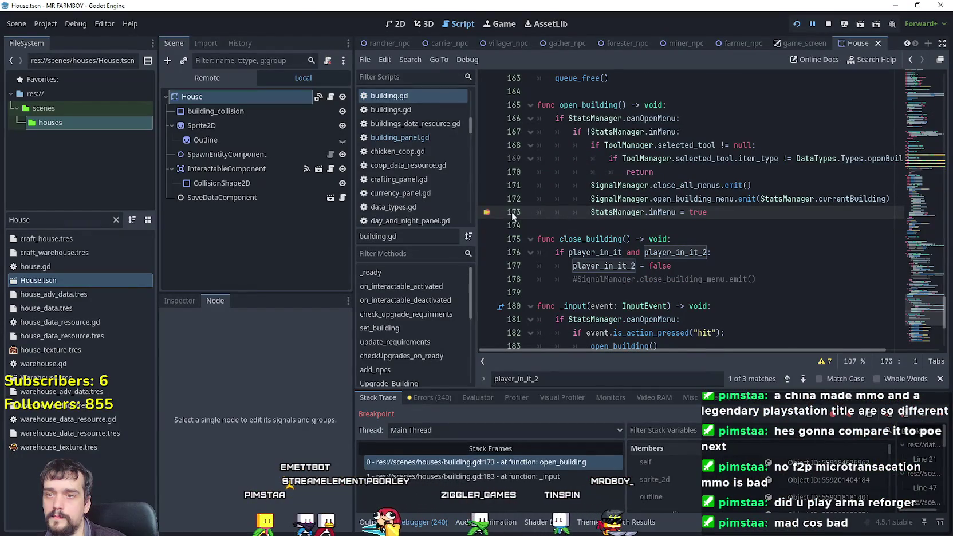
{"action": "key", "text": "F12"}
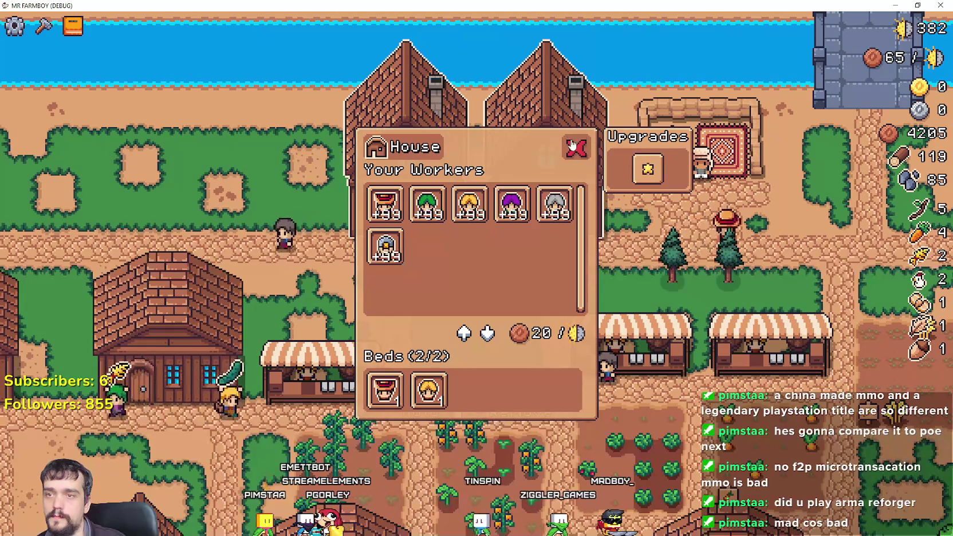
{"action": "left_click", "coordinate": [572, 147]}
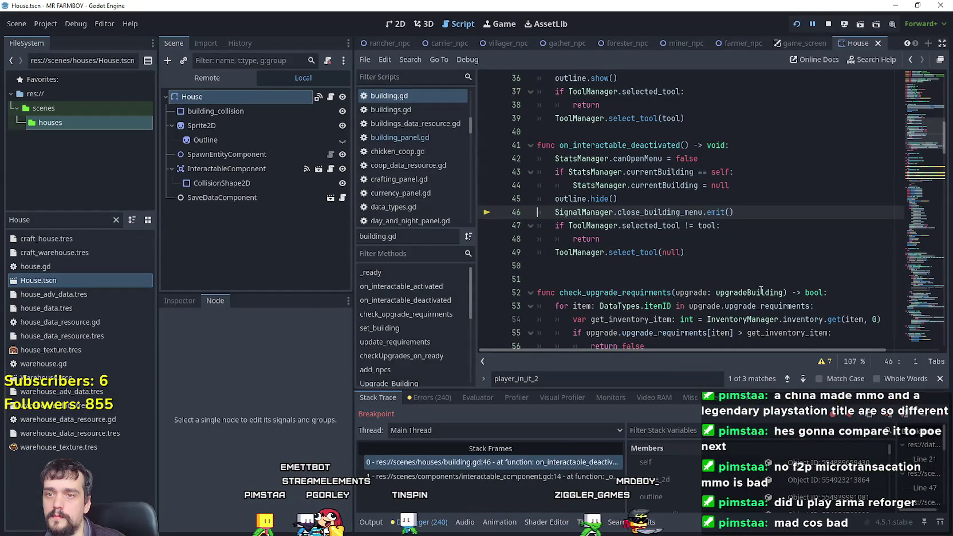
{"action": "left_click", "coordinate": [944, 417]}
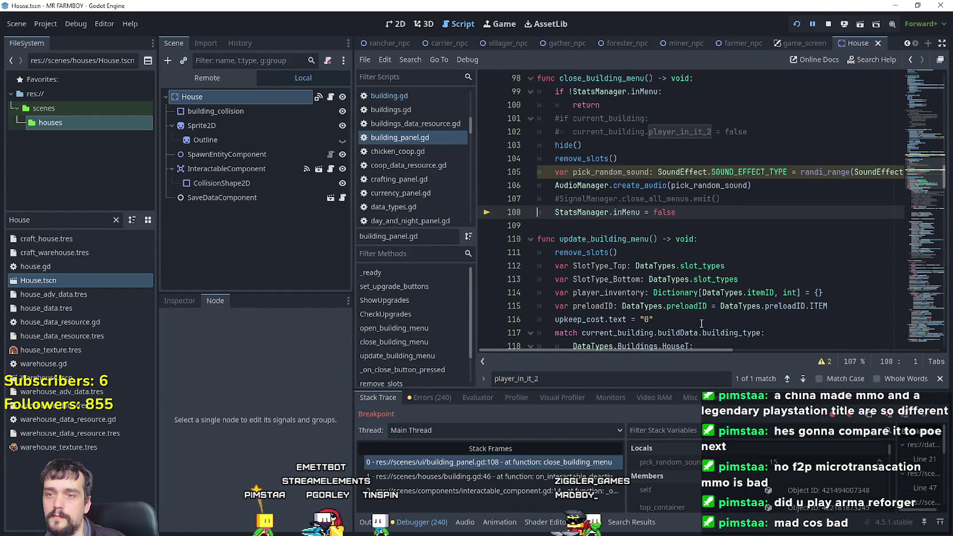
{"action": "key", "text": "F12"}
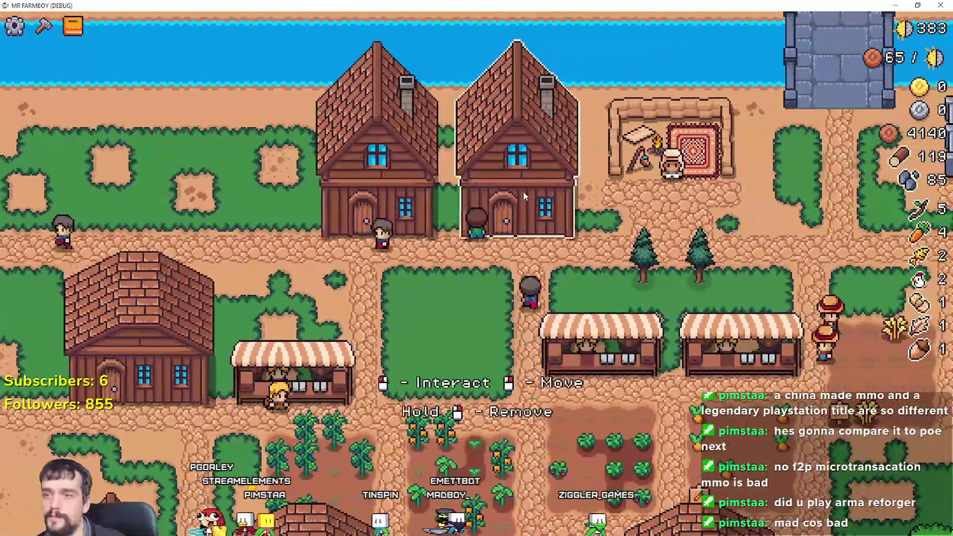
- Open and close the House panel repeatedly in-game, then return to building_panel.gd
{"action": "left_click", "coordinate": [523, 191]}
{"action": "left_click", "coordinate": [573, 146]}
{"action": "left_click", "coordinate": [533, 182]}
{"action": "left_click", "coordinate": [574, 145]}
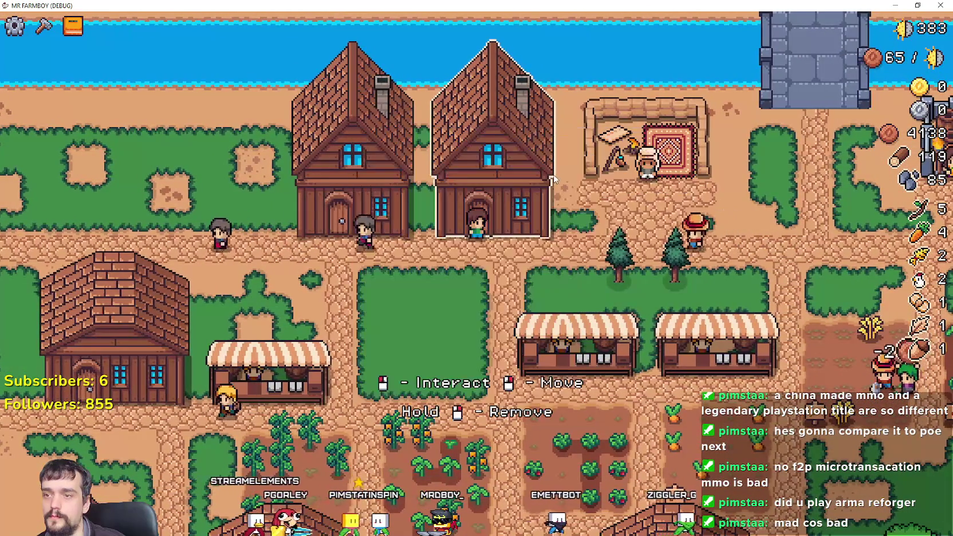
{"action": "left_click", "coordinate": [552, 183]}
{"action": "left_click", "coordinate": [574, 145]}
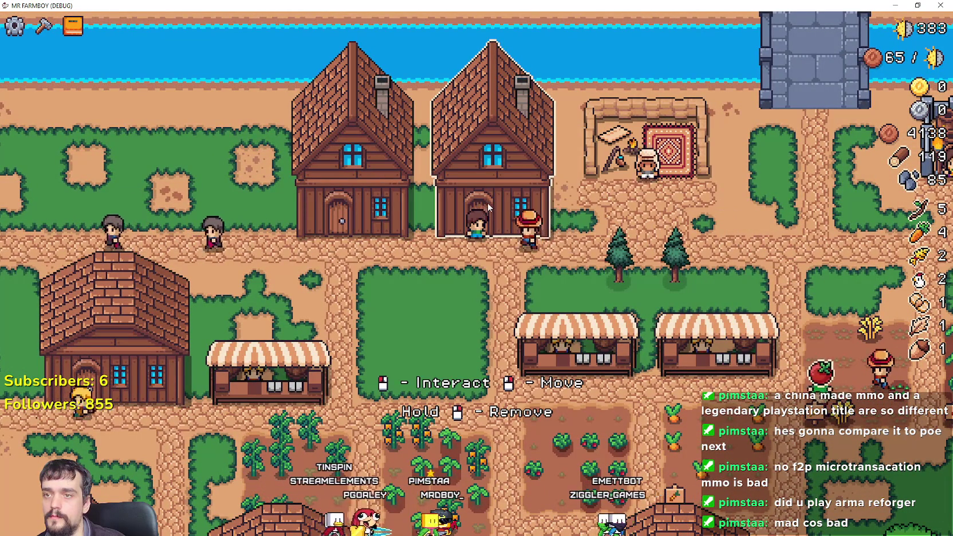
{"action": "left_click", "coordinate": [503, 173]}
{"action": "left_click", "coordinate": [557, 161]}
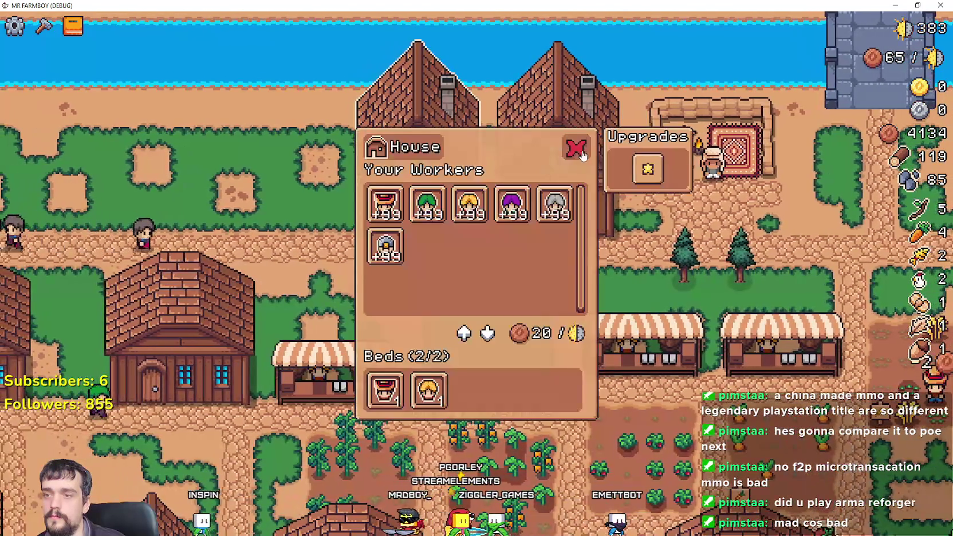
{"action": "left_click", "coordinate": [577, 149]}
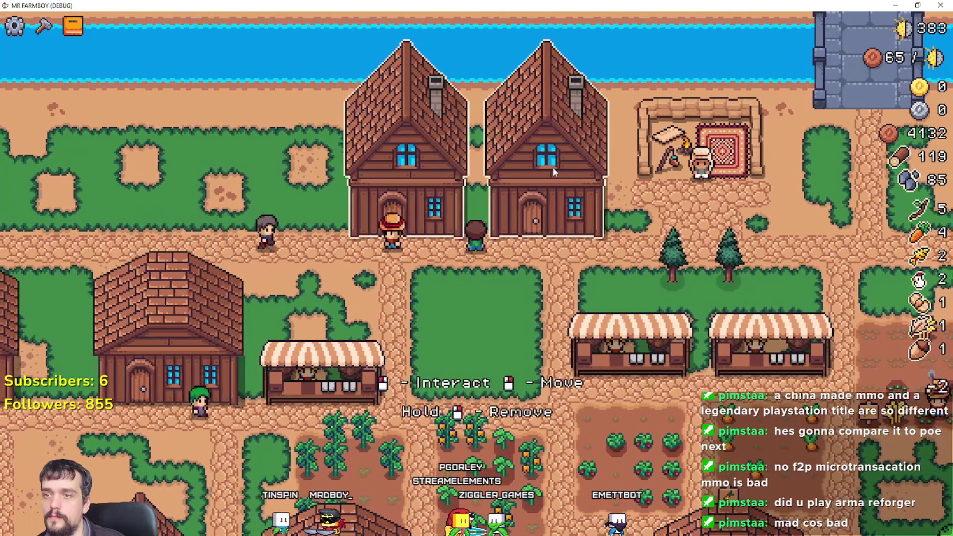
{"action": "left_click", "coordinate": [553, 167]}
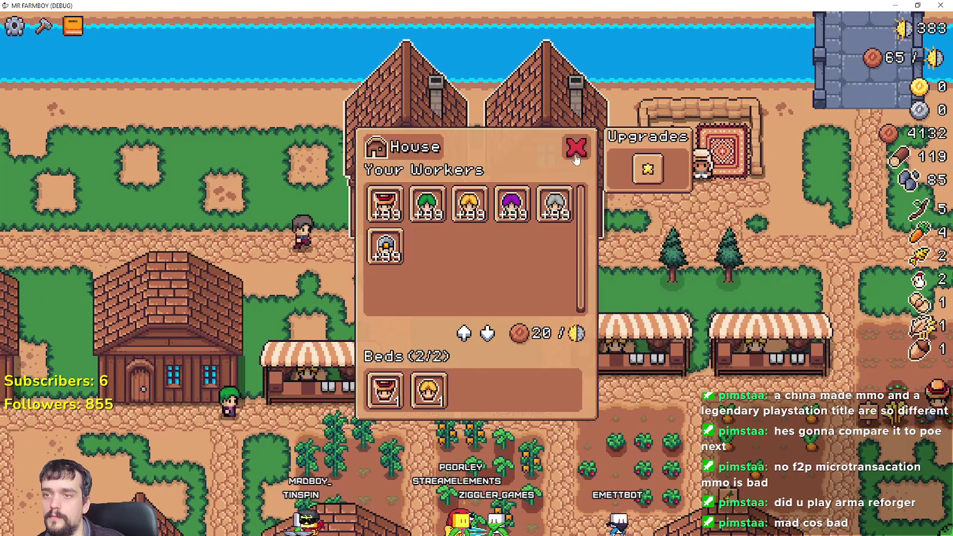
{"action": "left_click", "coordinate": [578, 149]}
{"action": "left_click", "coordinate": [541, 172]}
{"action": "key", "text": "Escape"}
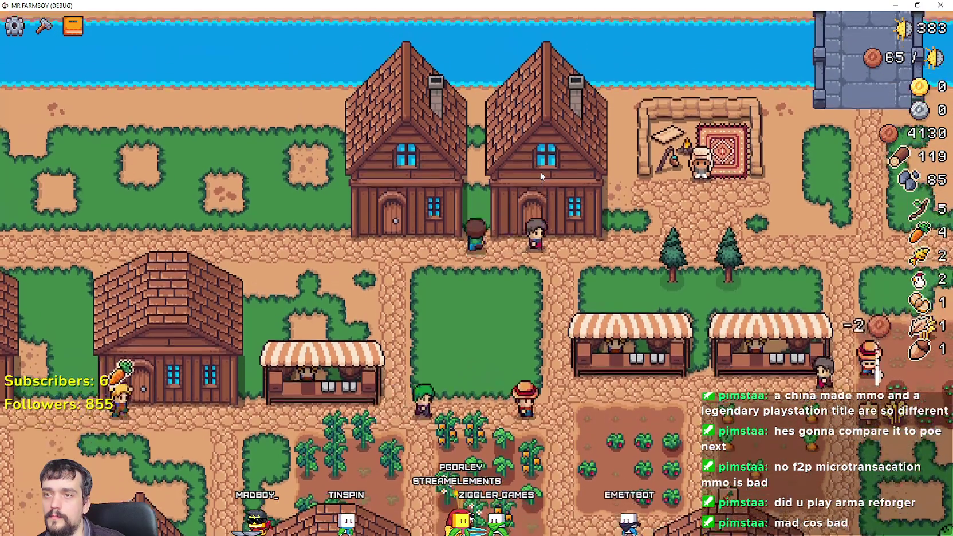
{"action": "left_click", "coordinate": [541, 176]}
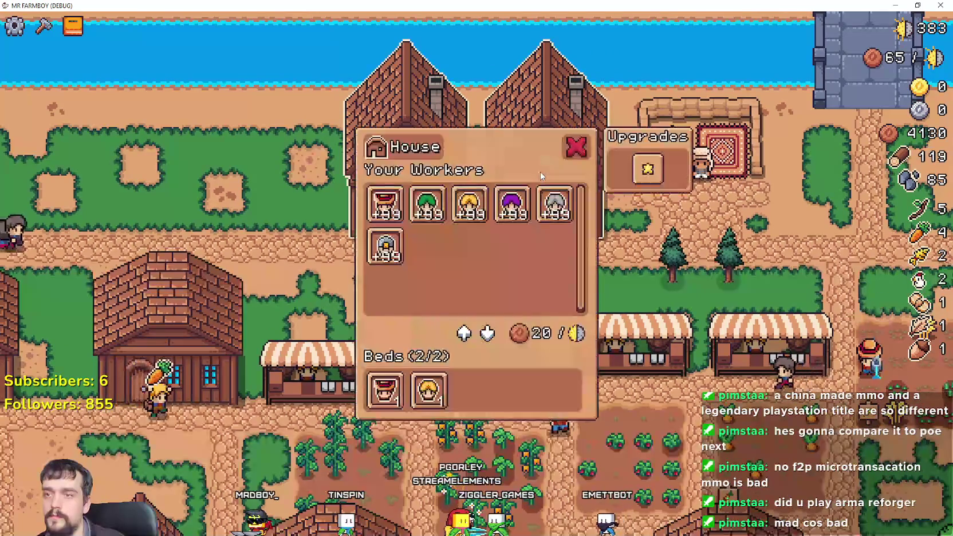
{"action": "left_click", "coordinate": [540, 176]}
{"action": "left_click", "coordinate": [540, 176]}
{"action": "left_click", "coordinate": [539, 171]}
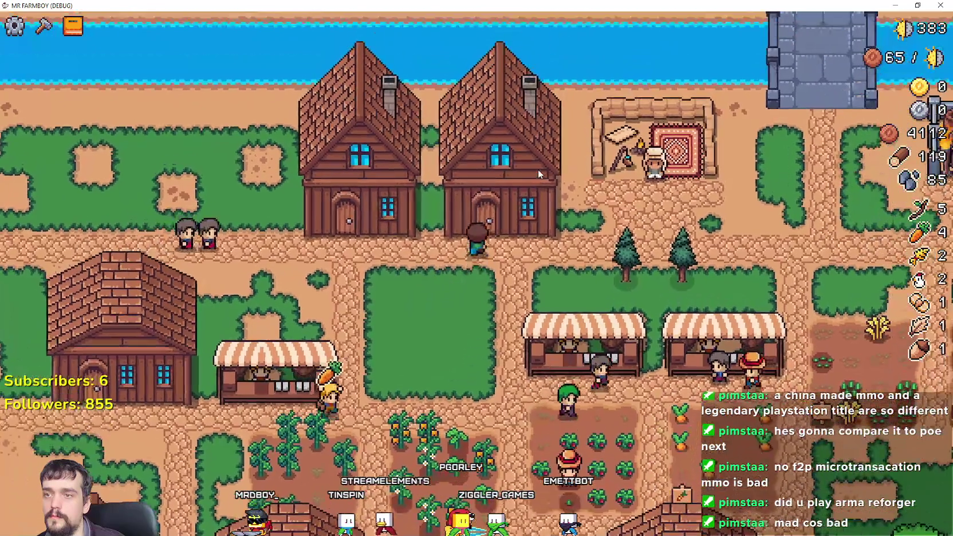
{"action": "left_click", "coordinate": [538, 169]}
{"action": "left_click", "coordinate": [538, 168]}
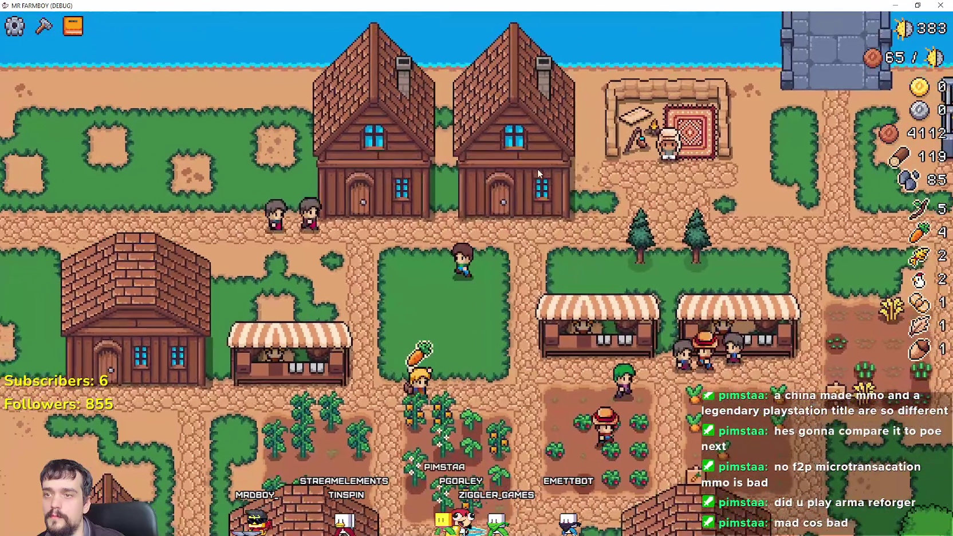
{"action": "left_click", "coordinate": [538, 168]}
{"action": "left_click", "coordinate": [536, 167]}
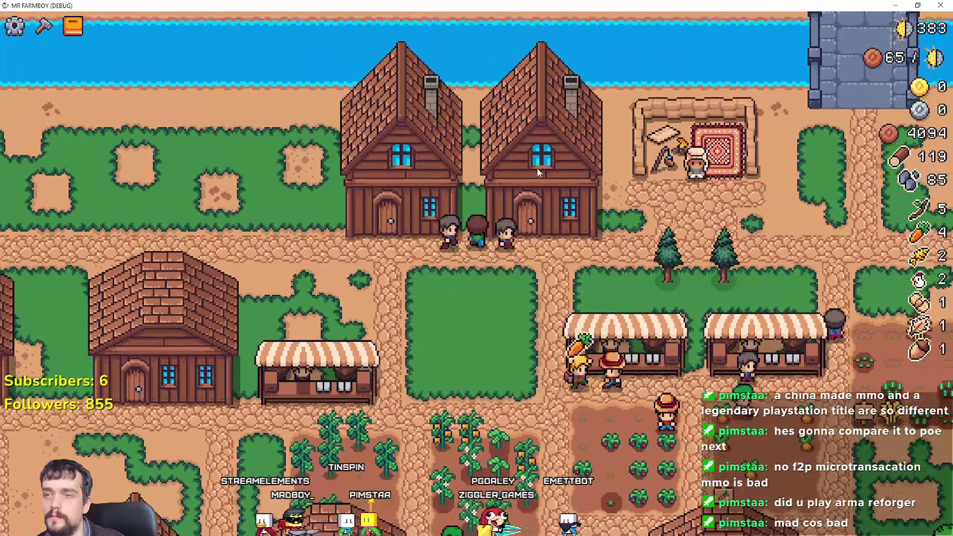
{"action": "left_click", "coordinate": [537, 167]}
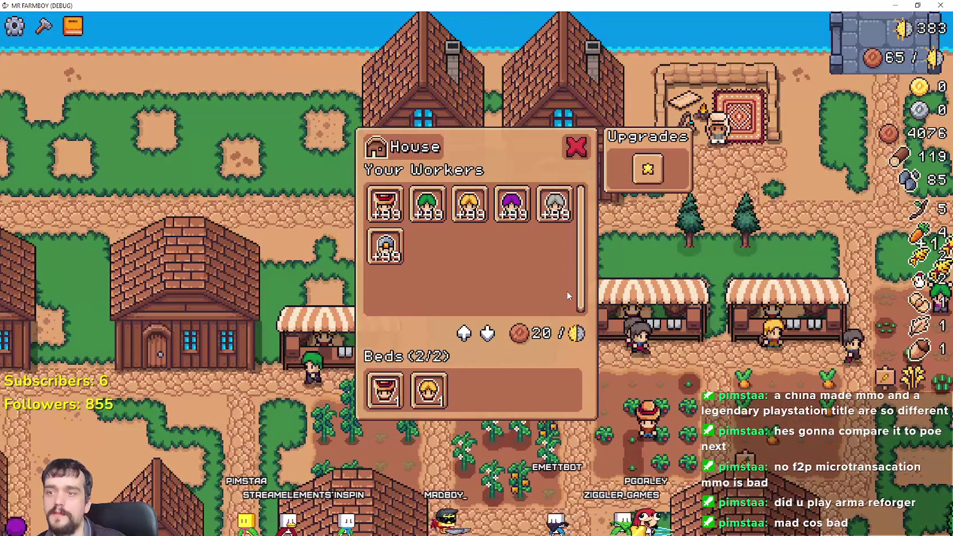
{"action": "key", "text": "alt+Tab"}
{"action": "left_click", "coordinate": [640, 228]}
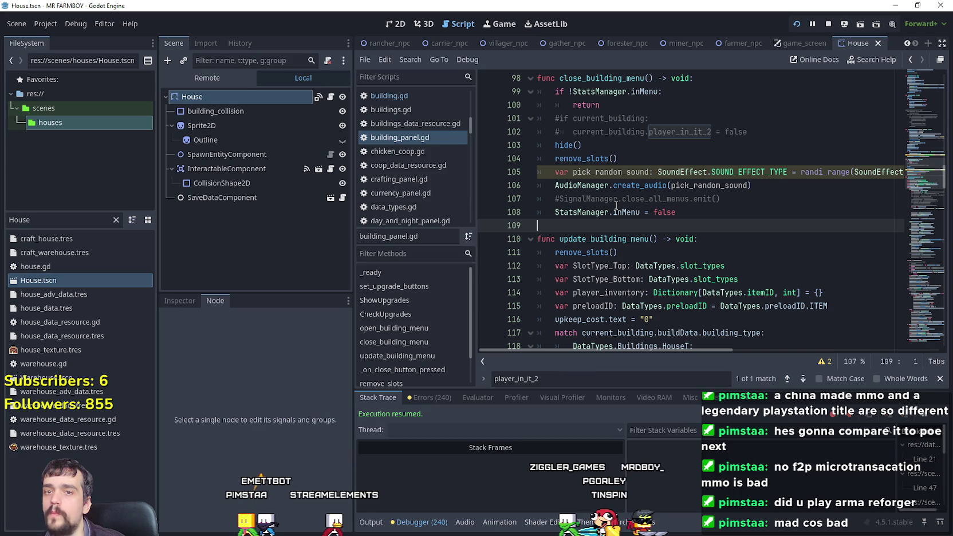
- Open house.gd and use Lookup Symbol on its parent class to open building.gd
{"action": "scroll", "coordinate": [610, 197], "scroll_direction": "down", "scroll_amount": 3}
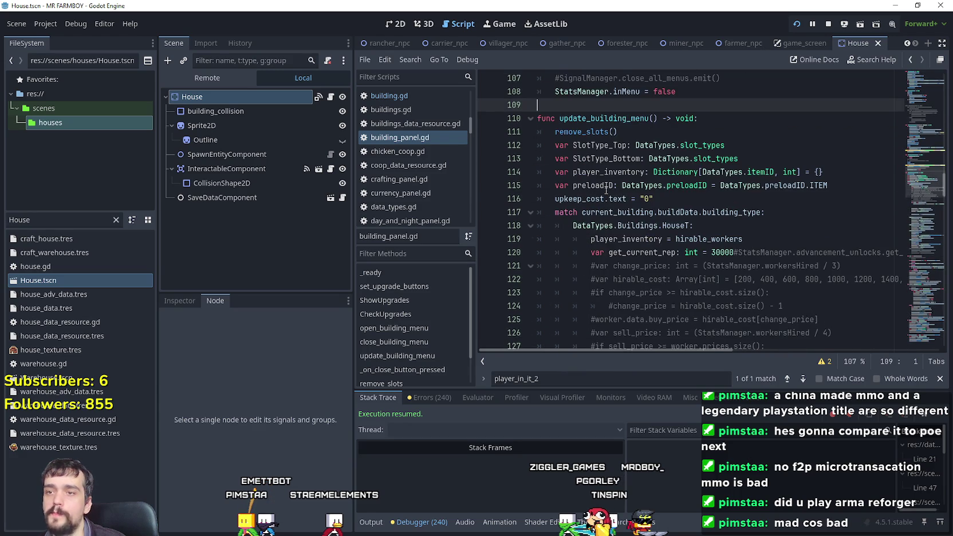
{"action": "scroll", "coordinate": [606, 191], "scroll_direction": "up", "scroll_amount": 3}
{"action": "mouse_move", "coordinate": [922, 170]}
{"action": "left_mouse_down"}
{"action": "mouse_move", "coordinate": [929, 261]}
{"action": "mouse_move", "coordinate": [927, 211]}
{"action": "left_mouse_up"}
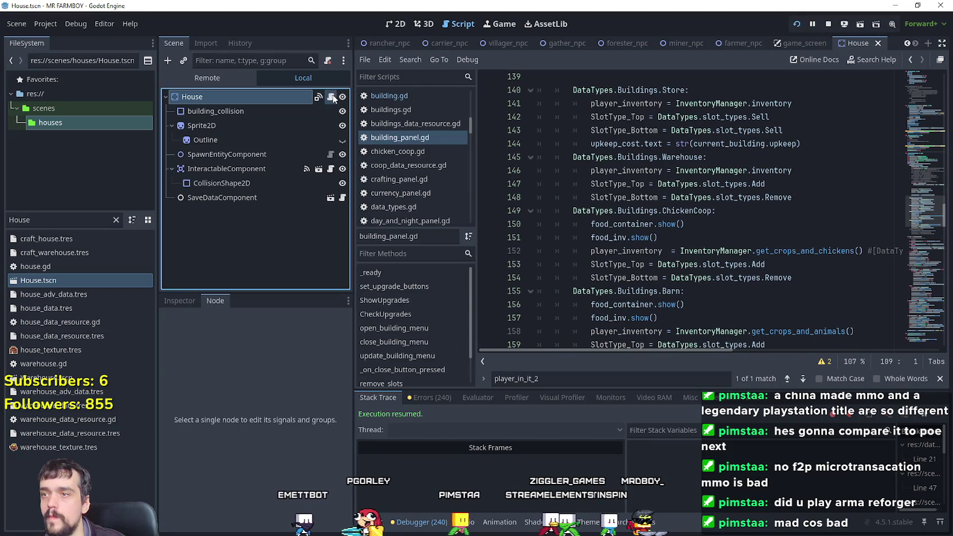
{"action": "left_click", "coordinate": [331, 96]}
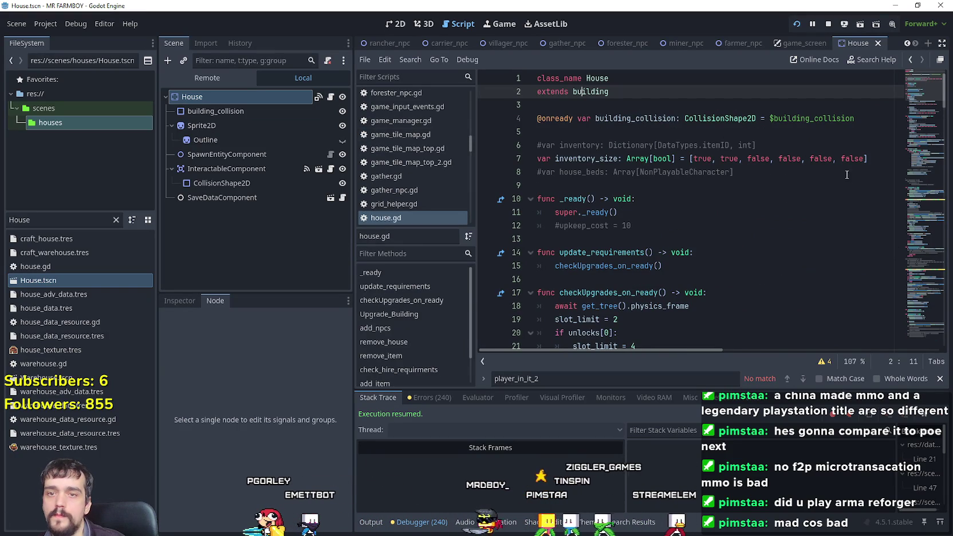
{"action": "right_click", "coordinate": [582, 92]}
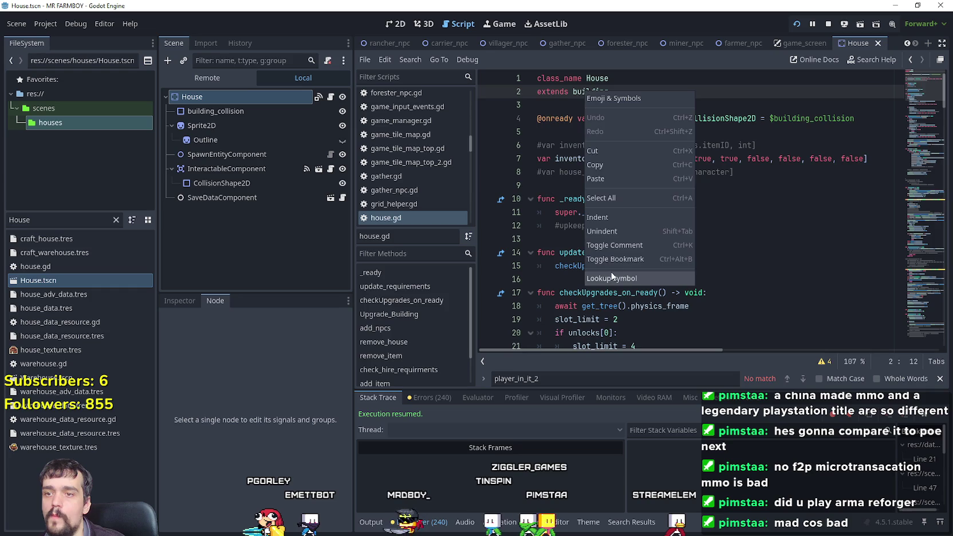
{"action": "left_click", "coordinate": [612, 277]}
- Review the currentBuilding == self reset check, then scroll down to open_building()
{"action": "scroll", "coordinate": [724, 260], "scroll_direction": "down", "scroll_amount": 5}
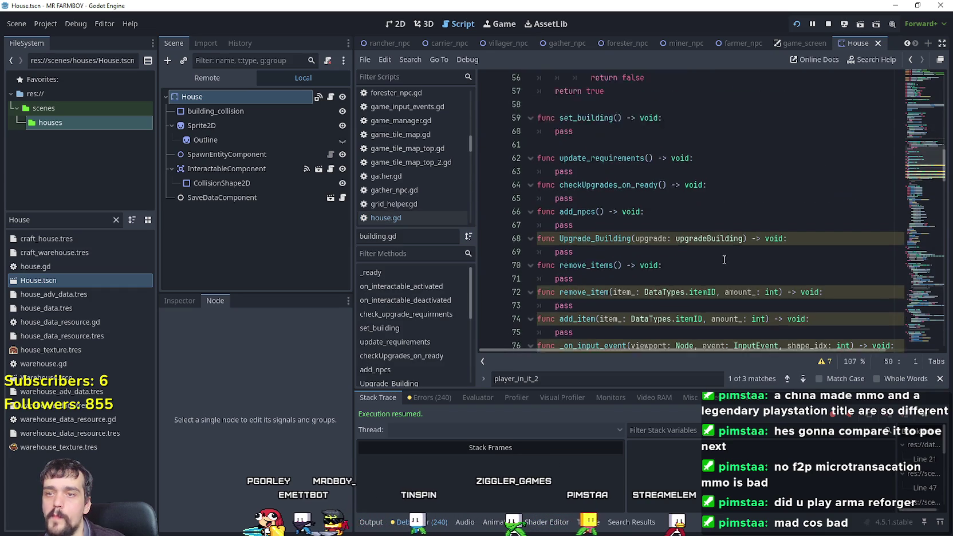
{"action": "scroll", "coordinate": [687, 259], "scroll_direction": "up", "scroll_amount": 7}
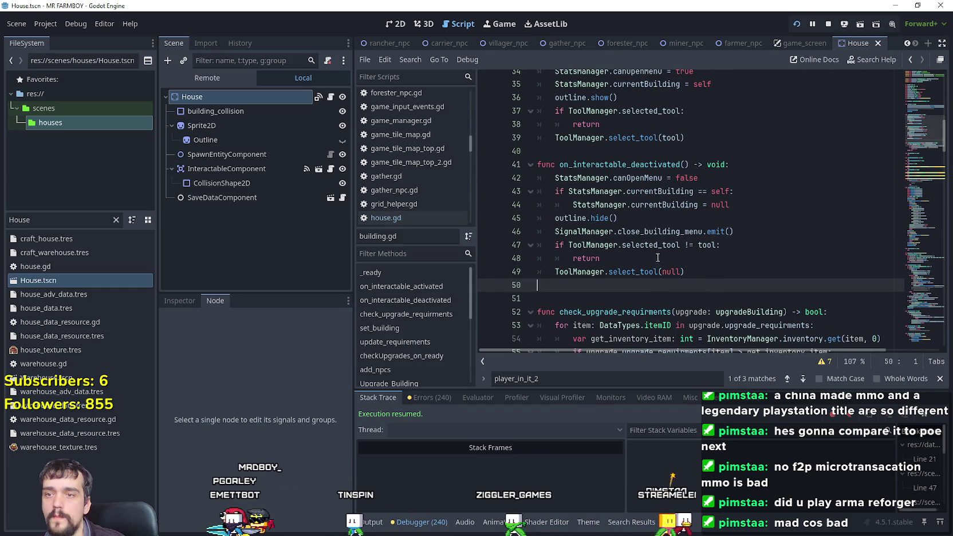
{"action": "left_click", "coordinate": [660, 231]}
{"action": "scroll", "coordinate": [637, 249], "scroll_direction": "up", "scroll_amount": 3}
{"action": "scroll", "coordinate": [638, 249], "scroll_direction": "up", "scroll_amount": 3}
{"action": "scroll", "coordinate": [660, 255], "scroll_direction": "down", "scroll_amount": 3}
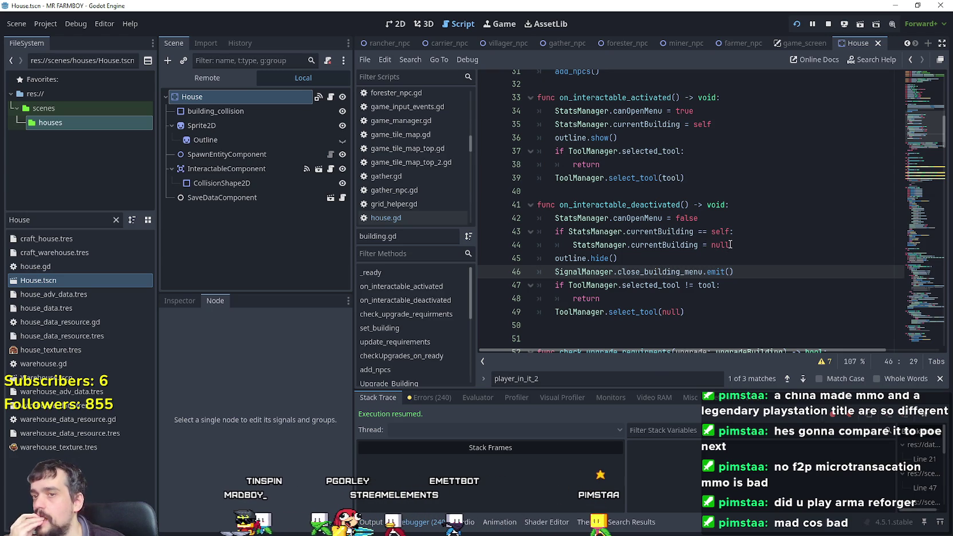
{"action": "left_click_drag", "start_coordinate": [754, 239], "coordinate": [547, 236]}
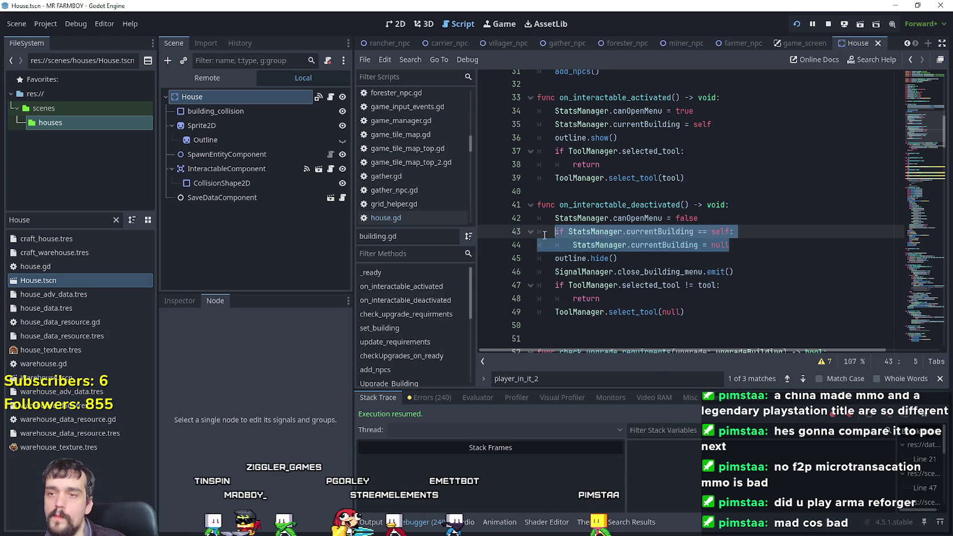
{"action": "left_click_drag", "start_coordinate": [734, 231], "coordinate": [581, 237]}
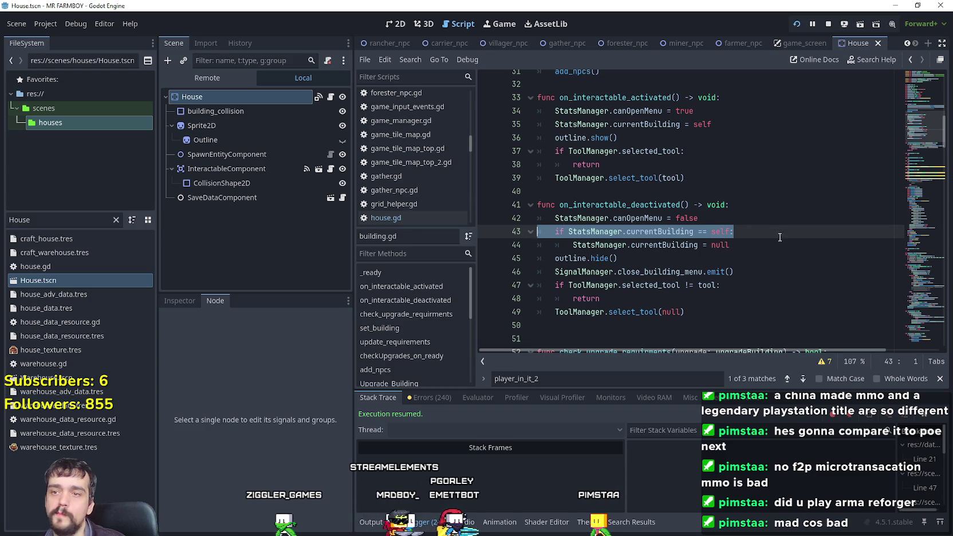
{"action": "scroll", "coordinate": [630, 206], "scroll_direction": "down", "scroll_amount": 1}
{"action": "left_click", "coordinate": [563, 184]}
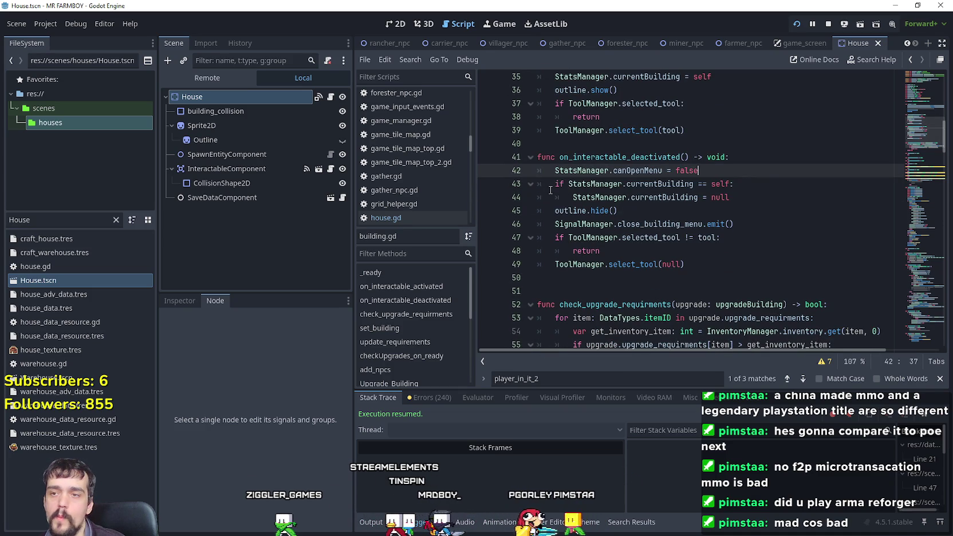
{"action": "left_click_drag", "start_coordinate": [555, 184], "coordinate": [731, 184]}
{"action": "left_click_drag", "start_coordinate": [928, 147], "coordinate": [920, 302]}
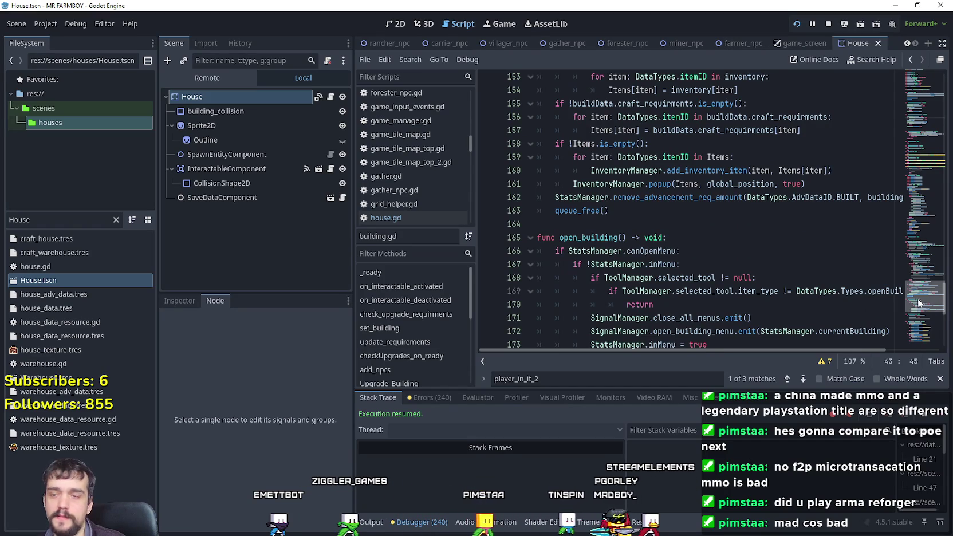
- Make line 167 require StatsManager.currentBuilding == self and !StatsManager.inMenu, then save
{"action": "scroll", "coordinate": [741, 212], "scroll_direction": "down", "scroll_amount": 2}
{"action": "left_click", "coordinate": [685, 171]}
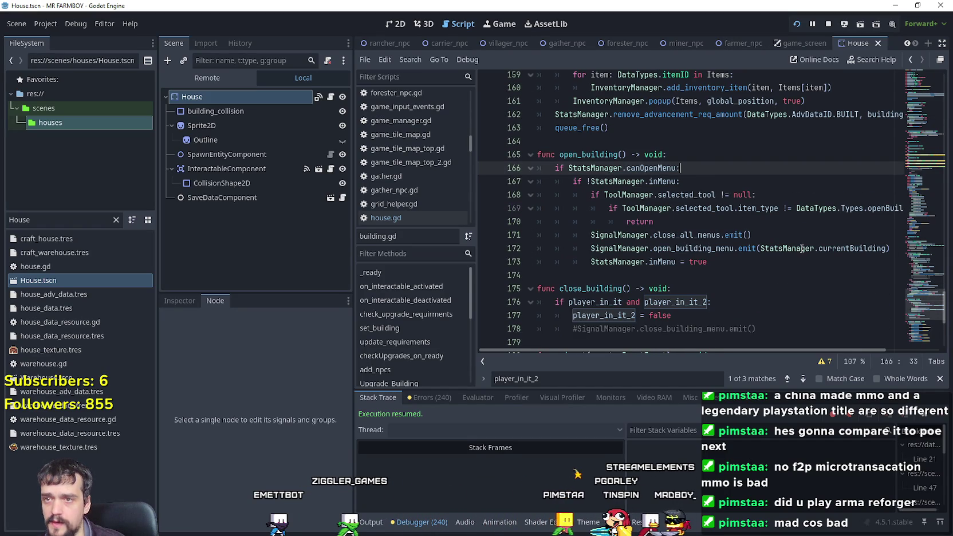
{"action": "key", "text": "Return"}
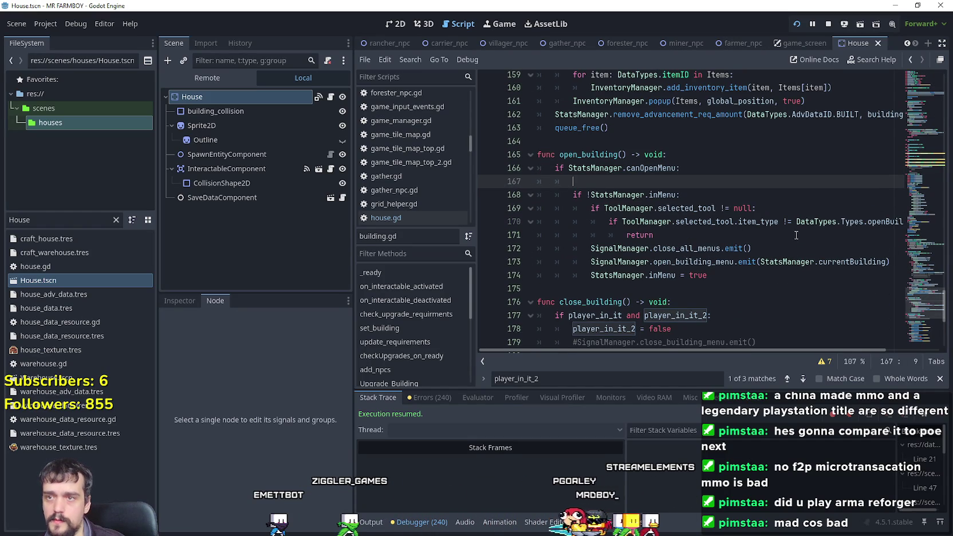
{"action": "key", "text": "BackSpace"}
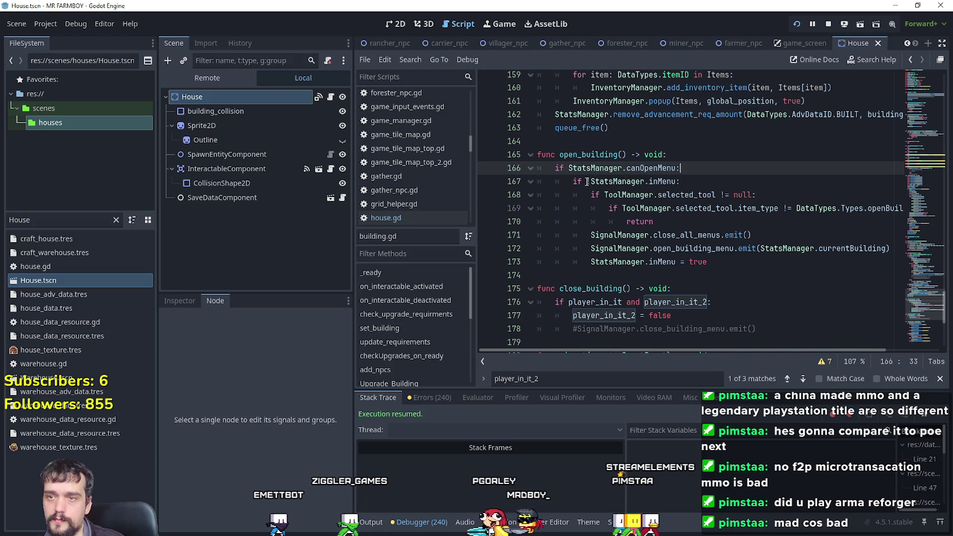
{"action": "left_click", "coordinate": [587, 182]}
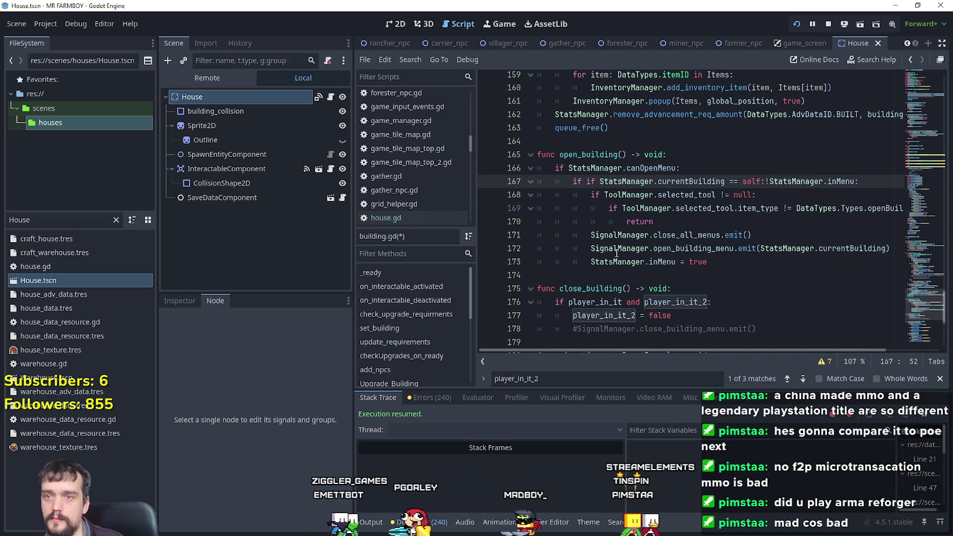
{"action": "type", "text": "StatsManager.currentBuilding == self:"}
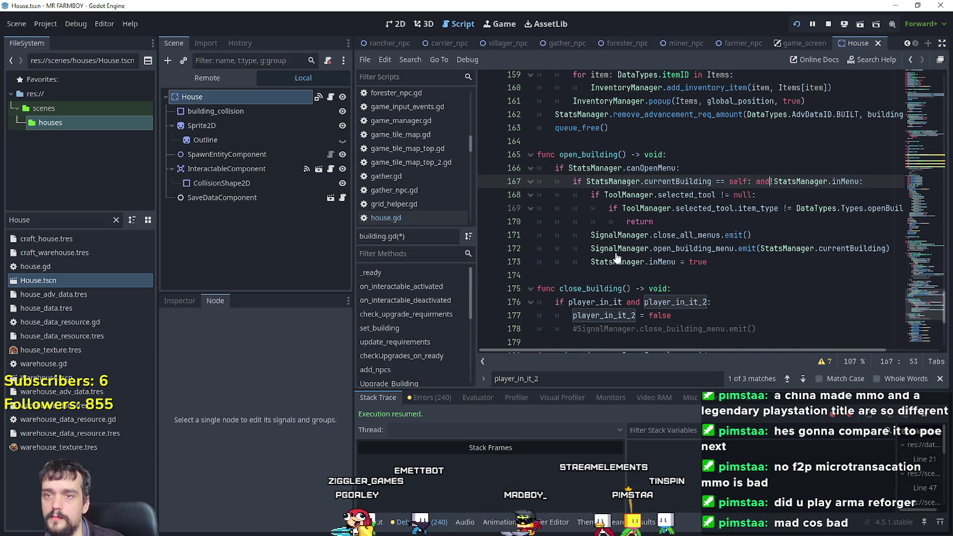
{"action": "left_click", "coordinate": [753, 182]}
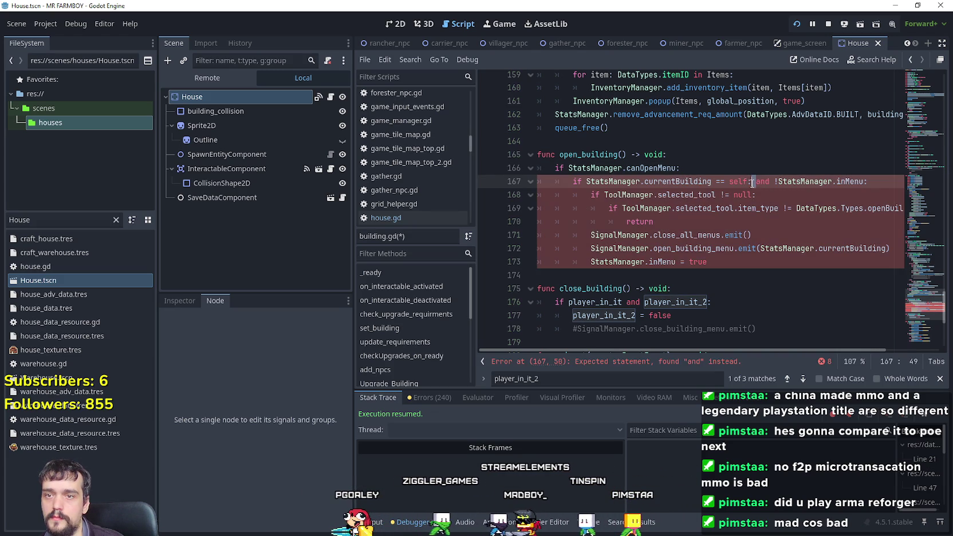
{"action": "left_click", "coordinate": [779, 200]}
{"action": "key", "text": "ctrl+s"}
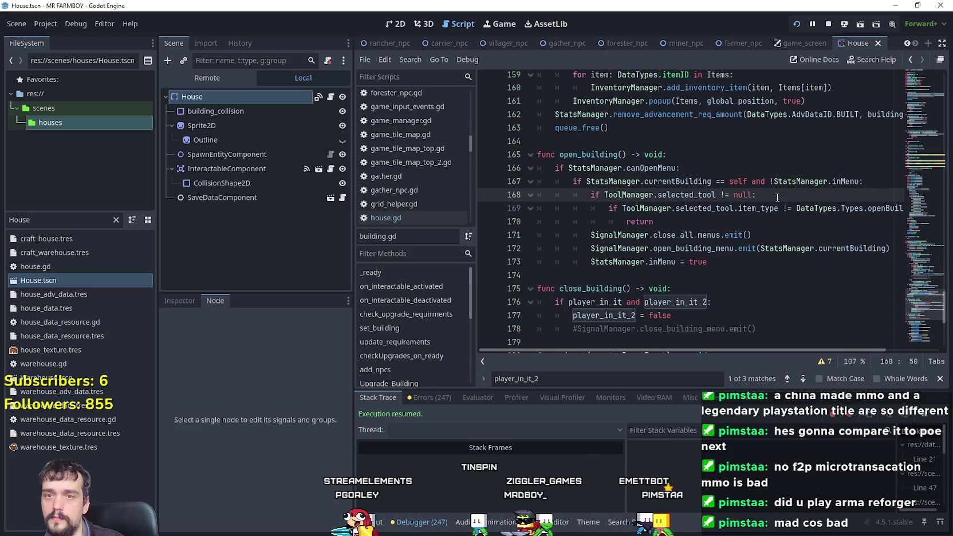
- Run the game and repeatedly open and close the House workers panel at the second house
{"action": "key", "text": "alt+Tab"}
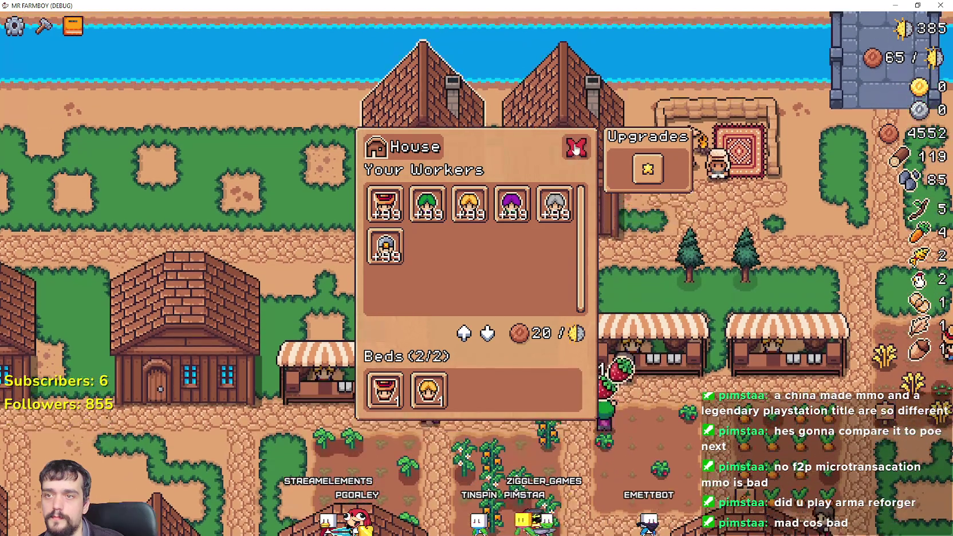
{"action": "left_click", "coordinate": [576, 147]}
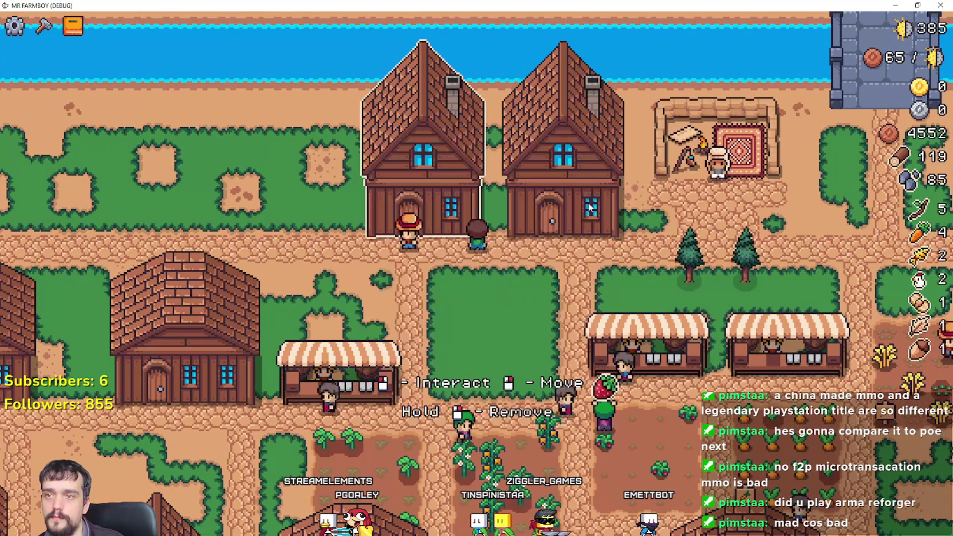
{"action": "left_click", "coordinate": [590, 240]}
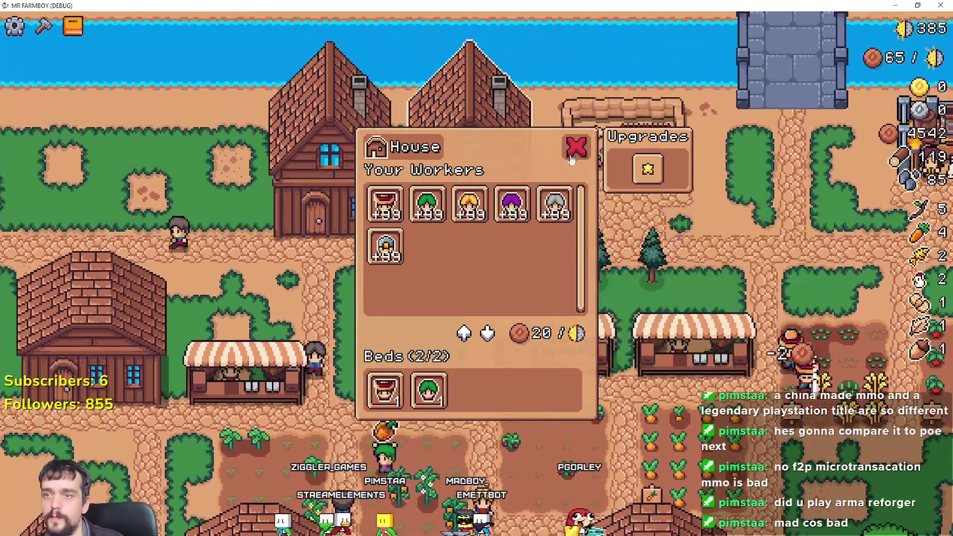
{"action": "left_click", "coordinate": [576, 150]}
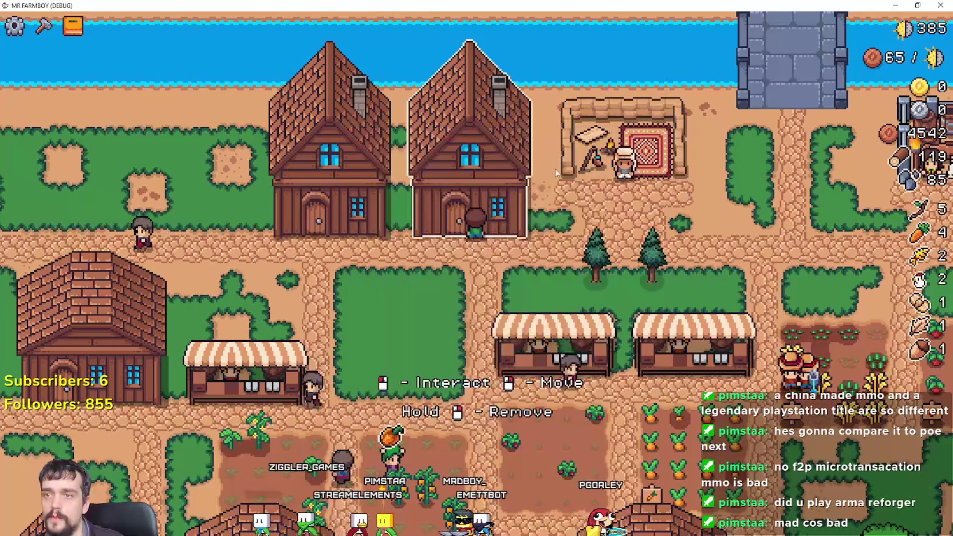
{"action": "left_click", "coordinate": [491, 188]}
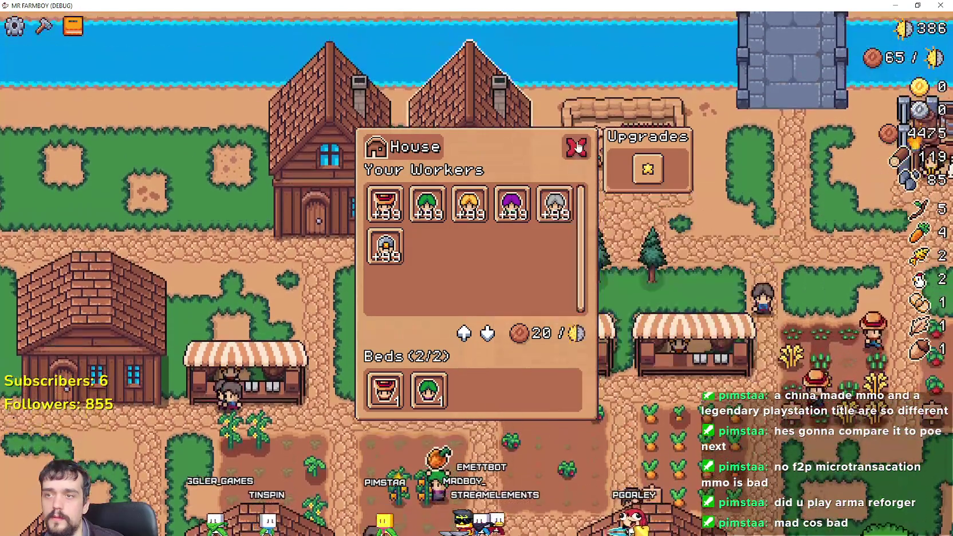
{"action": "left_click", "coordinate": [577, 148]}
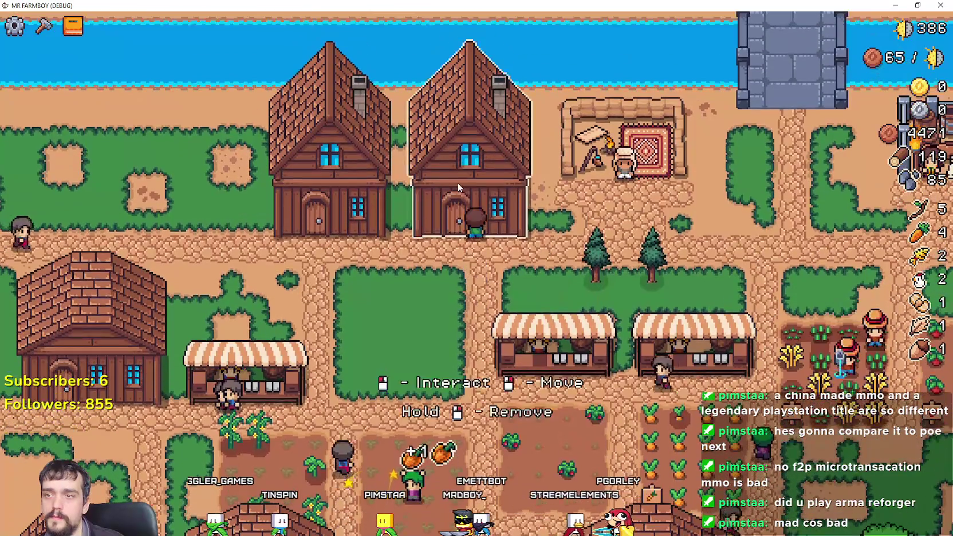
{"action": "left_click", "coordinate": [458, 182]}
{"action": "left_click", "coordinate": [576, 148]}
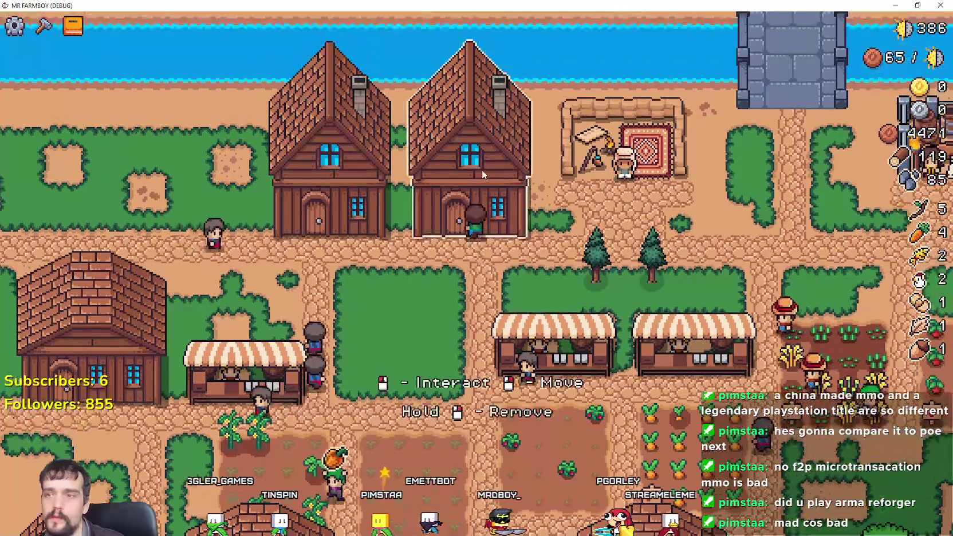
{"action": "left_click", "coordinate": [482, 170]}
{"action": "left_click", "coordinate": [576, 147]}
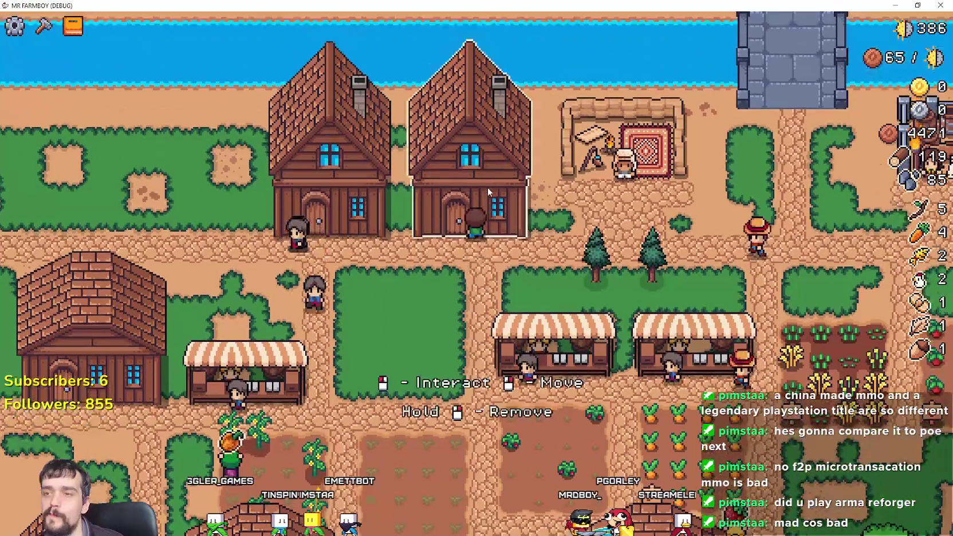
{"action": "left_click", "coordinate": [488, 185]}
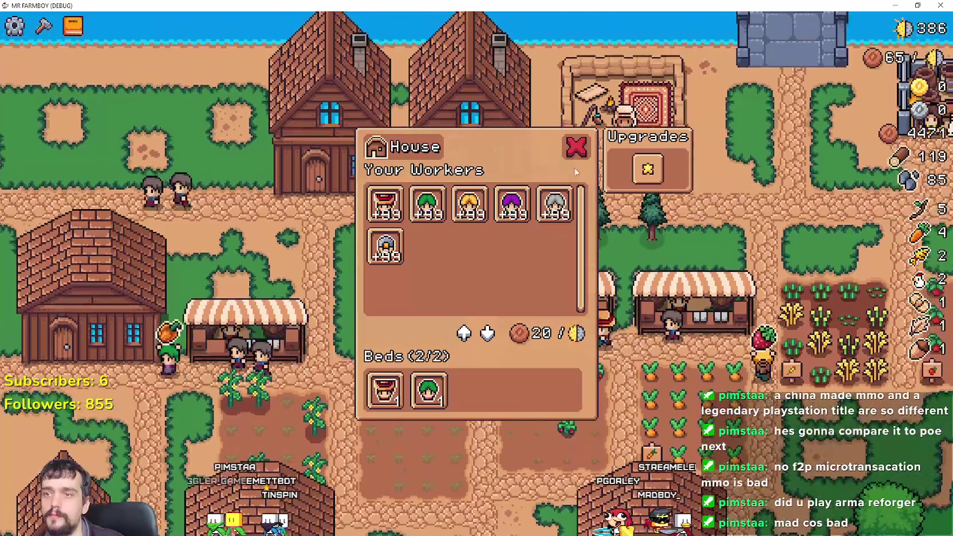
{"action": "key", "text": "Escape"}
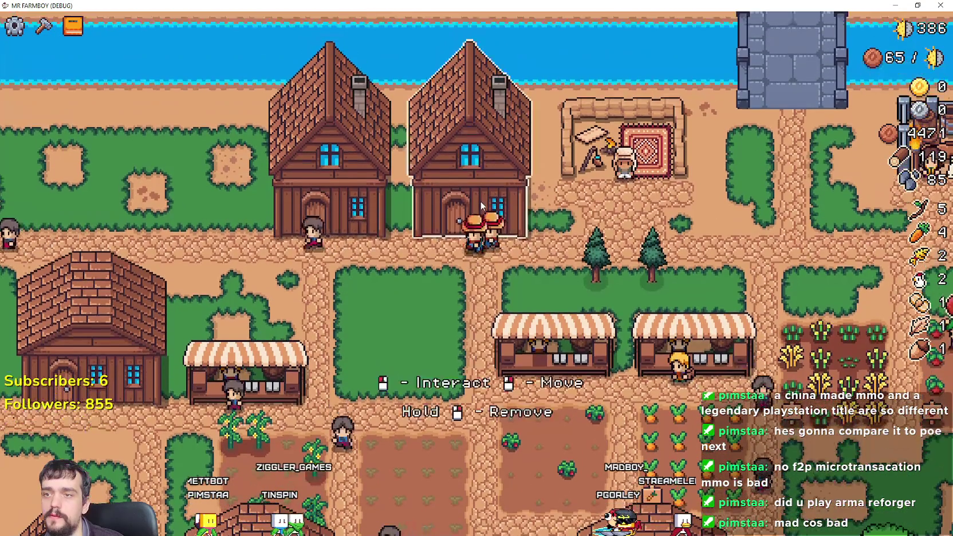
{"action": "left_click", "coordinate": [480, 201]}
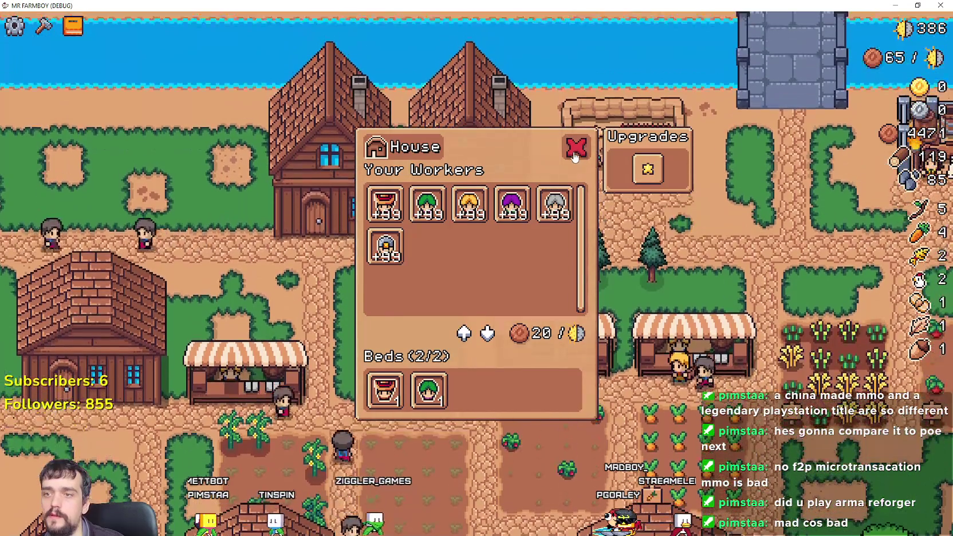
{"action": "left_click", "coordinate": [574, 154]}
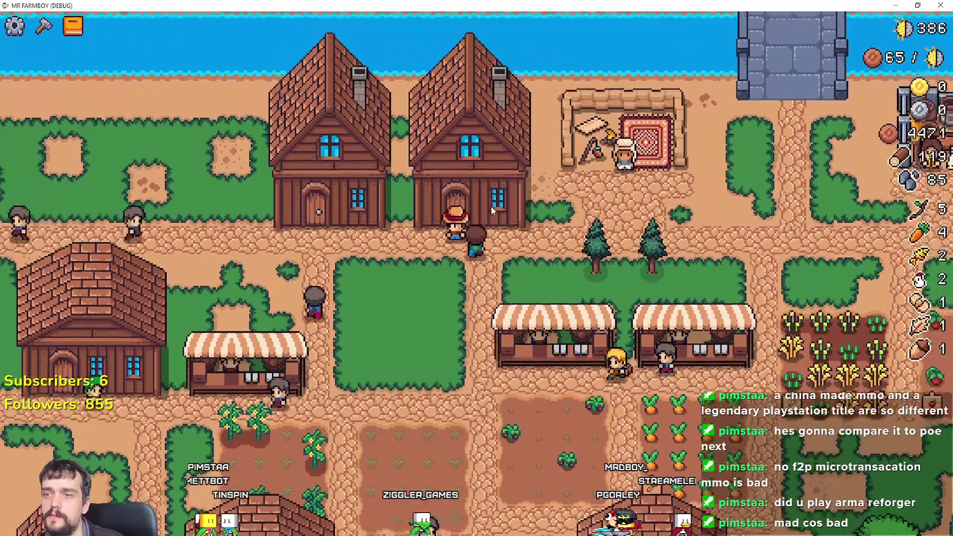
{"action": "left_click", "coordinate": [492, 209]}
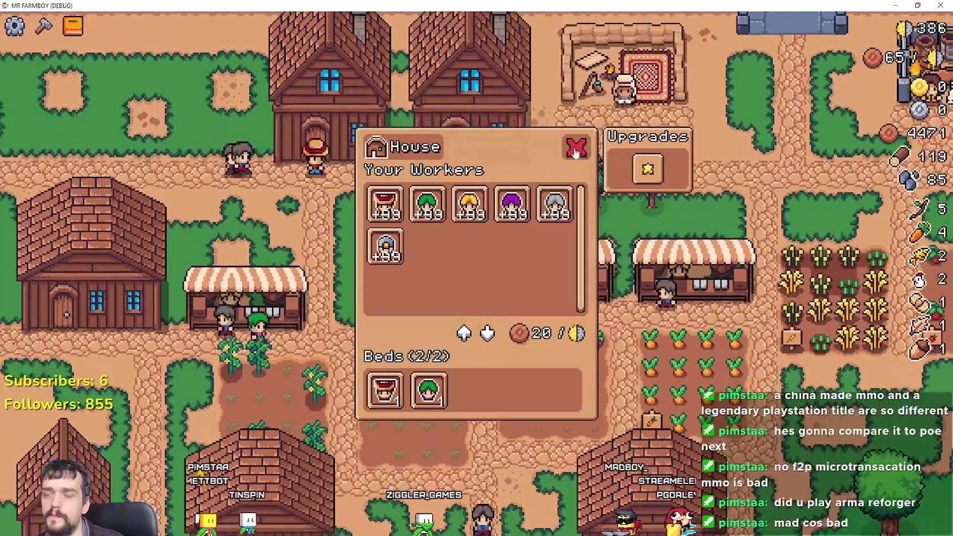
{"action": "left_click", "coordinate": [575, 150]}
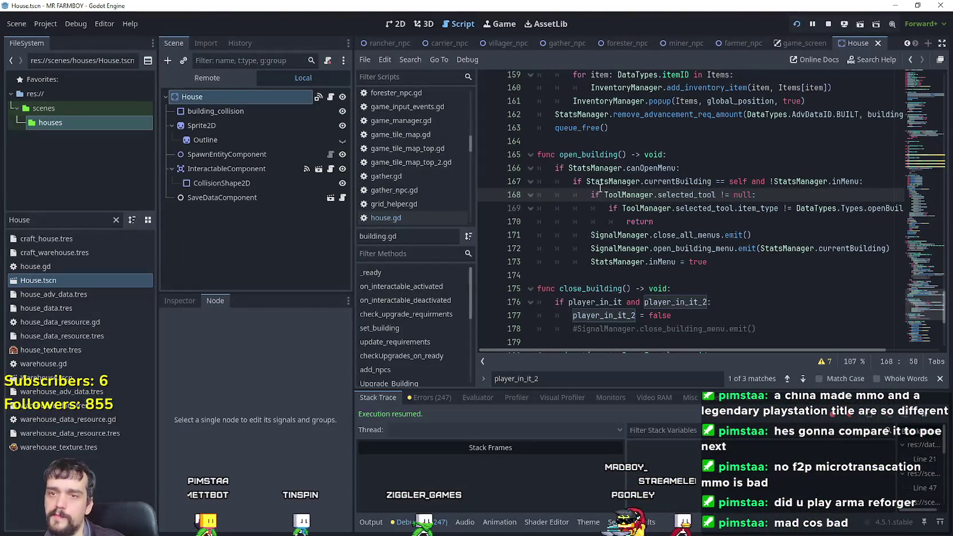
{"action": "left_click_drag", "start_coordinate": [928, 318], "coordinate": [914, 153]}
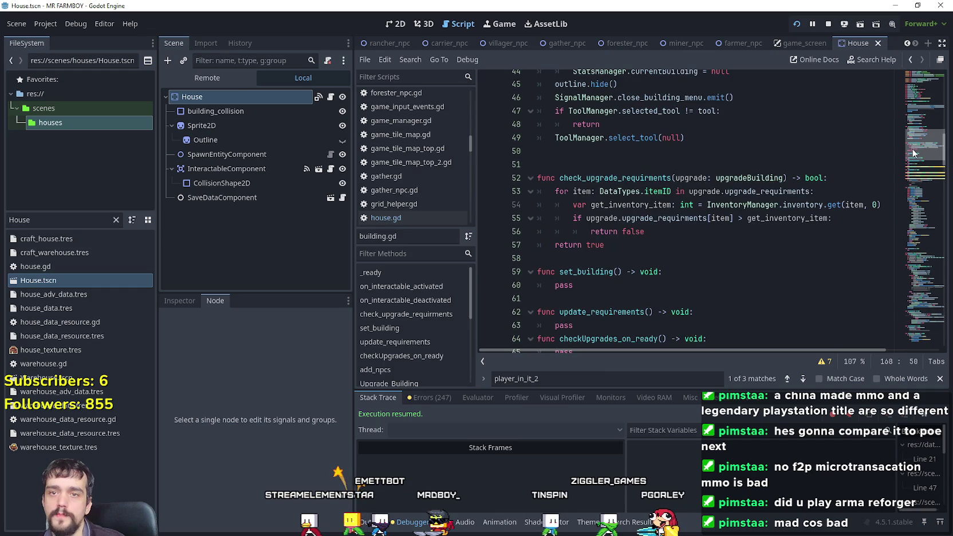
{"action": "mouse_move", "coordinate": [914, 153]}
{"action": "left_mouse_down"}
{"action": "mouse_move", "coordinate": [913, 112]}
{"action": "mouse_move", "coordinate": [907, 136]}
{"action": "left_mouse_up"}
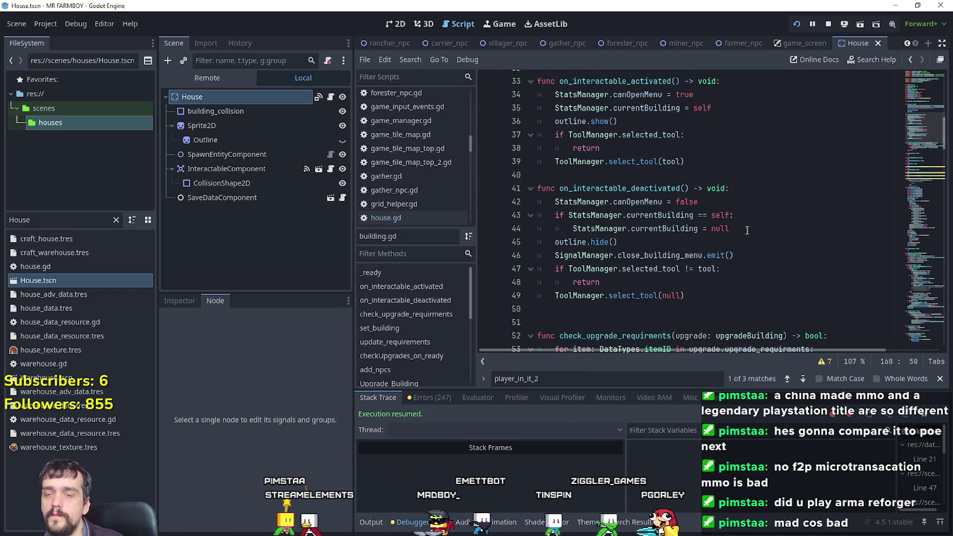
{"action": "left_click_drag", "start_coordinate": [747, 229], "coordinate": [519, 215]}
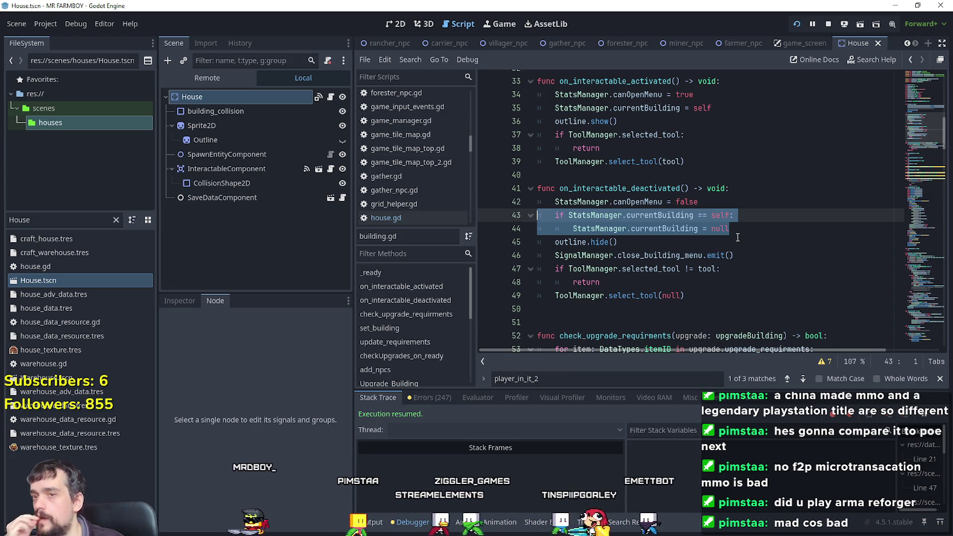
{"action": "left_click", "coordinate": [758, 254]}
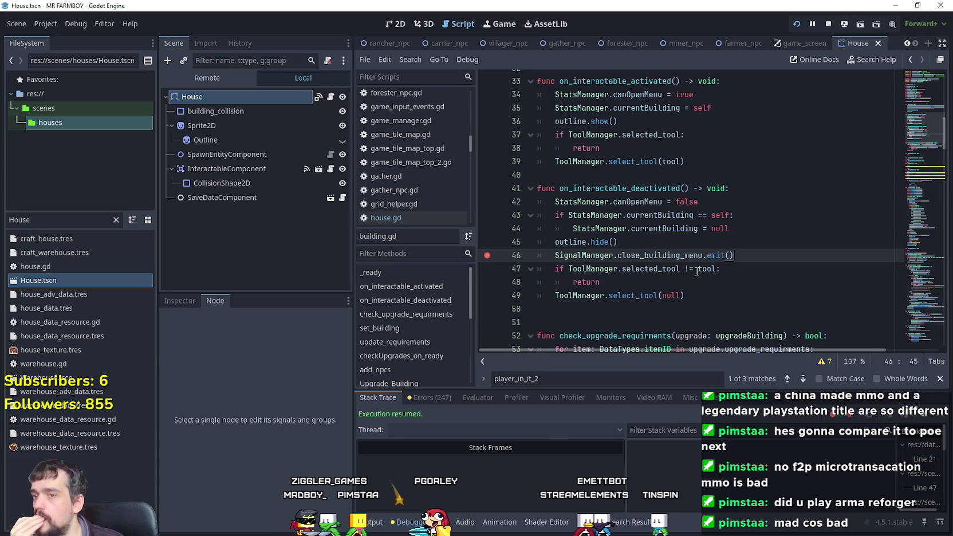
- Close and reopen the right-hand house's House menu past the breakpoint, then switch to game_screen
{"action": "mouse_move", "coordinate": [697, 271]}
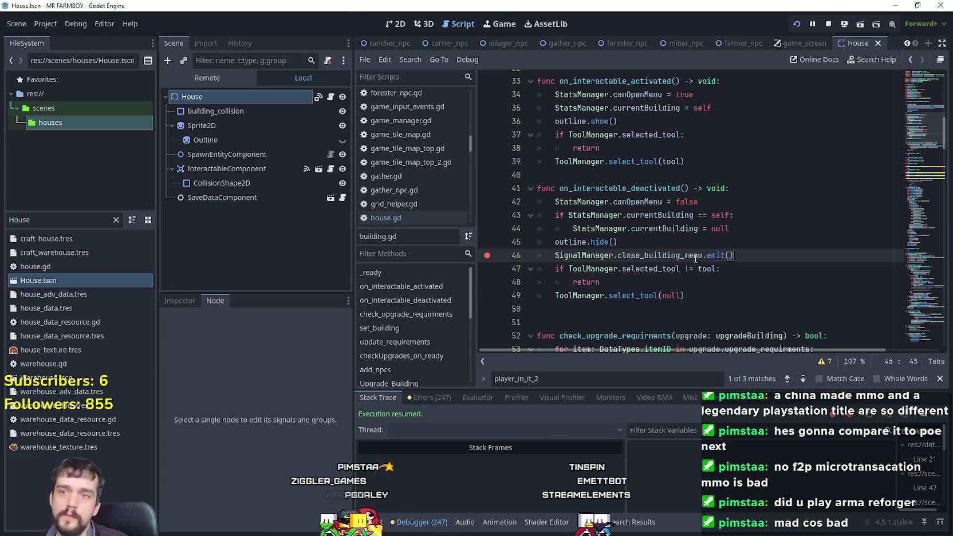
{"action": "key", "text": "alt+Tab"}
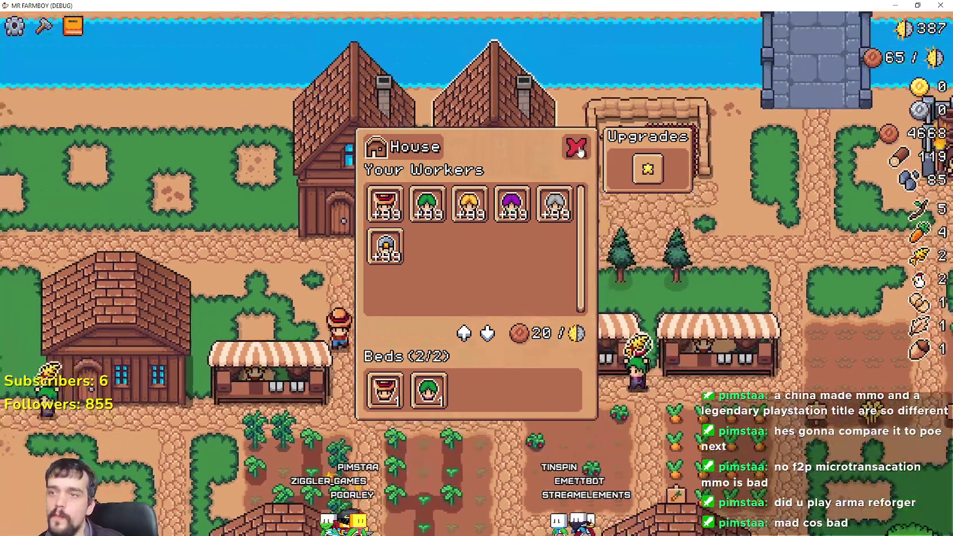
{"action": "left_click", "coordinate": [586, 152]}
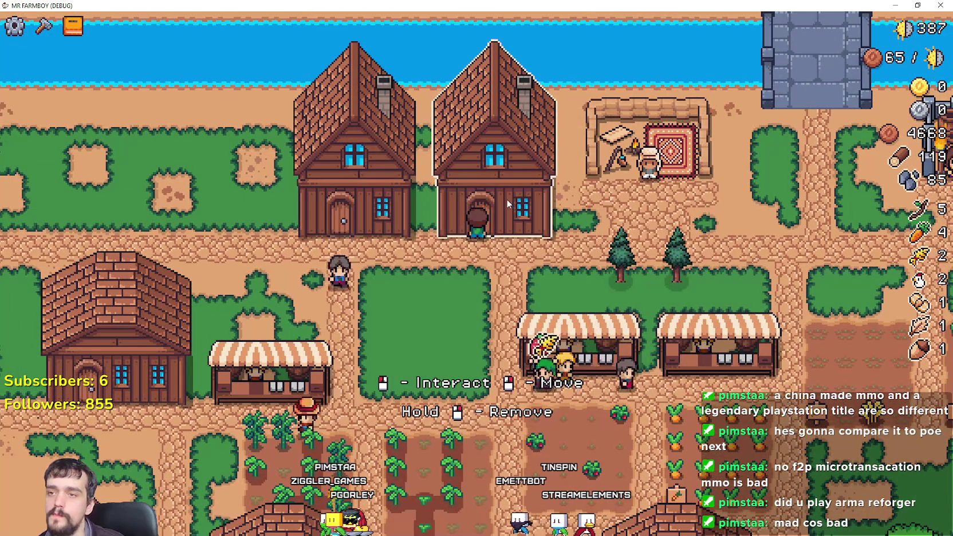
{"action": "left_click", "coordinate": [503, 173]}
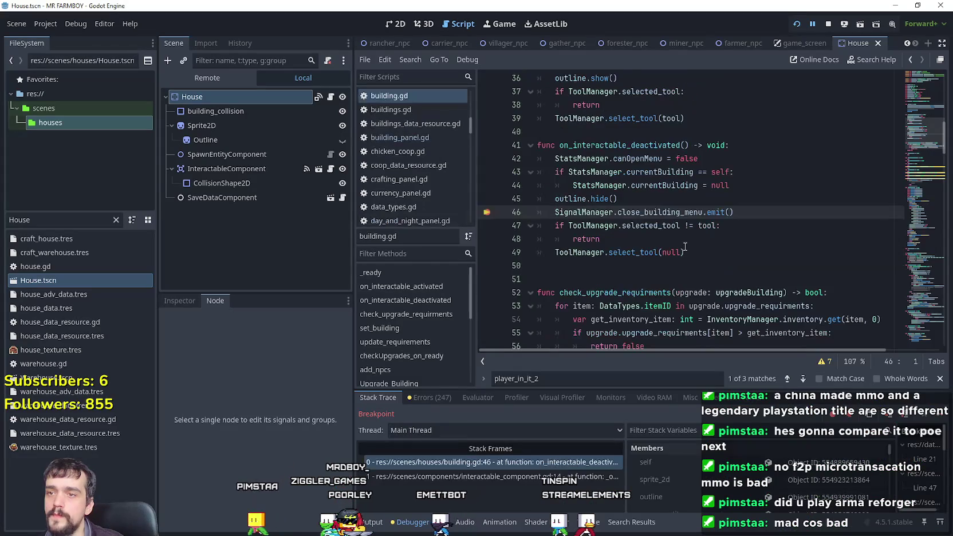
{"action": "left_click", "coordinate": [934, 416]}
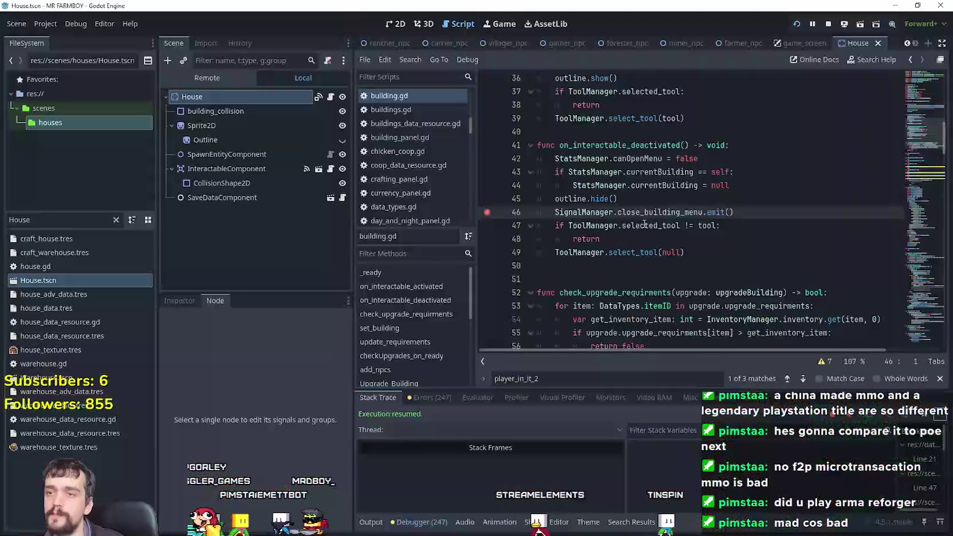
{"action": "left_click", "coordinate": [705, 227]}
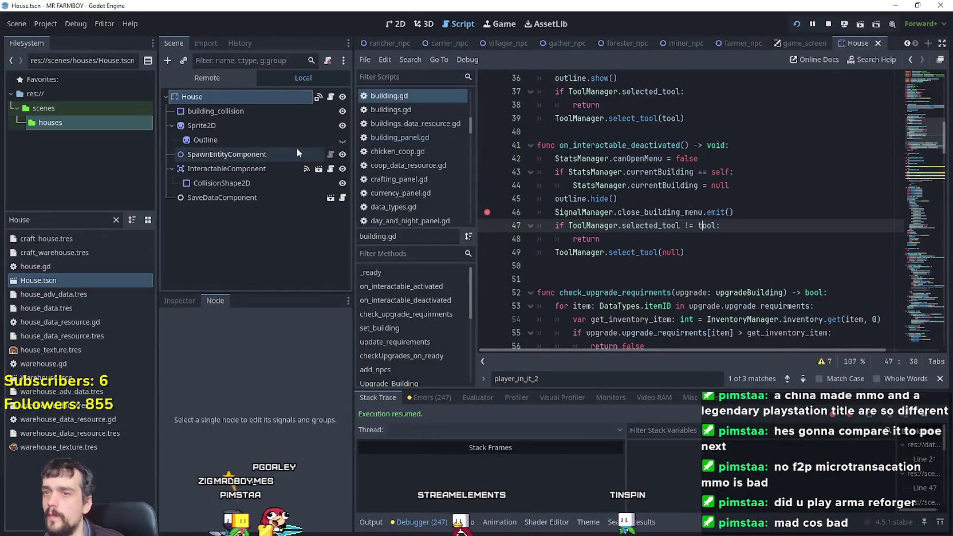
{"action": "left_click", "coordinate": [793, 45]}
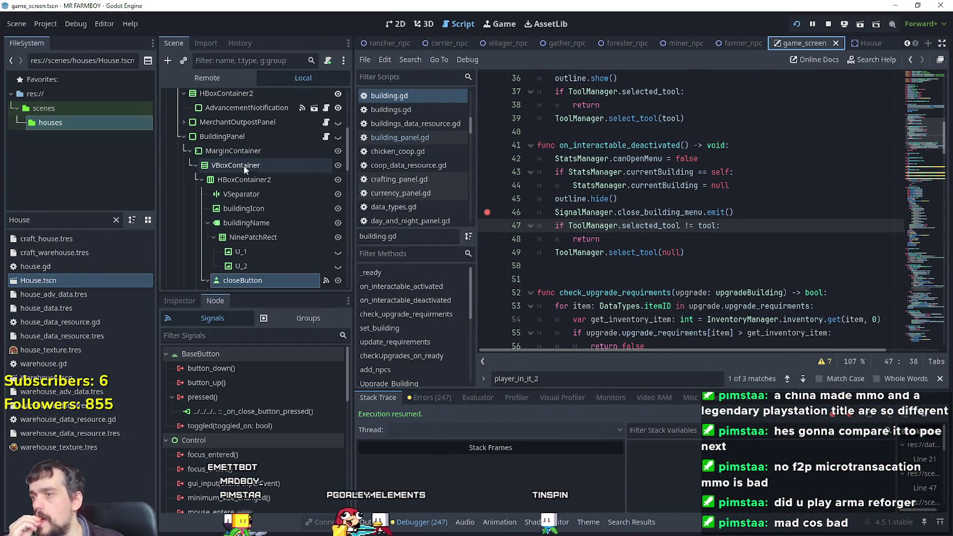
- Open building_panel.gd and set breakpoints on lines 99 and 100 of close_building_menu
{"action": "scroll", "coordinate": [270, 178], "scroll_direction": "down", "scroll_amount": 2}
{"action": "scroll", "coordinate": [295, 206], "scroll_direction": "up", "scroll_amount": 1}
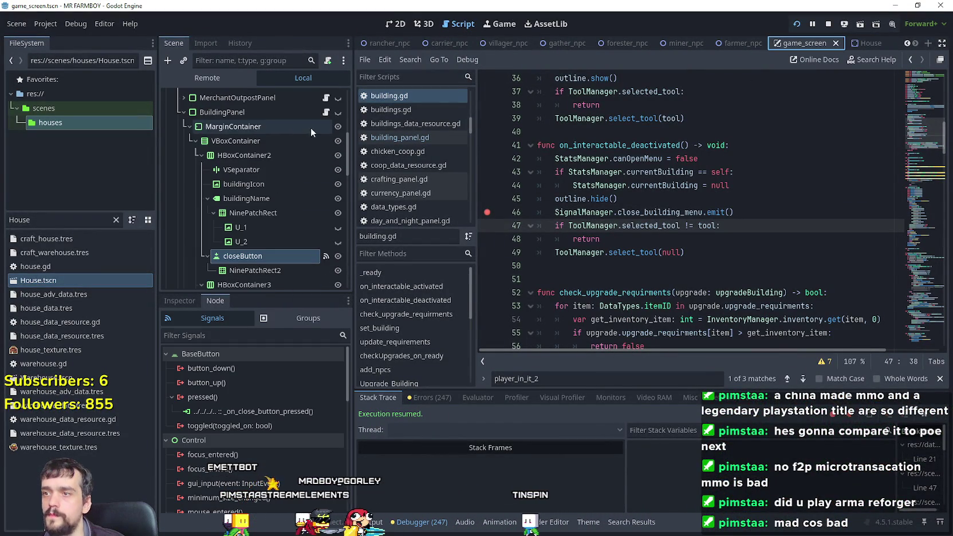
{"action": "left_click", "coordinate": [326, 113]}
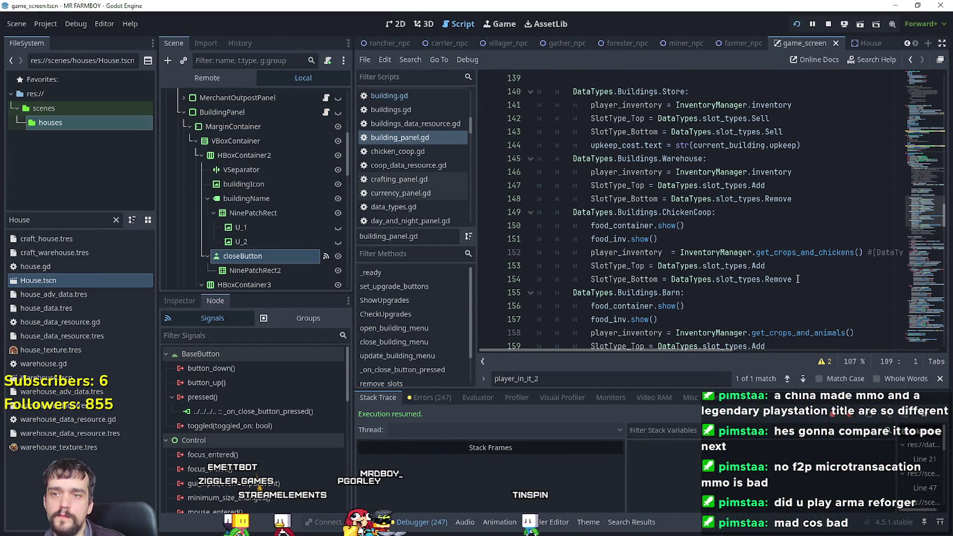
{"action": "left_click_drag", "start_coordinate": [919, 206], "coordinate": [928, 167]}
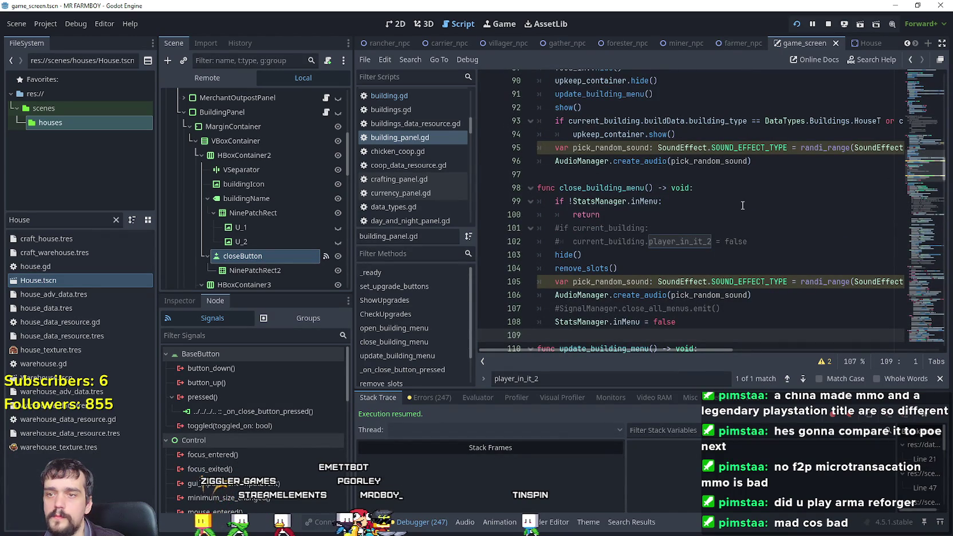
{"action": "left_click", "coordinate": [486, 202]}
{"action": "left_click", "coordinate": [486, 215]}
{"action": "left_click", "coordinate": [618, 214]}
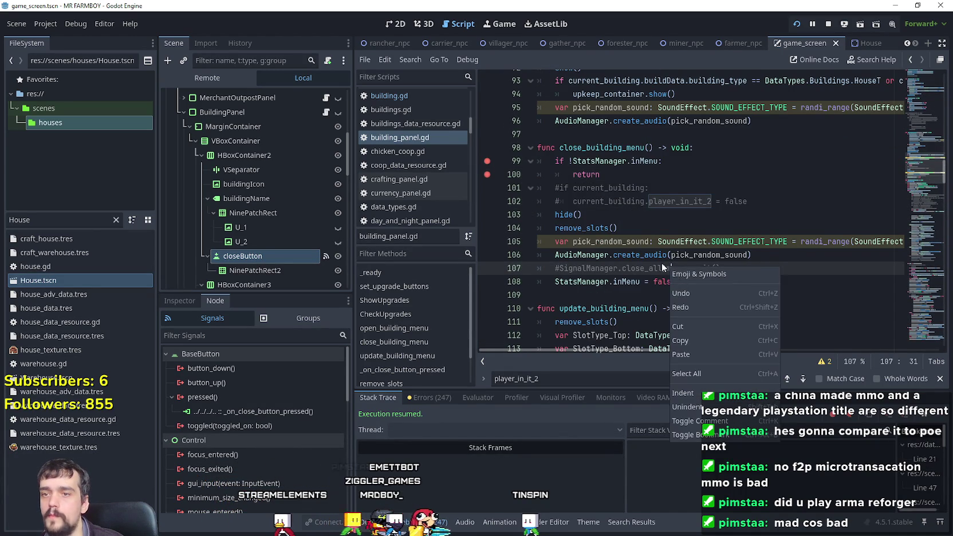
- Close the House menu in-game to hit the breakpoint, undoing a stray typed character
{"action": "key", "text": "alt+Tab"}
{"action": "left_click", "coordinate": [577, 147]}
{"action": "type", "text": "w"}
{"action": "key", "text": "ctrl+z"}
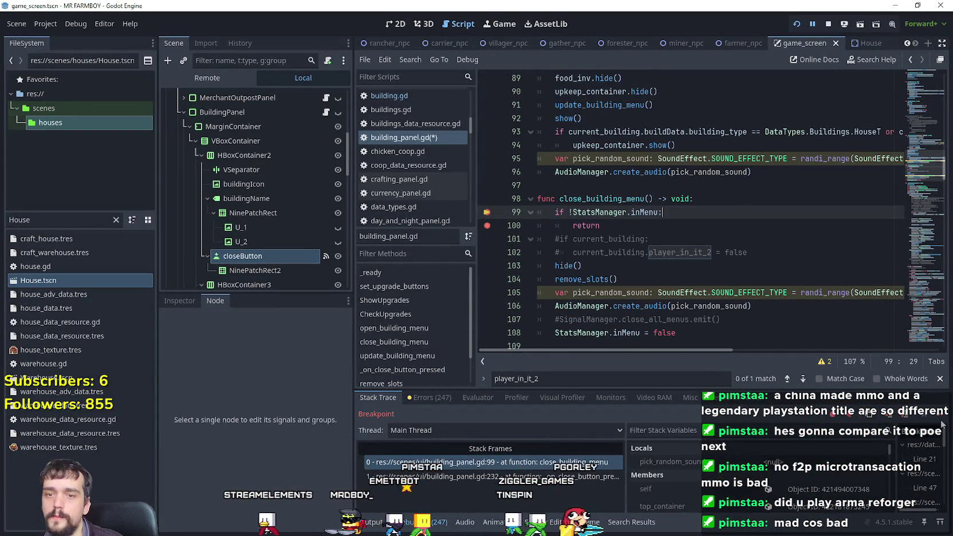
{"action": "left_click", "coordinate": [942, 415]}
{"action": "left_click", "coordinate": [943, 415]}
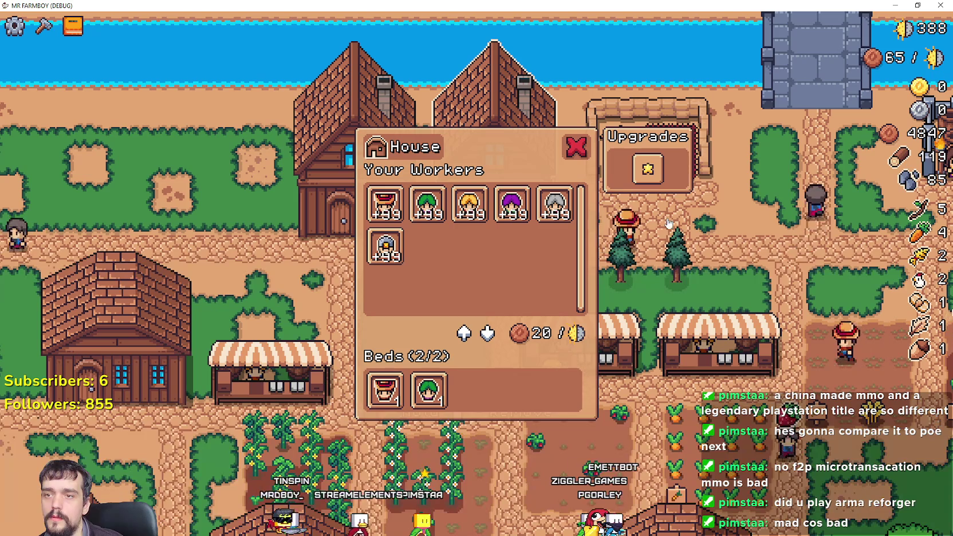
- Step through the close_building_menu and building.gd breakpoints, deleting a stray 's', until the game resumes
{"action": "left_click", "coordinate": [613, 189]}
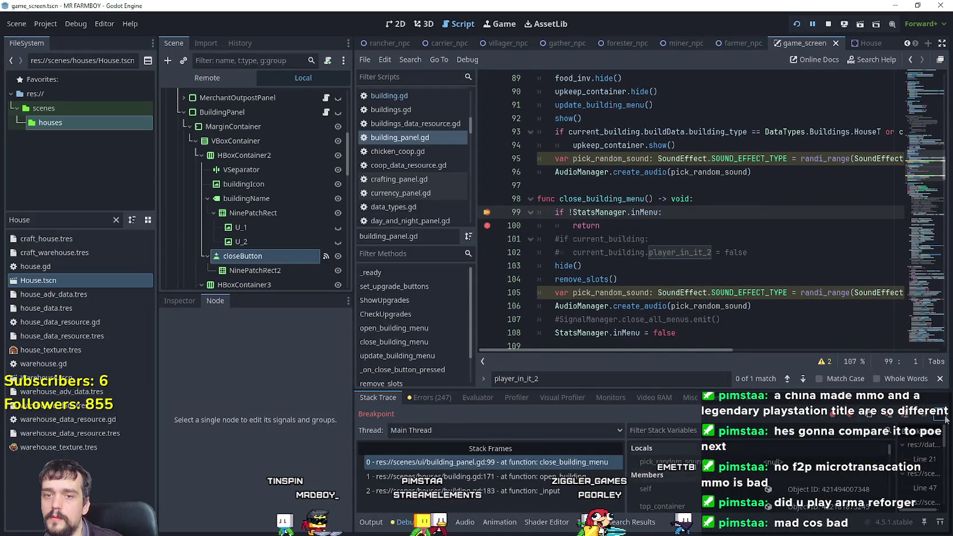
{"action": "left_click", "coordinate": [946, 420]}
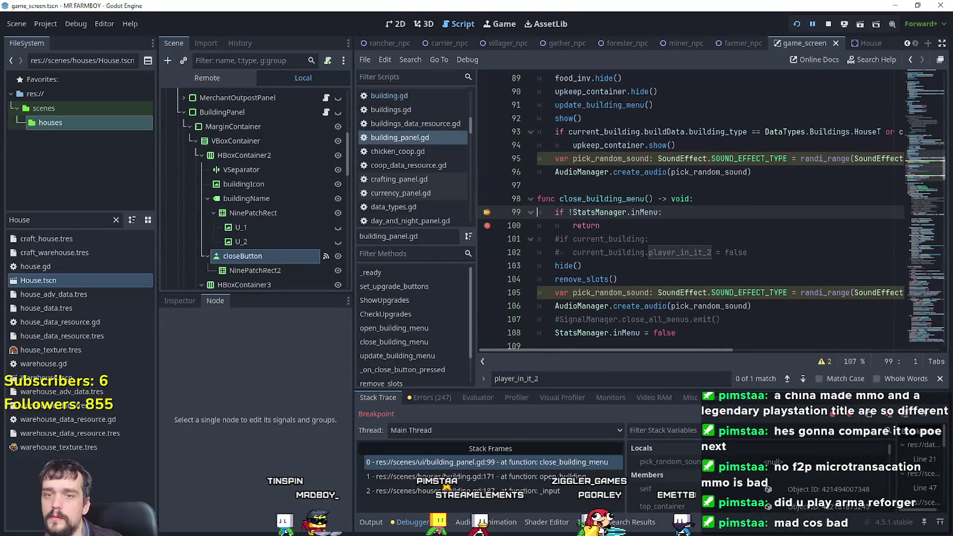
{"action": "left_click", "coordinate": [935, 419]}
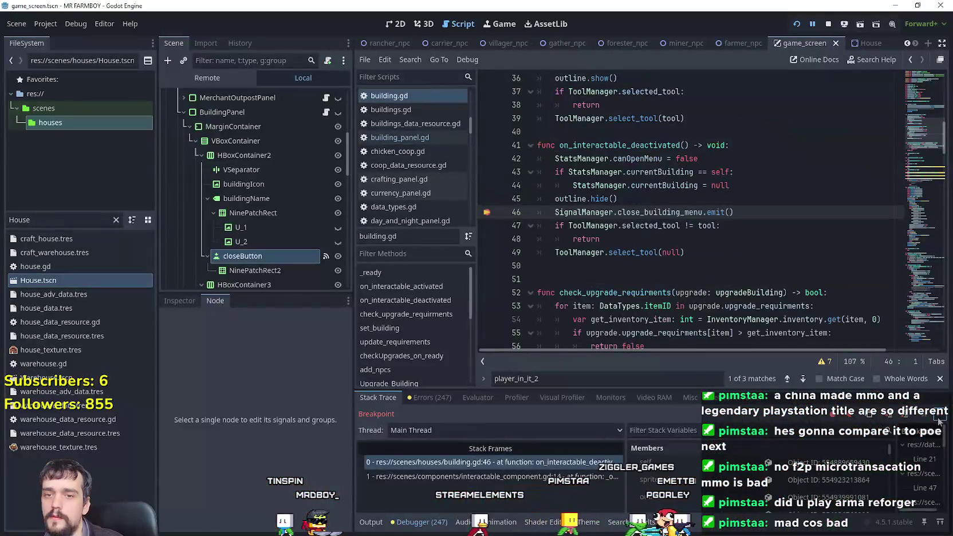
{"action": "left_click", "coordinate": [940, 421]}
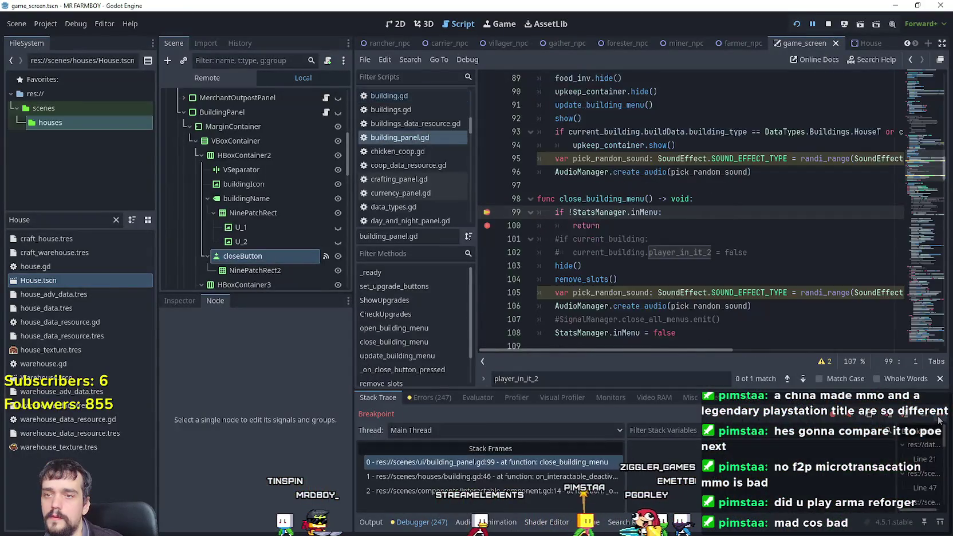
{"action": "left_click", "coordinate": [939, 421]}
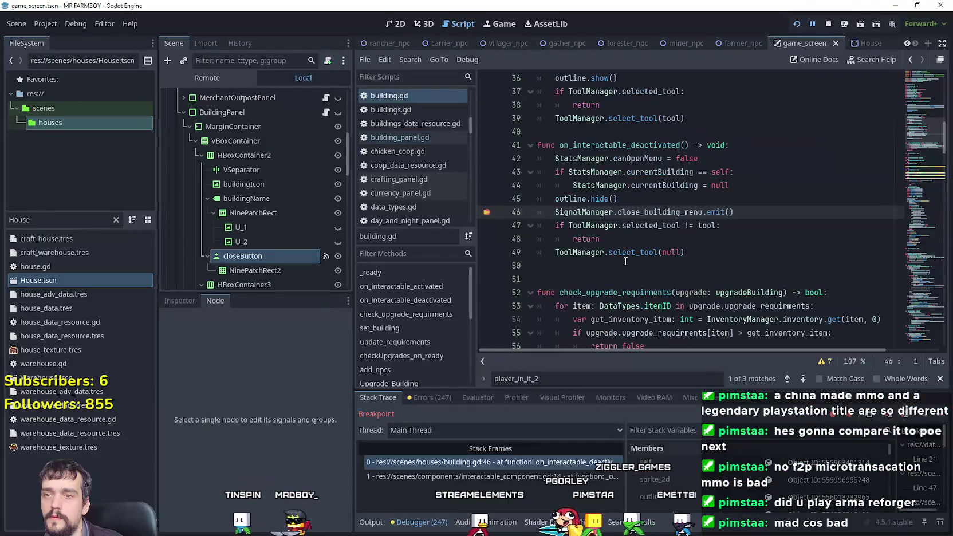
{"action": "left_click", "coordinate": [944, 417]}
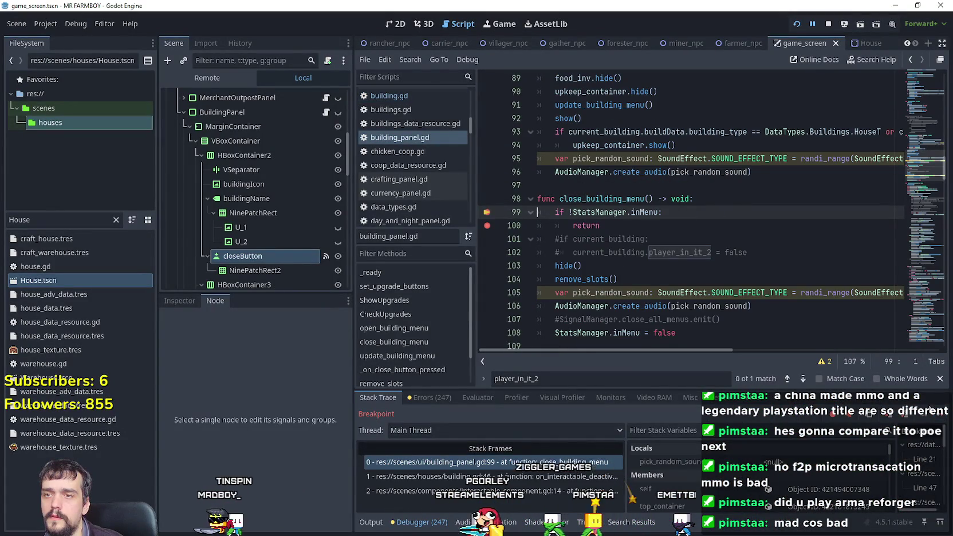
{"action": "left_click", "coordinate": [941, 416]}
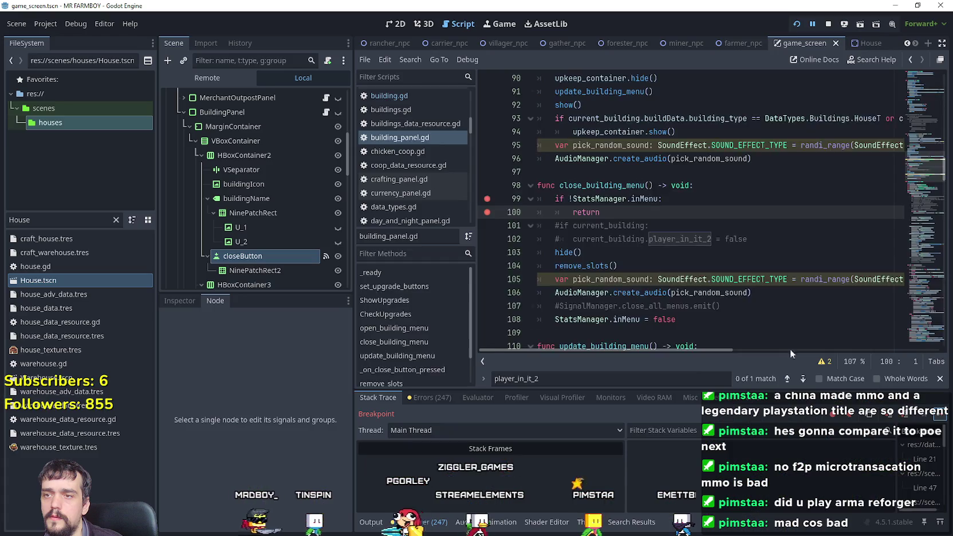
{"action": "key", "text": "F10"}
{"action": "type", "text": "s"}
{"action": "key", "text": "BackSpace"}
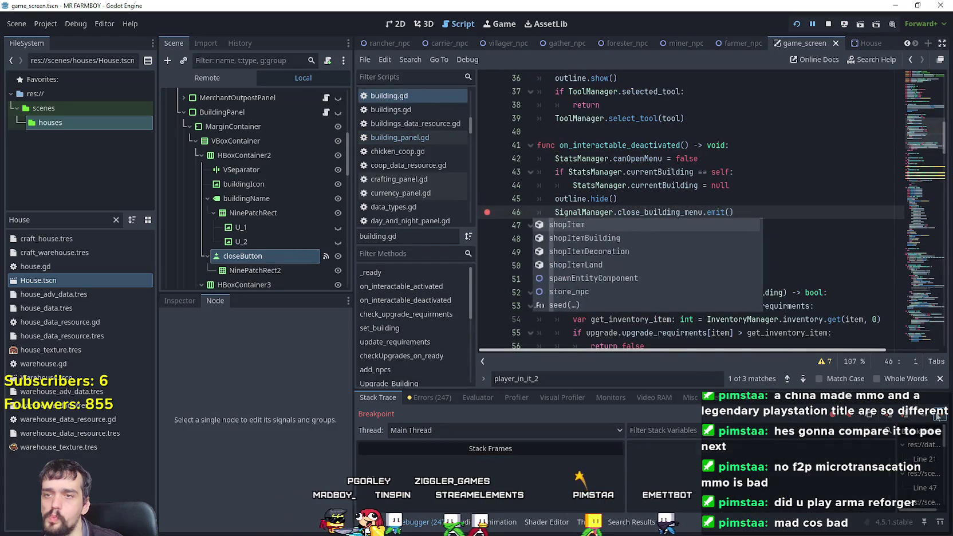
{"action": "left_click", "coordinate": [938, 417]}
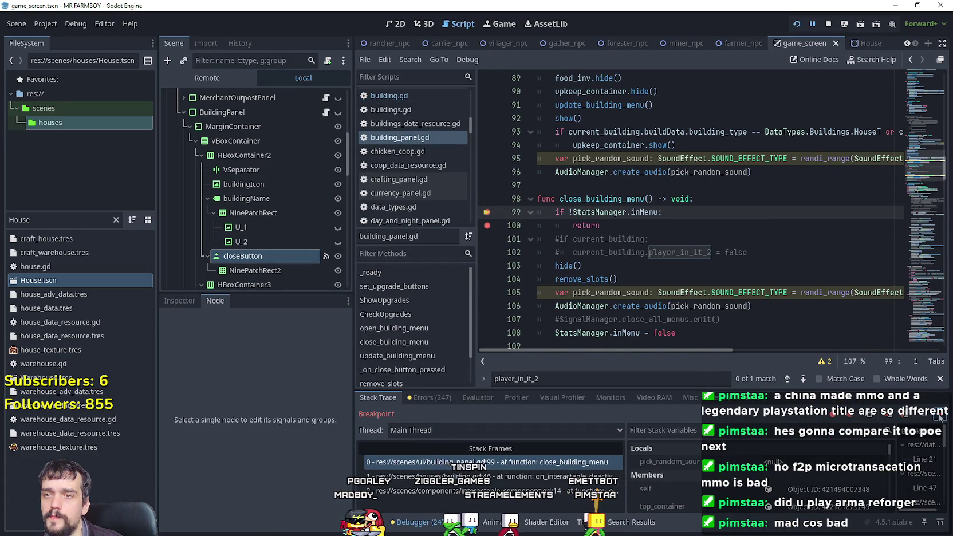
{"action": "left_click", "coordinate": [939, 417]}
{"action": "left_click", "coordinate": [940, 423]}
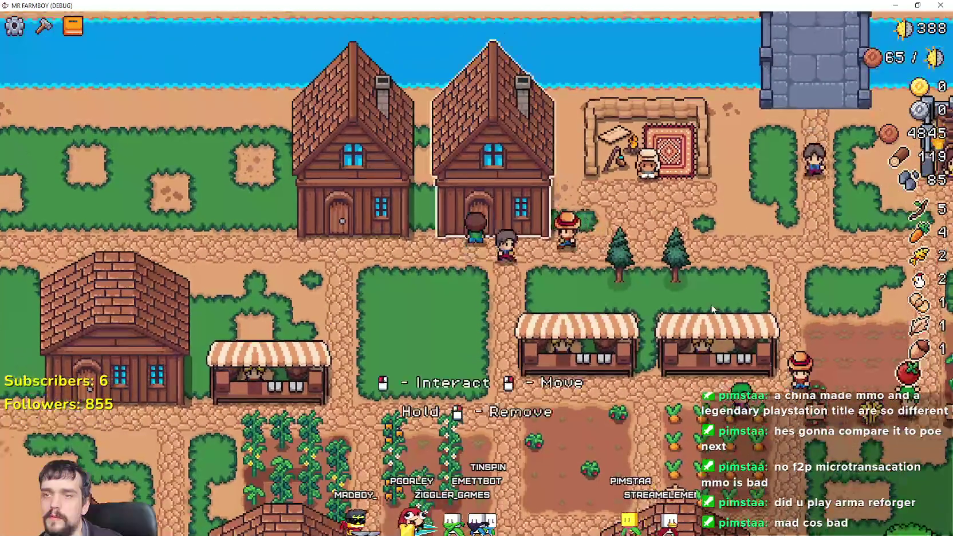
- Trigger the House menu in the game, step to line 100's return, then close the menu
{"action": "key", "text": "e"}
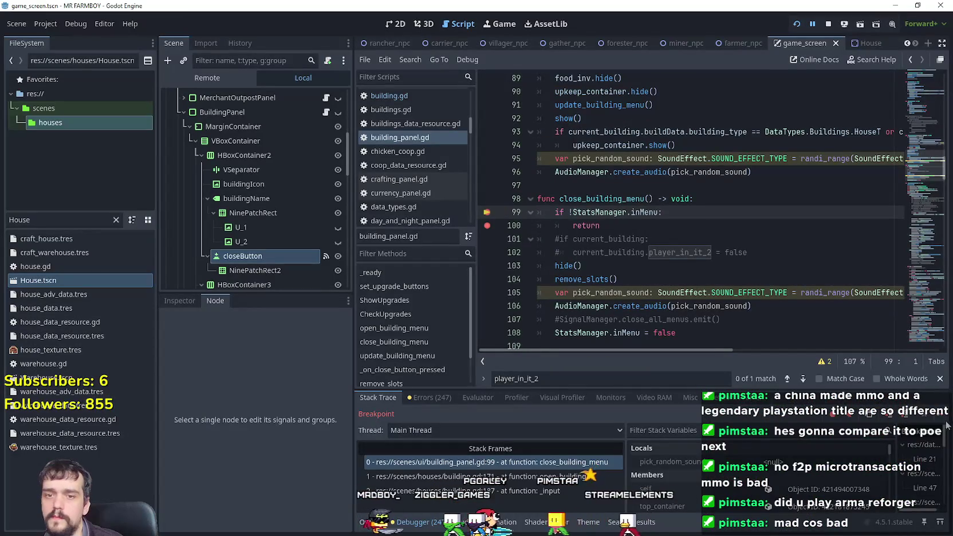
{"action": "left_click", "coordinate": [943, 420]}
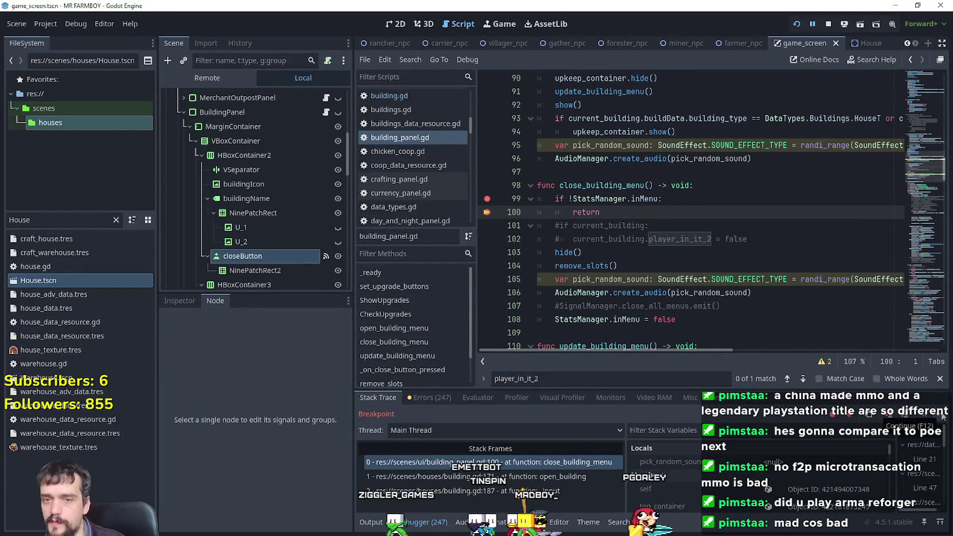
{"action": "left_click", "coordinate": [943, 417]}
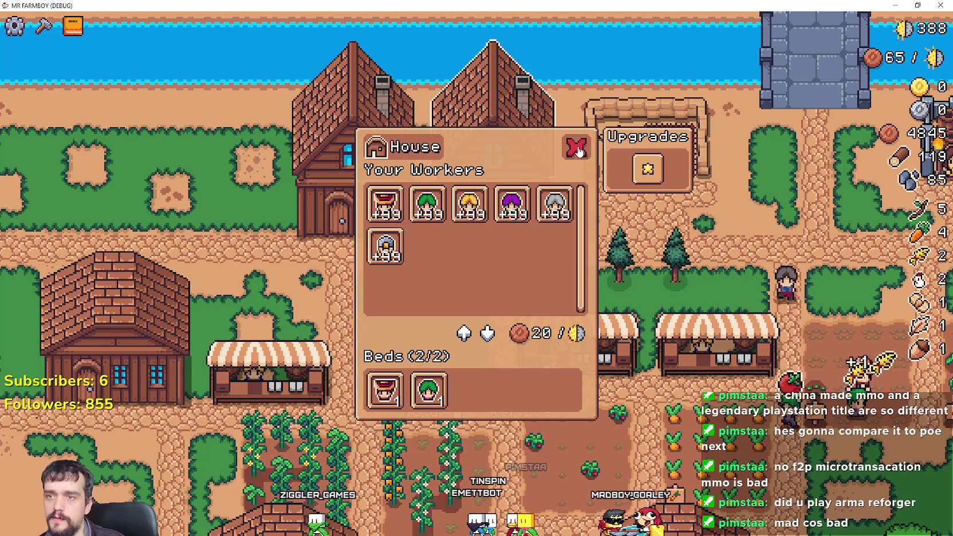
{"action": "left_click", "coordinate": [578, 148]}
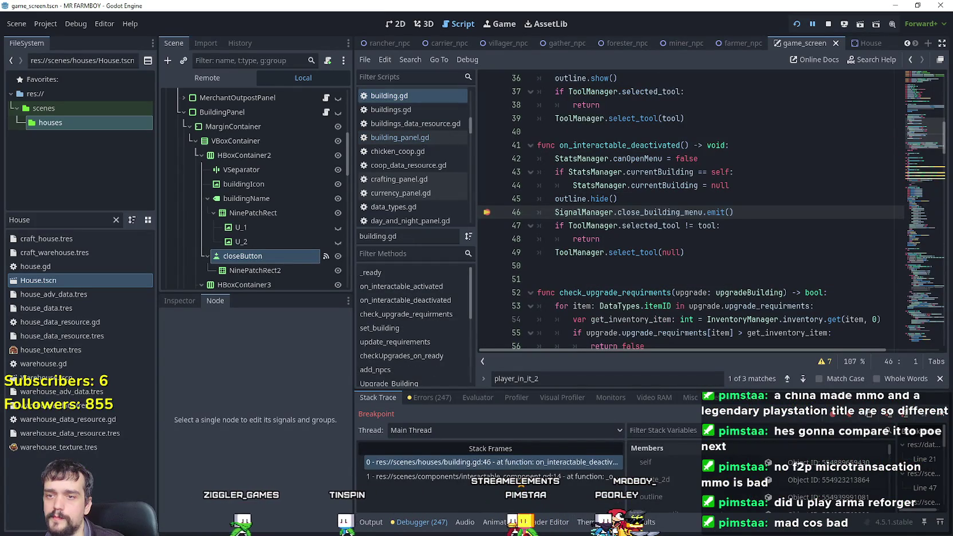
{"action": "left_click", "coordinate": [940, 415]}
{"action": "left_click", "coordinate": [941, 414]}
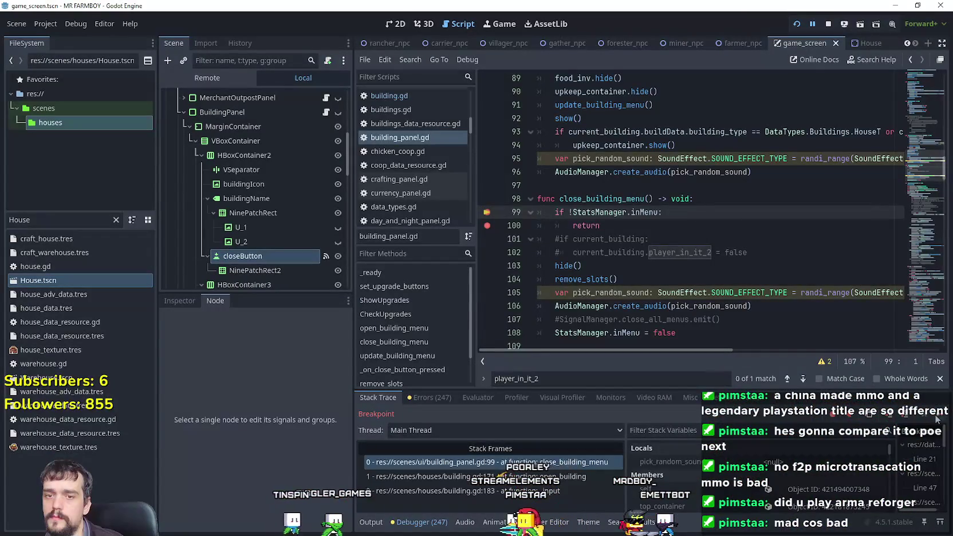
{"action": "left_click", "coordinate": [940, 416]}
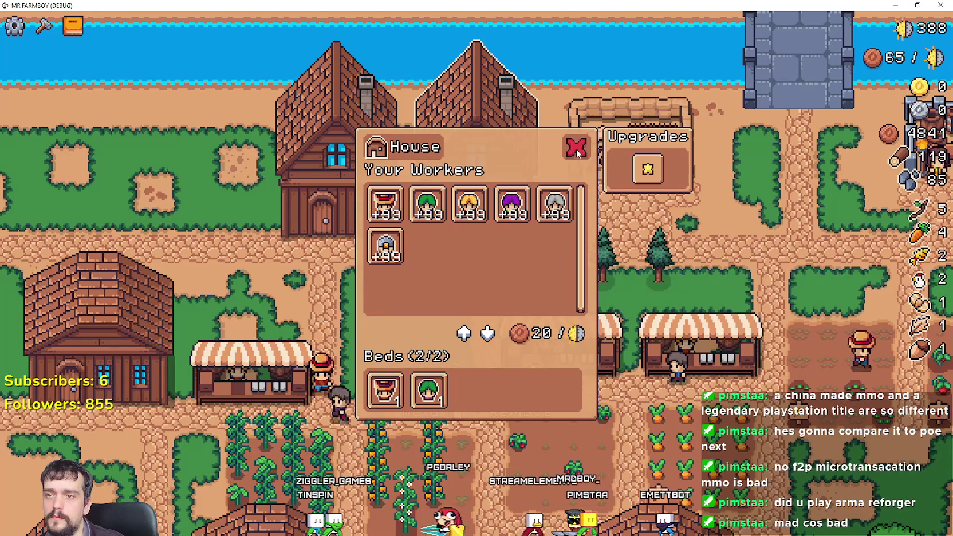
- Close the House menu again and continue past the line 99, line 100 and building.gd line 46 breaks
{"action": "left_click", "coordinate": [576, 149]}
{"action": "left_click", "coordinate": [940, 422]}
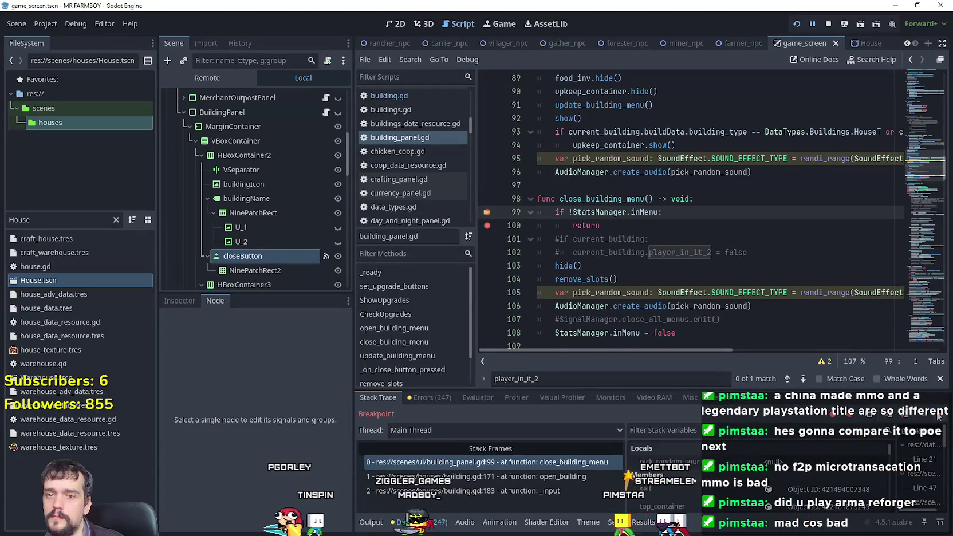
{"action": "key", "text": "F10"}
{"action": "left_click", "coordinate": [938, 417]}
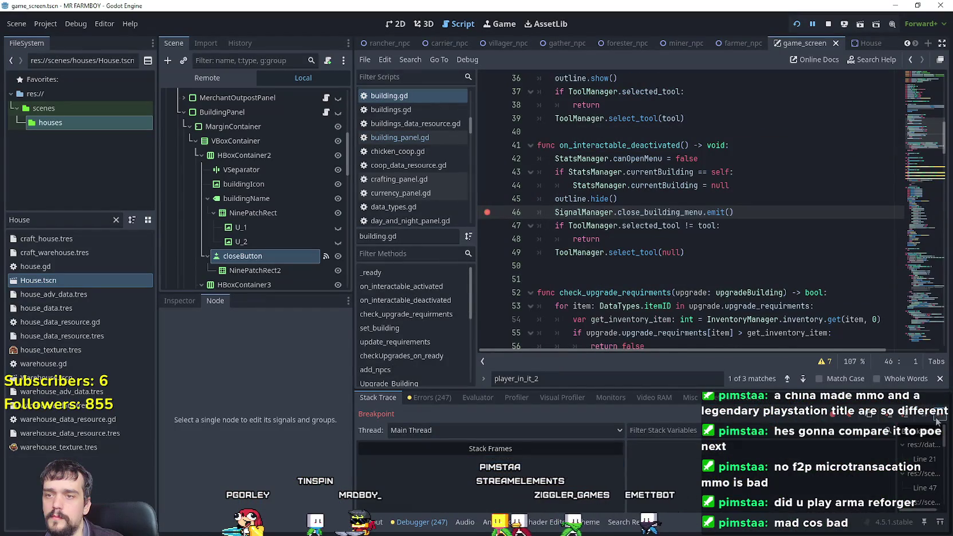
{"action": "key", "text": "F11"}
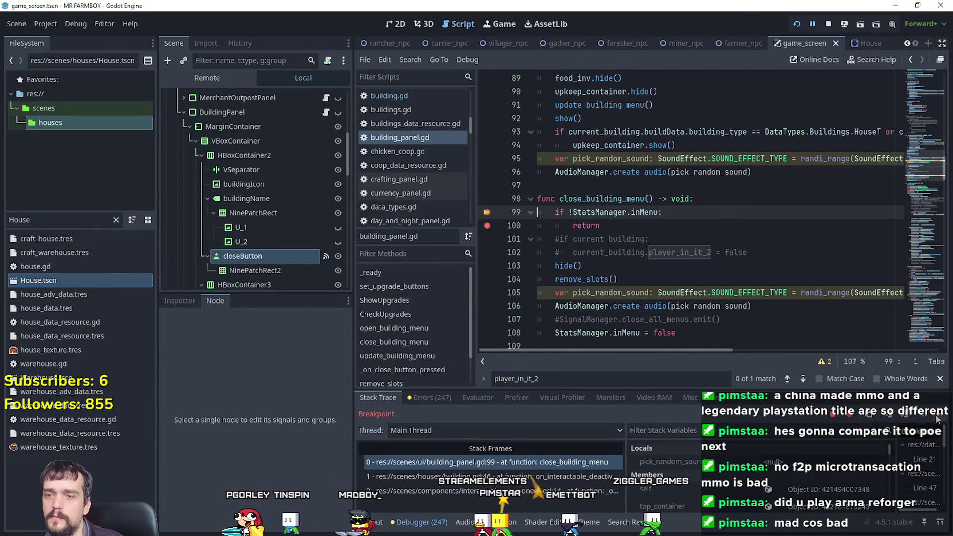
{"action": "left_click", "coordinate": [938, 419]}
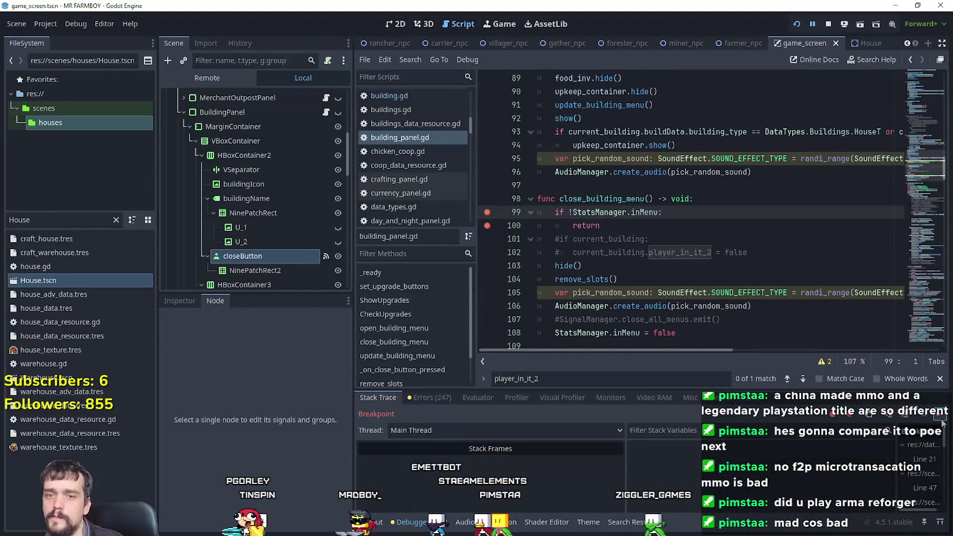
{"action": "left_click", "coordinate": [942, 421]}
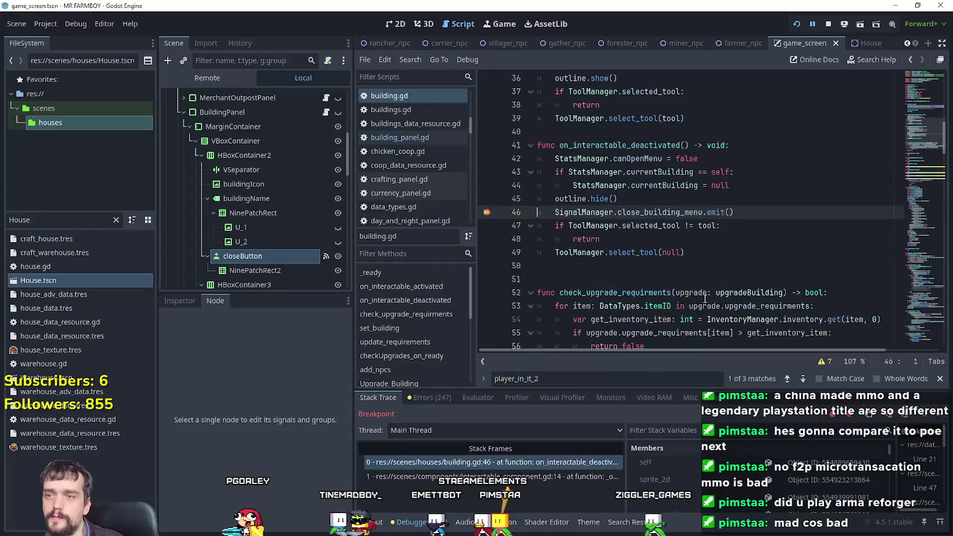
{"action": "left_click", "coordinate": [942, 416]}
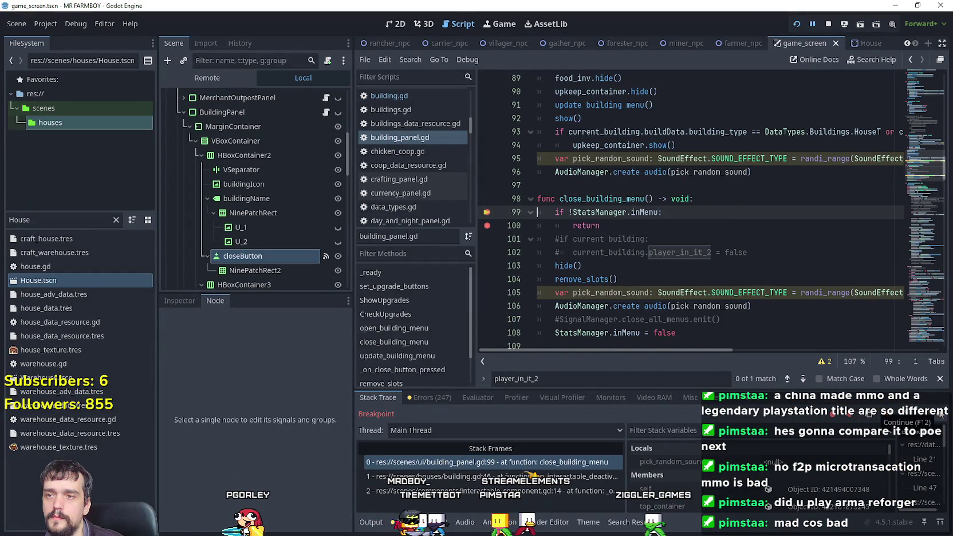
{"action": "key", "text": "F12"}
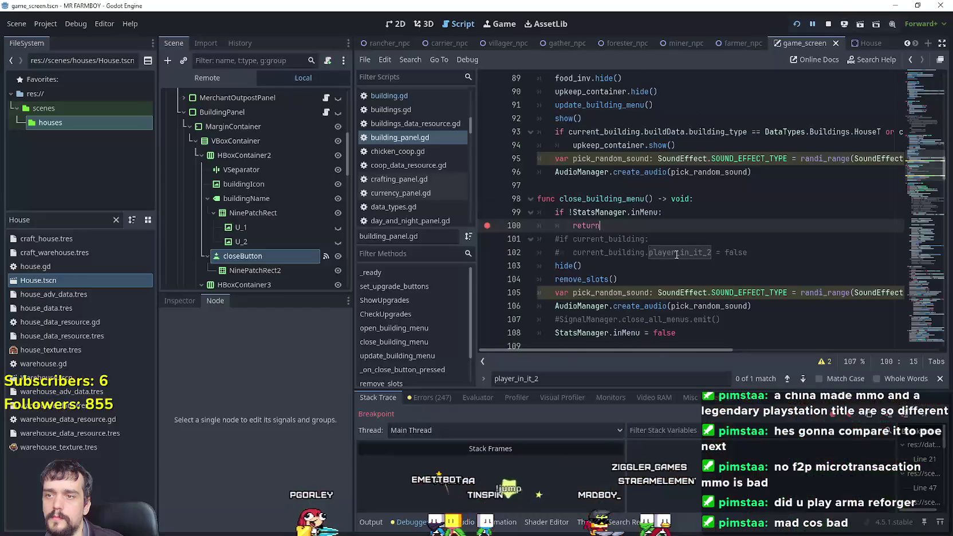
{"action": "key", "text": "F12"}
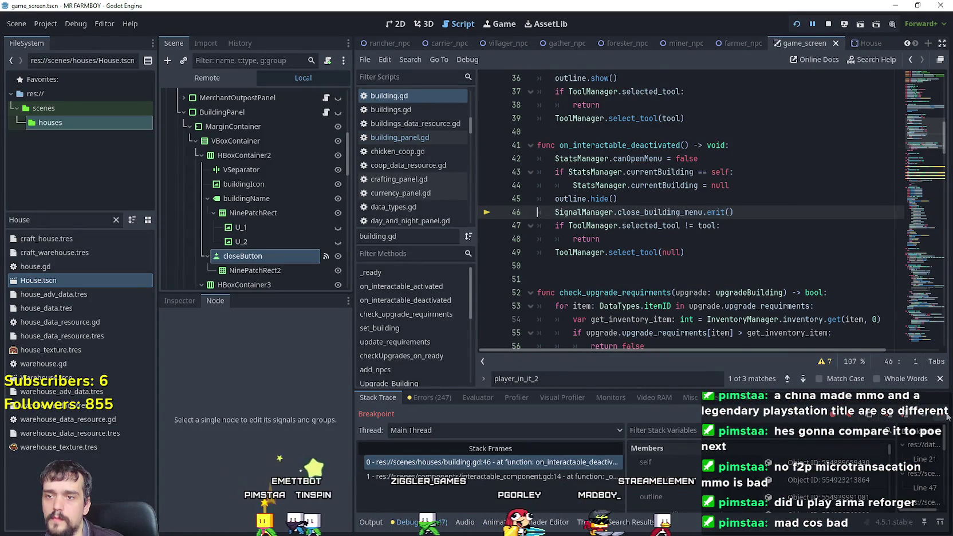
{"action": "key", "text": "F12"}
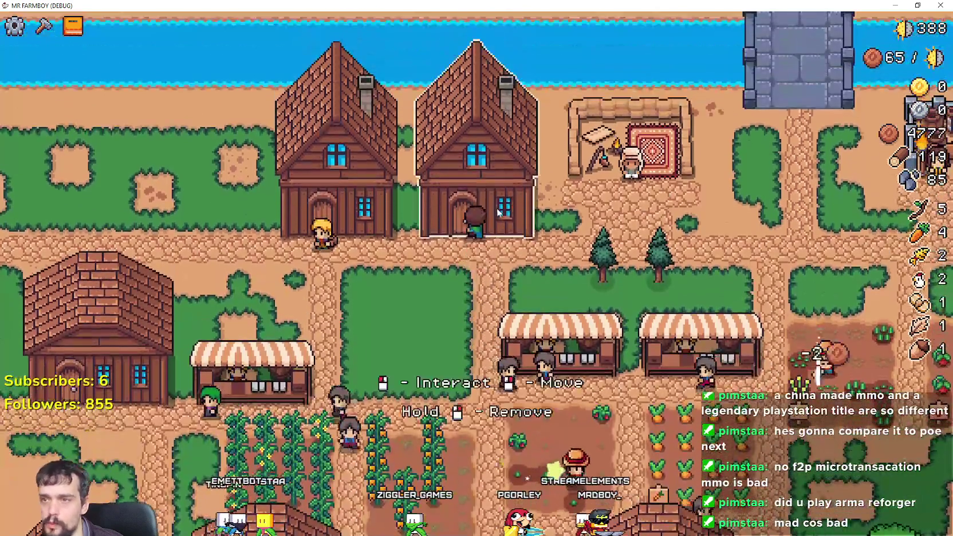
- Interact with the house repeatedly to open its menu, deleting a stray 's' typed on line 100
{"action": "left_click", "coordinate": [497, 213]}
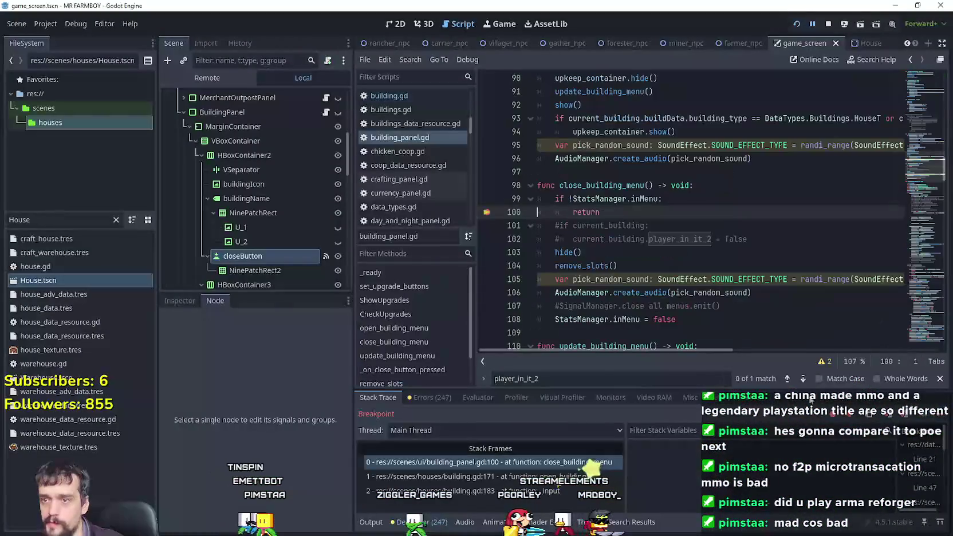
{"action": "key", "text": "F12"}
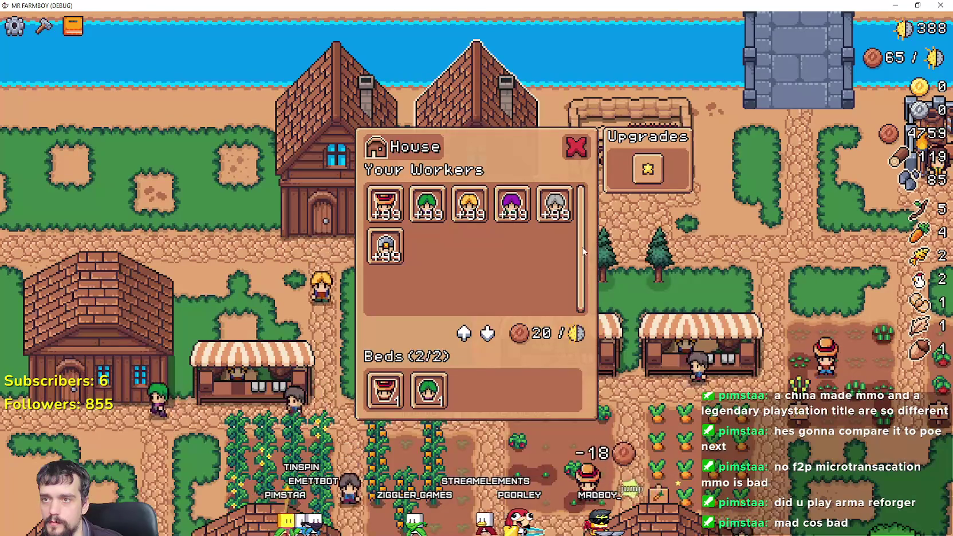
{"action": "left_click", "coordinate": [484, 223]}
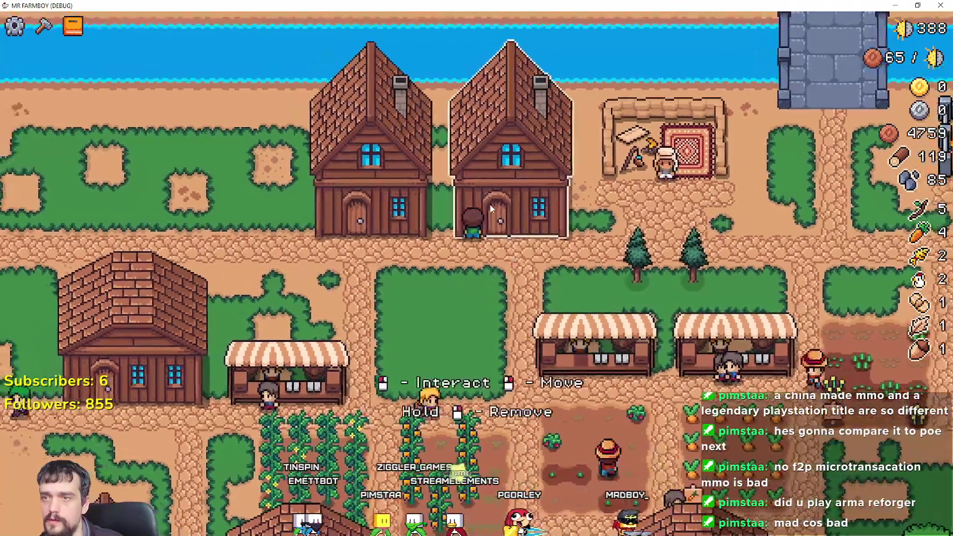
{"action": "left_click", "coordinate": [490, 203]}
{"action": "type", "text": "s"}
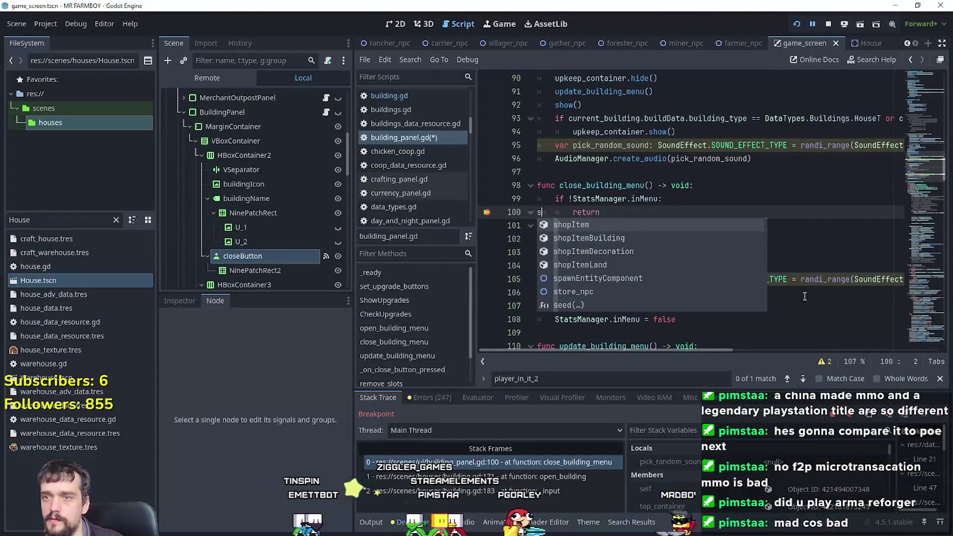
{"action": "key", "text": "BackSpace"}
{"action": "key", "text": "F12"}
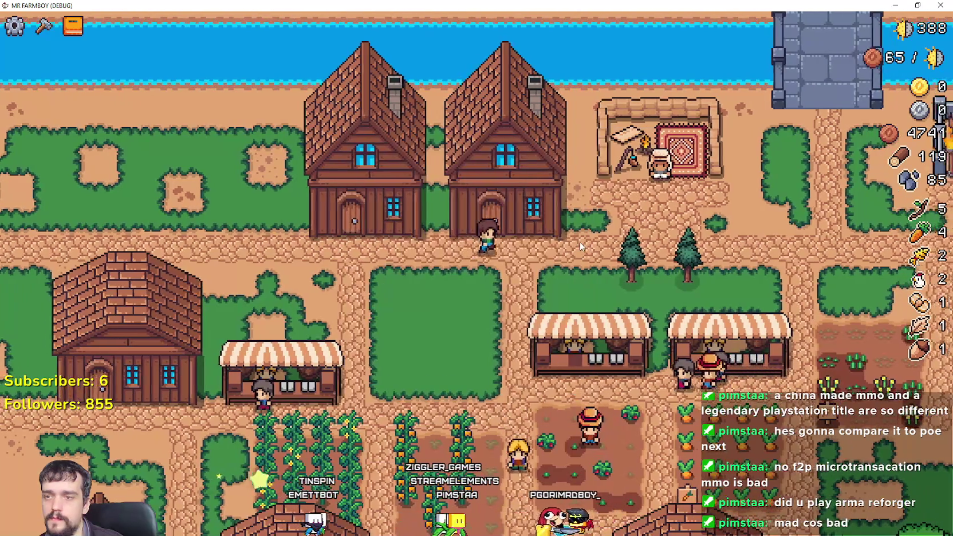
{"action": "left_click", "coordinate": [581, 246]}
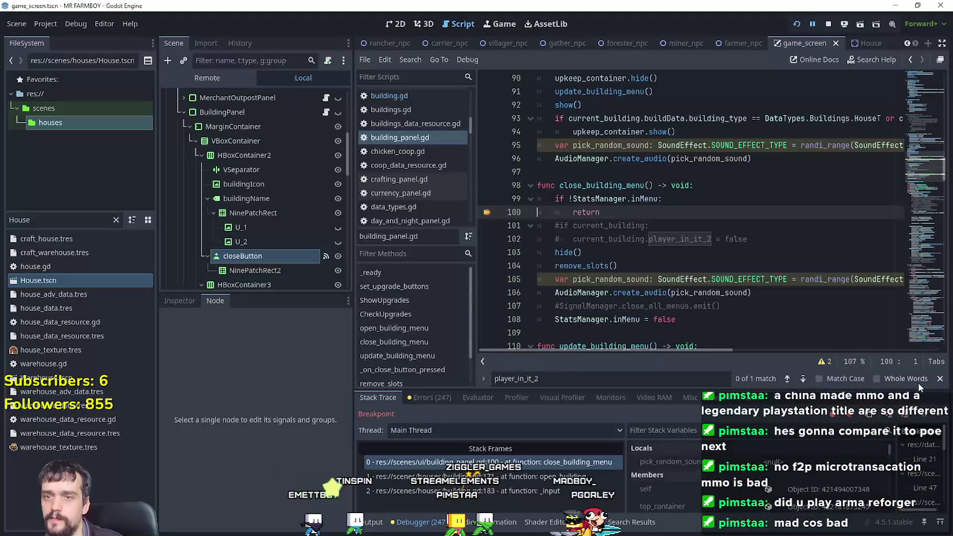
{"action": "key", "text": "F12"}
- Open the House menu and close it with its X, resuming past each breakpoint
{"action": "left_click", "coordinate": [555, 189]}
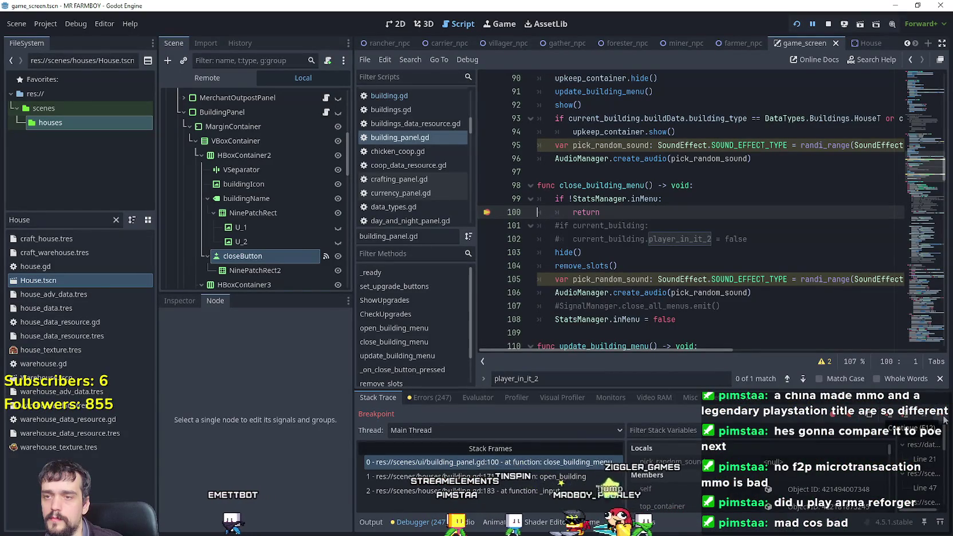
{"action": "key", "text": "F12"}
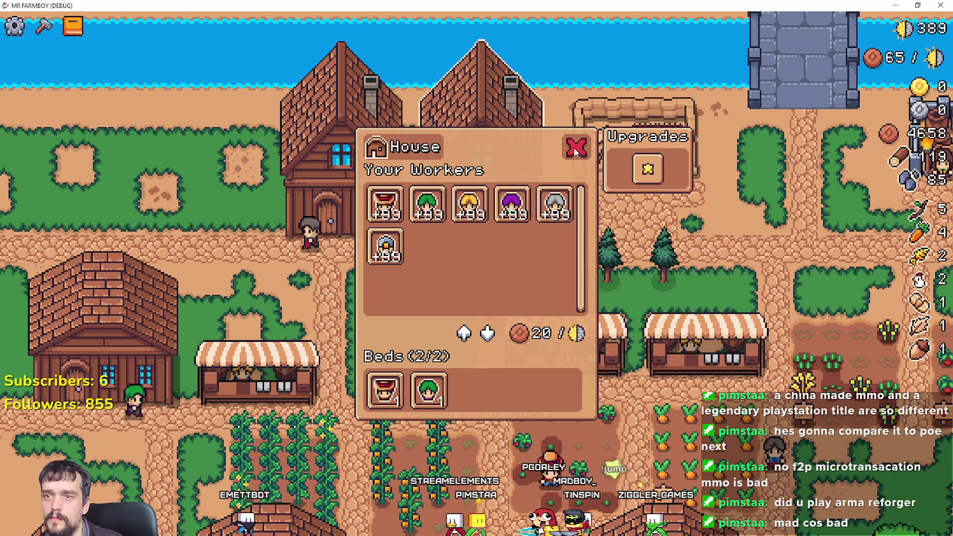
{"action": "left_click", "coordinate": [575, 149]}
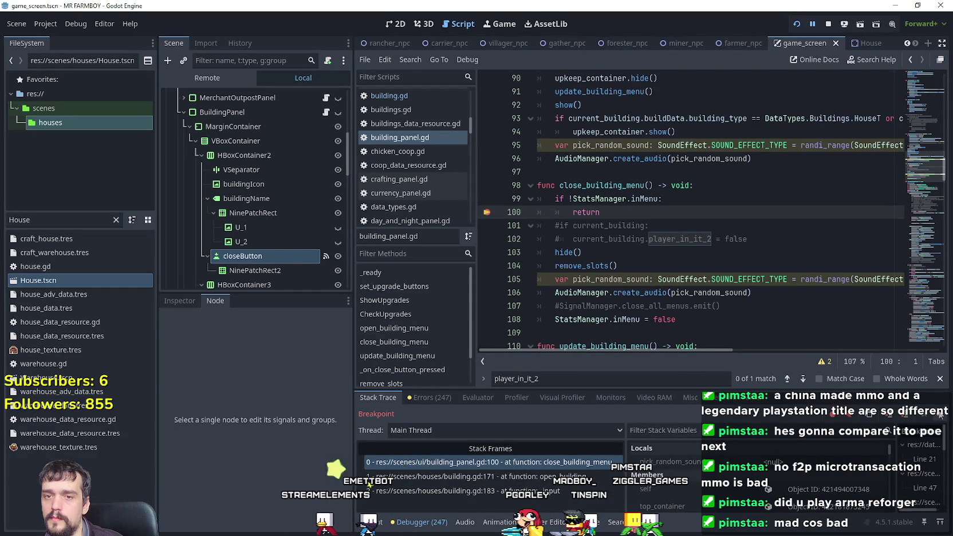
{"action": "key", "text": "F12"}
{"action": "left_click", "coordinate": [574, 149]}
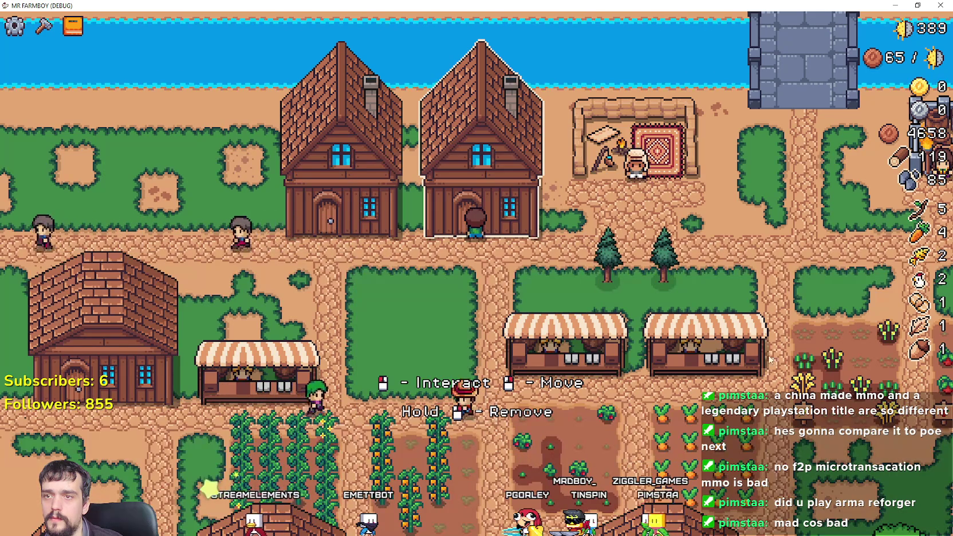
{"action": "key", "text": "alt+Tab"}
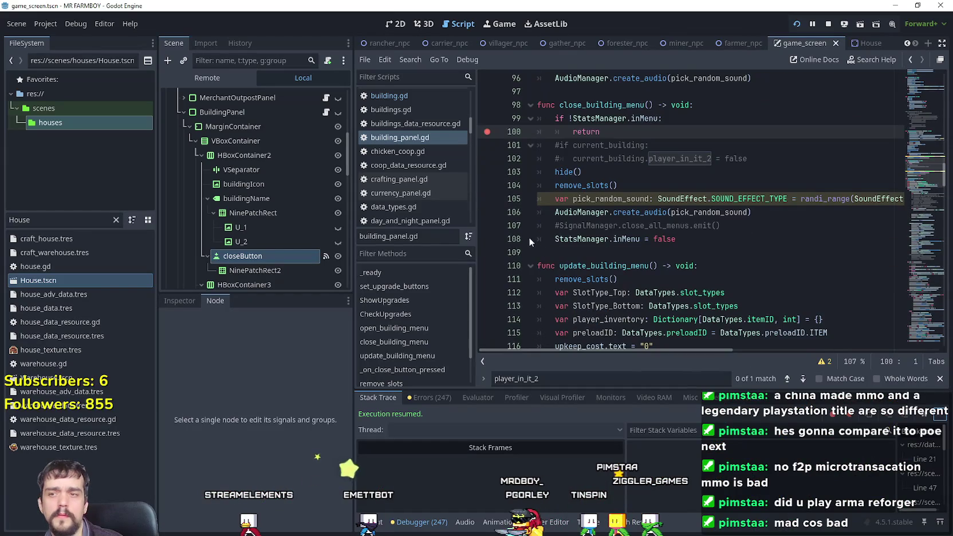
- Add a breakpoint on line 108, where inMenu is reset, and close the House menu in the game
{"action": "key", "text": "alt+Tab"}
{"action": "left_click", "coordinate": [893, 364]}
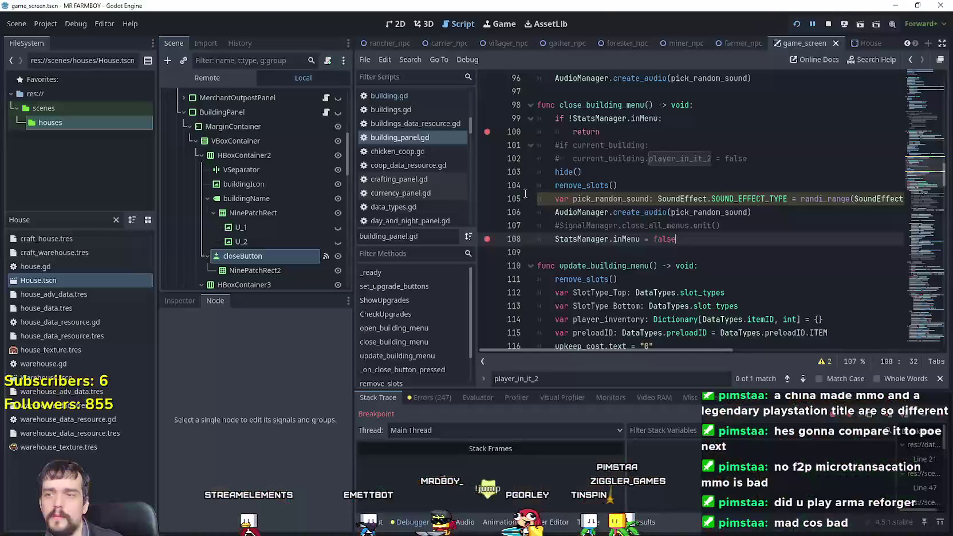
{"action": "key", "text": "F12"}
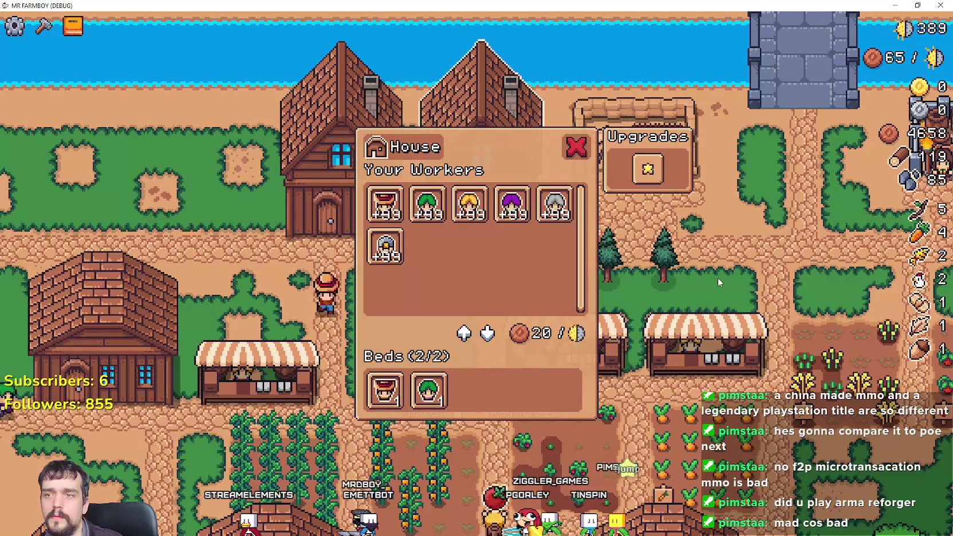
{"action": "left_click", "coordinate": [718, 277]}
{"action": "key", "text": "F12"}
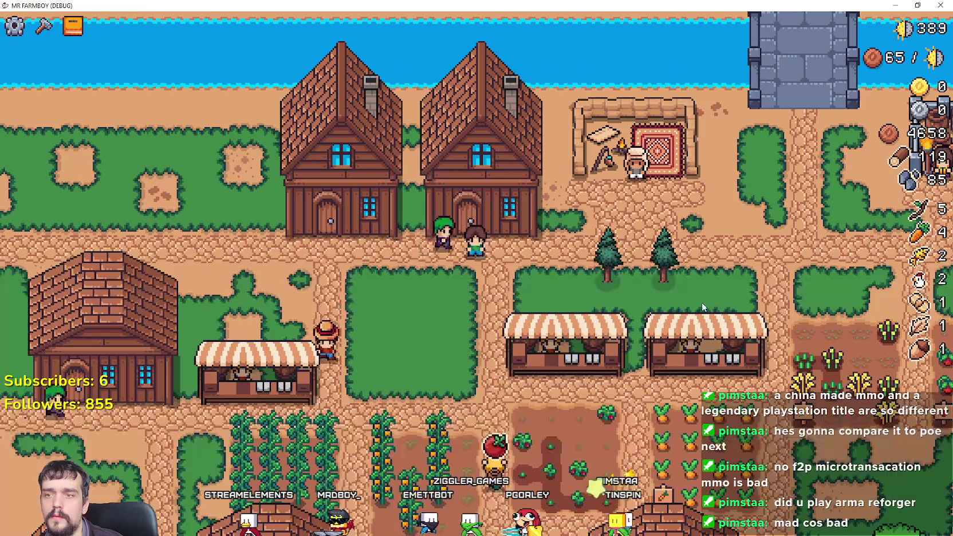
- Open and close the House menu repeatedly, continuing past the line 100 and line 108 breaks
{"action": "left_click", "coordinate": [525, 195]}
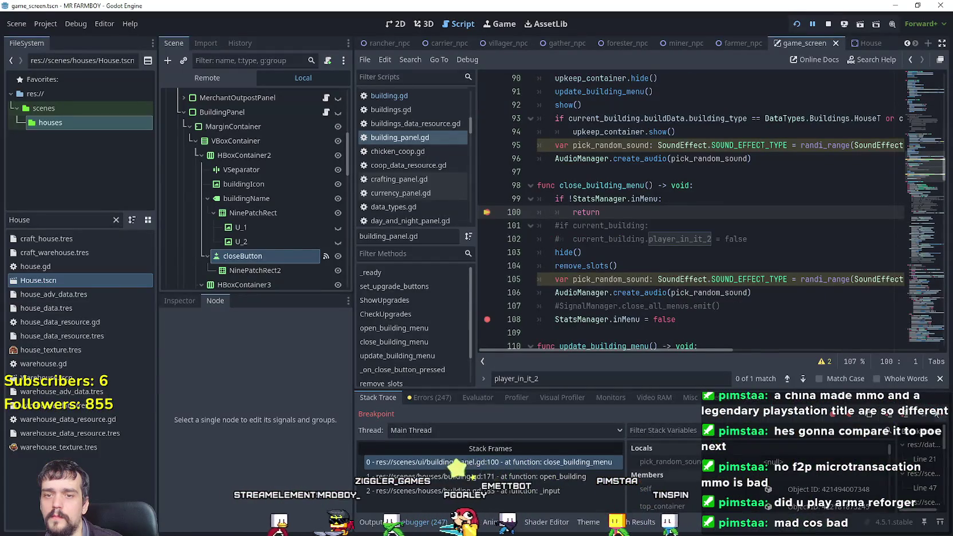
{"action": "key", "text": "F12"}
{"action": "left_click", "coordinate": [575, 145]}
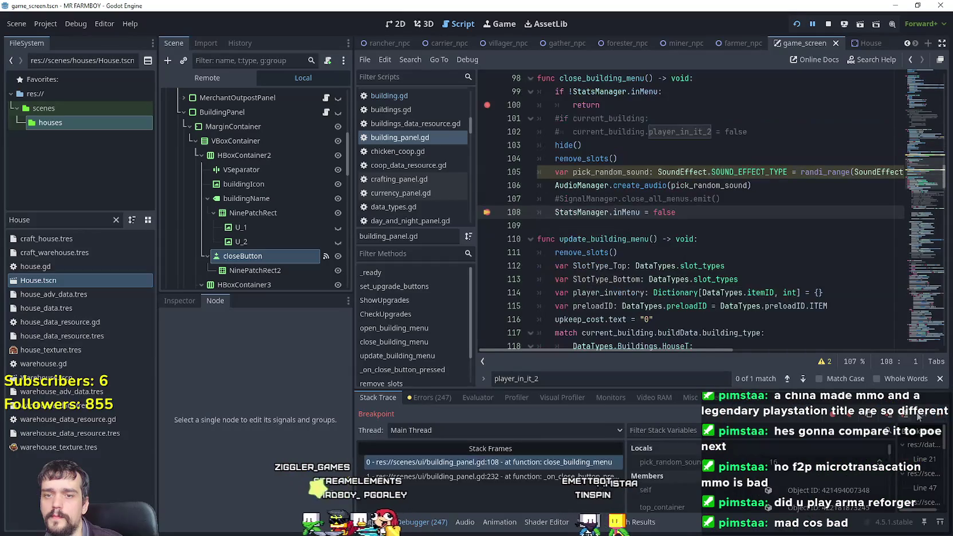
{"action": "key", "text": "F12"}
{"action": "left_click", "coordinate": [887, 396]}
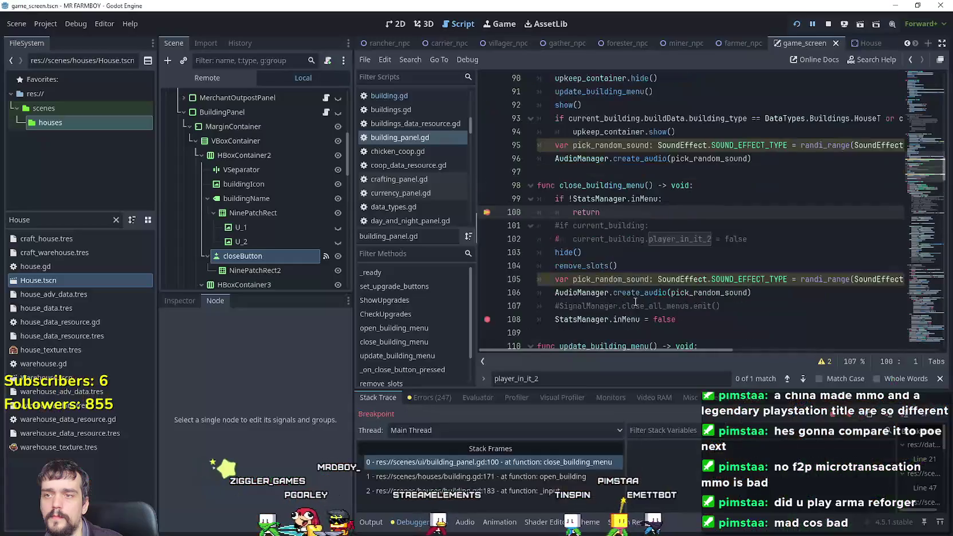
{"action": "key", "text": "F12"}
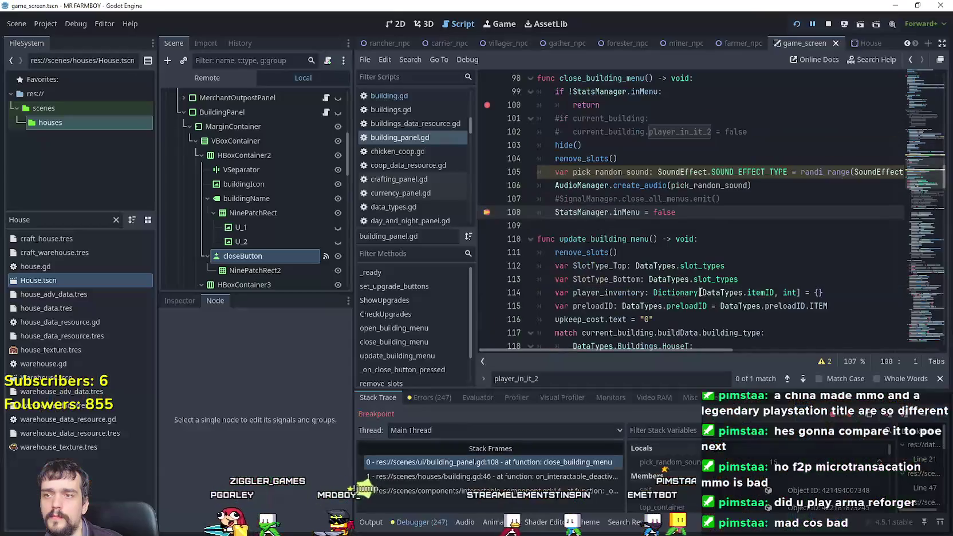
{"action": "key", "text": "F12"}
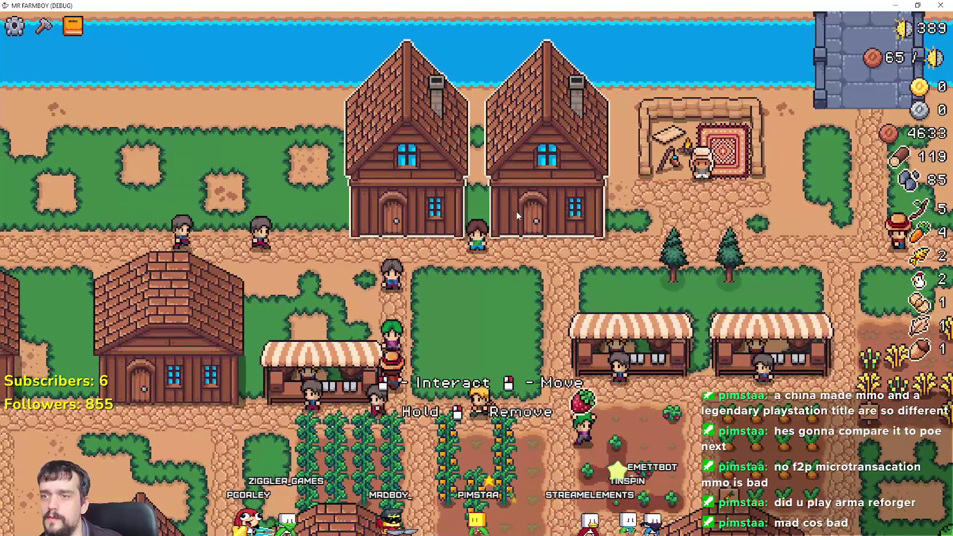
{"action": "left_click", "coordinate": [516, 211]}
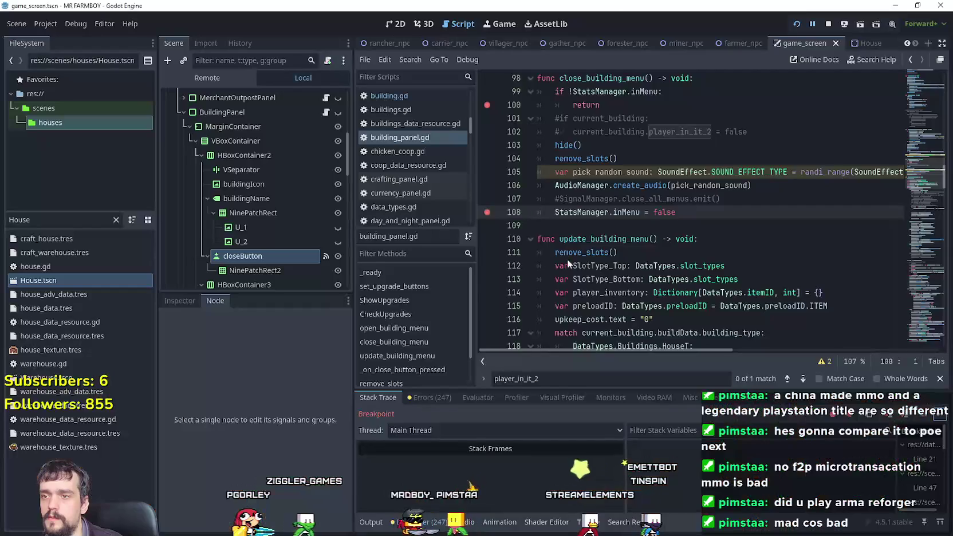
{"action": "key", "text": "F12"}
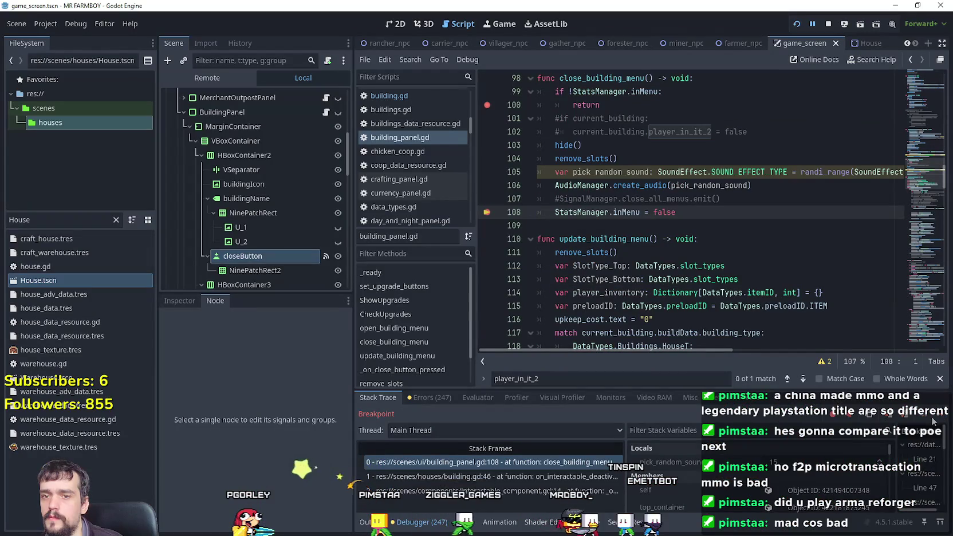
{"action": "key", "text": "F12"}
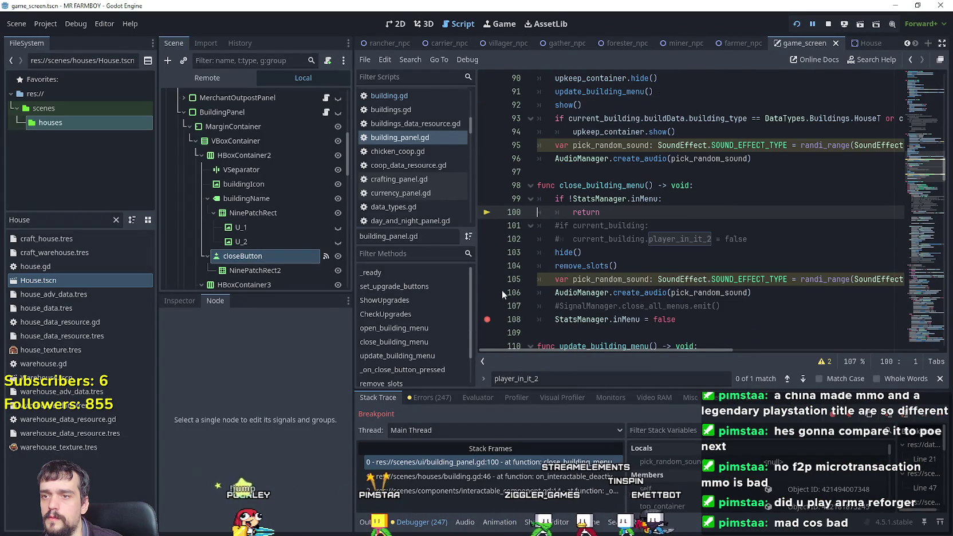
{"action": "left_click", "coordinate": [699, 325]}
{"action": "key", "text": "F12"}
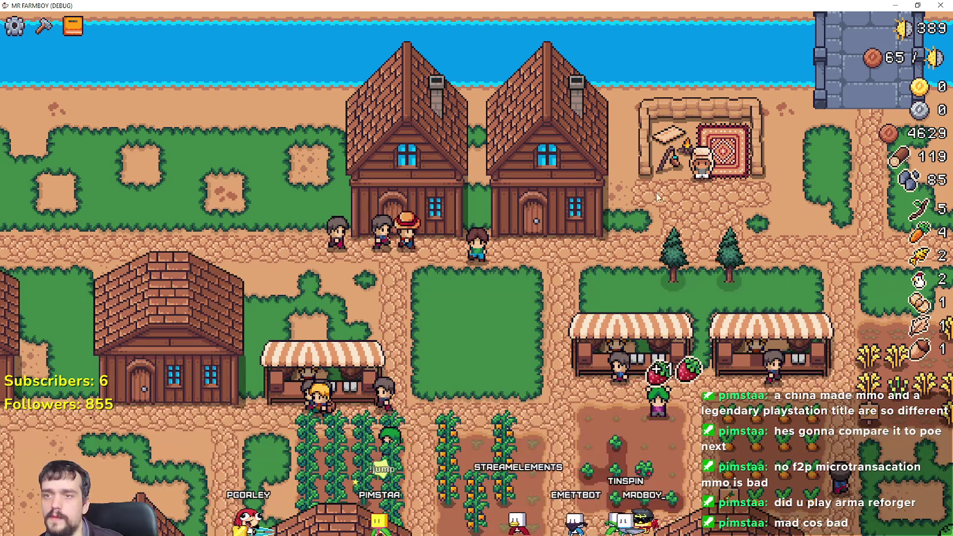
- Resume the game and toggle the second house's House menu open and closed many times
{"action": "key", "text": "F12"}
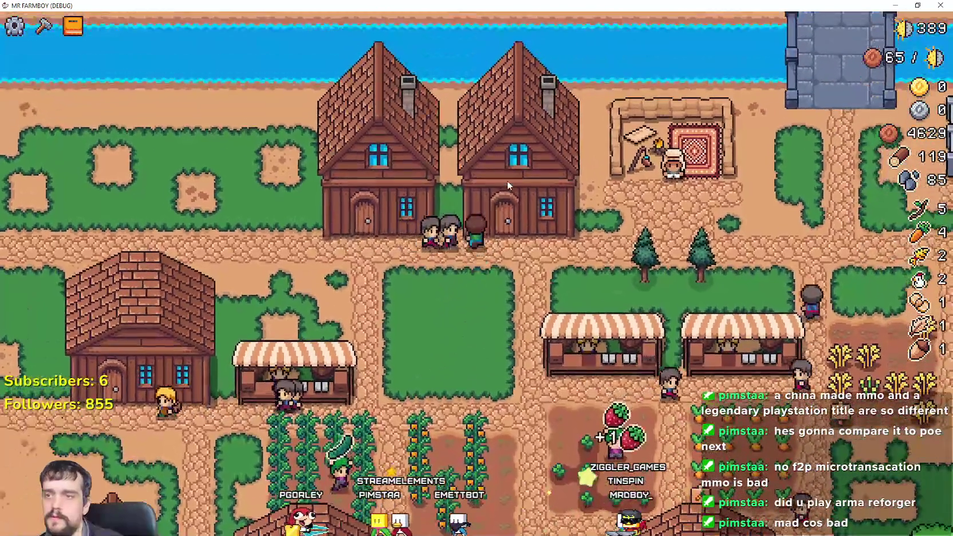
{"action": "left_click", "coordinate": [507, 181]}
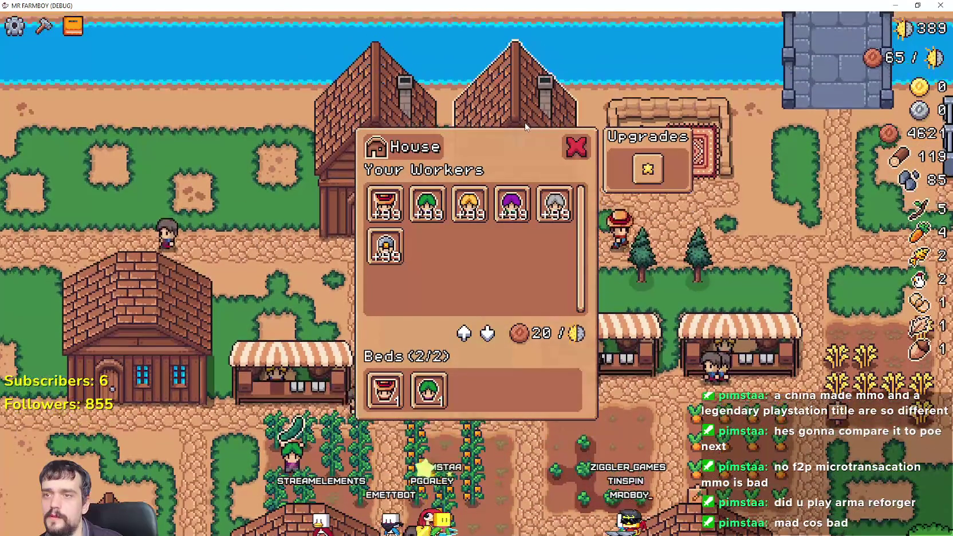
{"action": "left_click", "coordinate": [589, 160]}
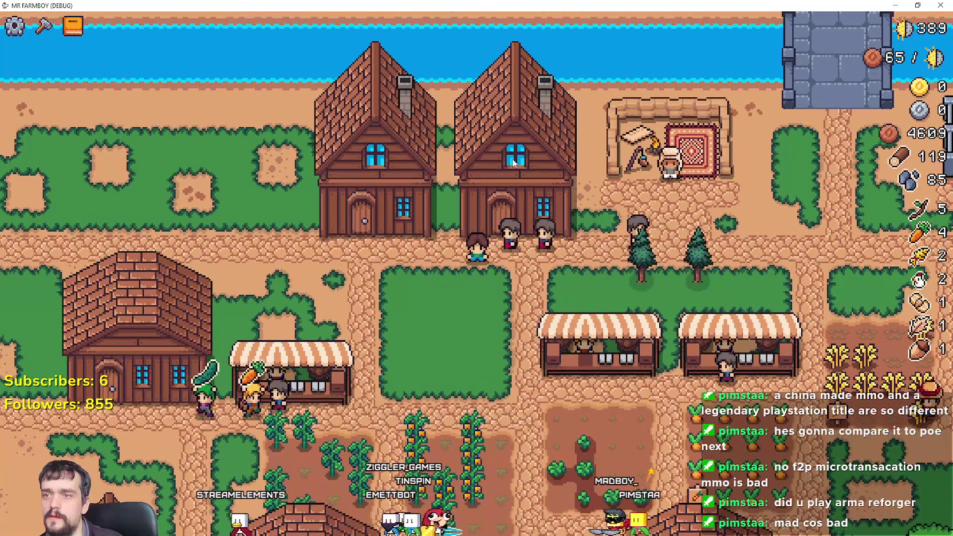
{"action": "left_click", "coordinate": [512, 163]}
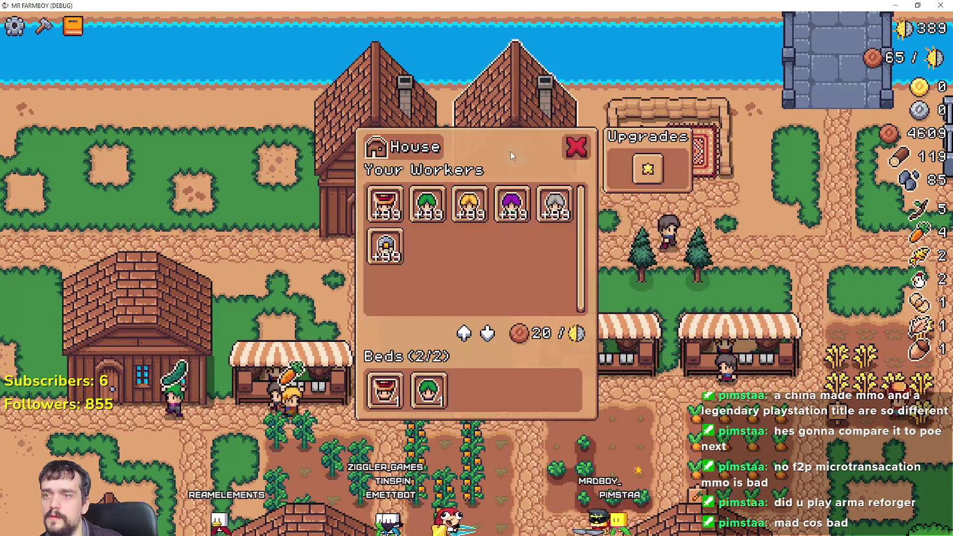
{"action": "left_click", "coordinate": [518, 146]}
{"action": "left_click", "coordinate": [519, 149]}
{"action": "left_click", "coordinate": [513, 159]}
{"action": "left_click", "coordinate": [514, 156]}
{"action": "left_click", "coordinate": [514, 155]}
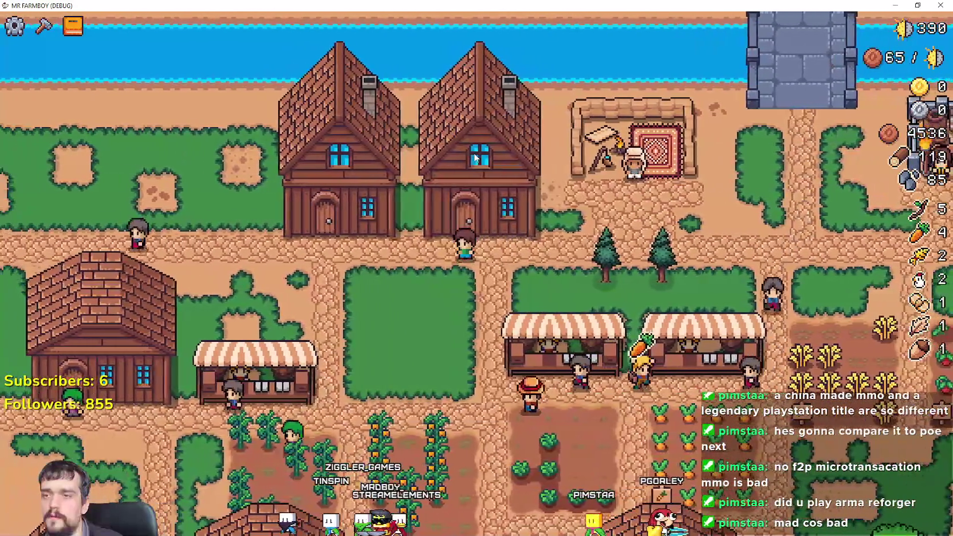
{"action": "left_click", "coordinate": [475, 158]}
{"action": "left_click", "coordinate": [489, 146]}
{"action": "left_click", "coordinate": [490, 147]}
{"action": "left_click", "coordinate": [491, 149]}
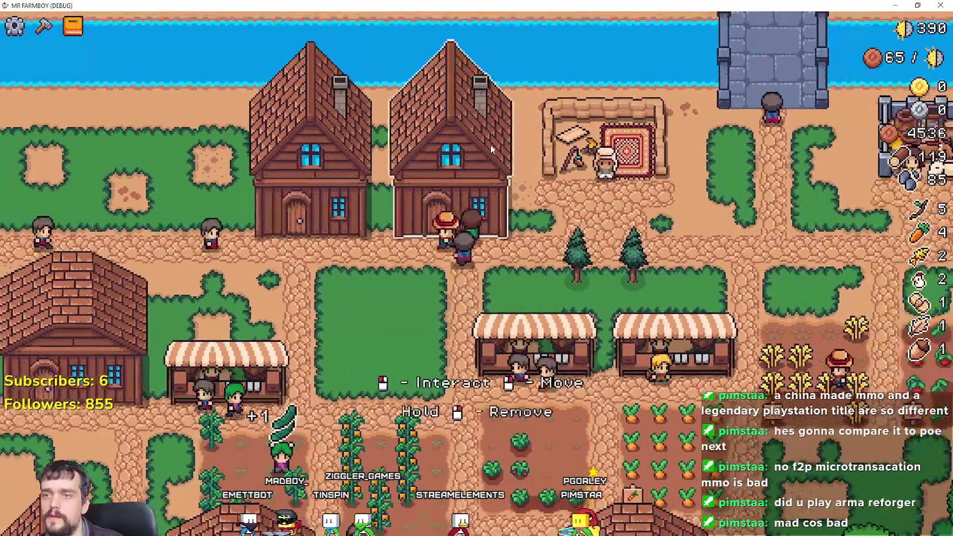
{"action": "left_click", "coordinate": [490, 147]}
{"action": "left_click", "coordinate": [490, 148]}
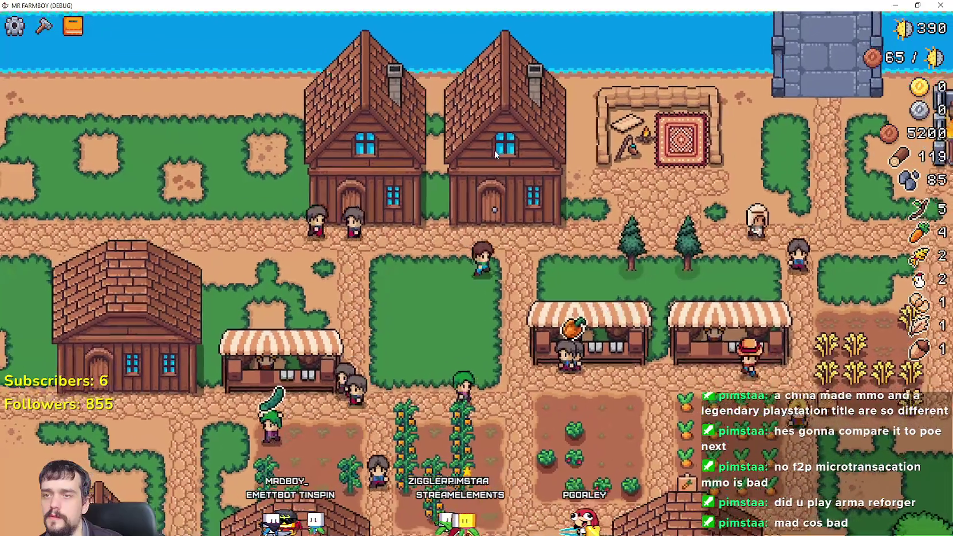
{"action": "left_click", "coordinate": [495, 151]}
{"action": "left_click", "coordinate": [494, 151]}
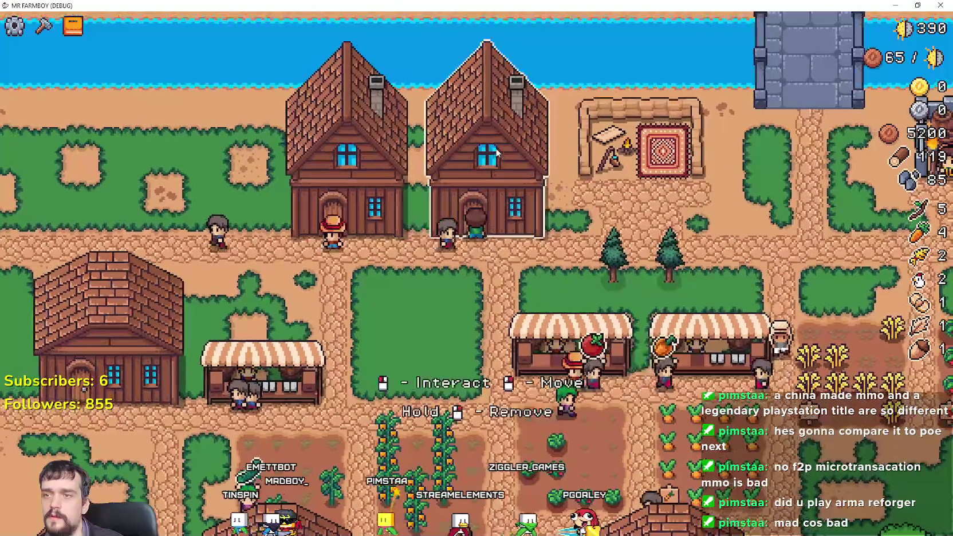
{"action": "left_click", "coordinate": [492, 150]}
{"action": "left_click", "coordinate": [490, 149]}
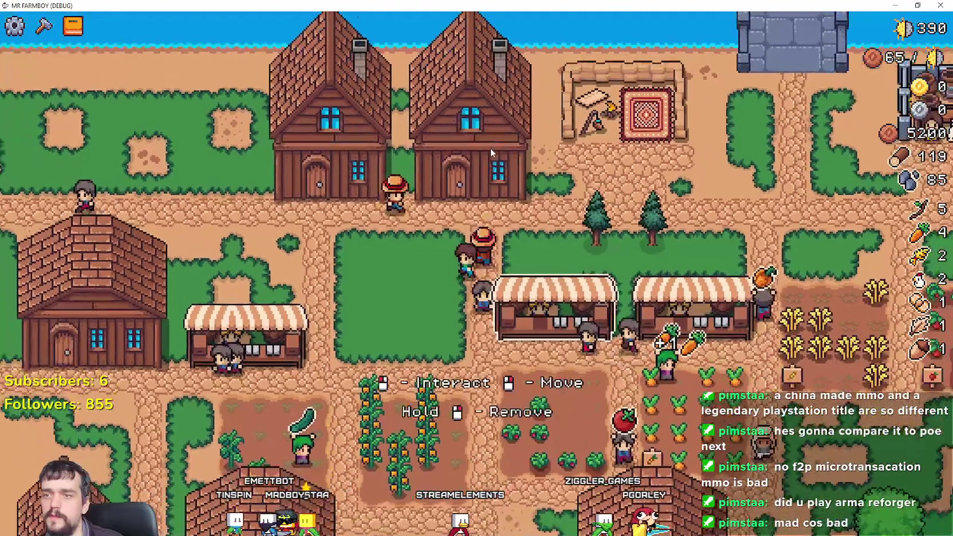
{"action": "left_click", "coordinate": [495, 141]}
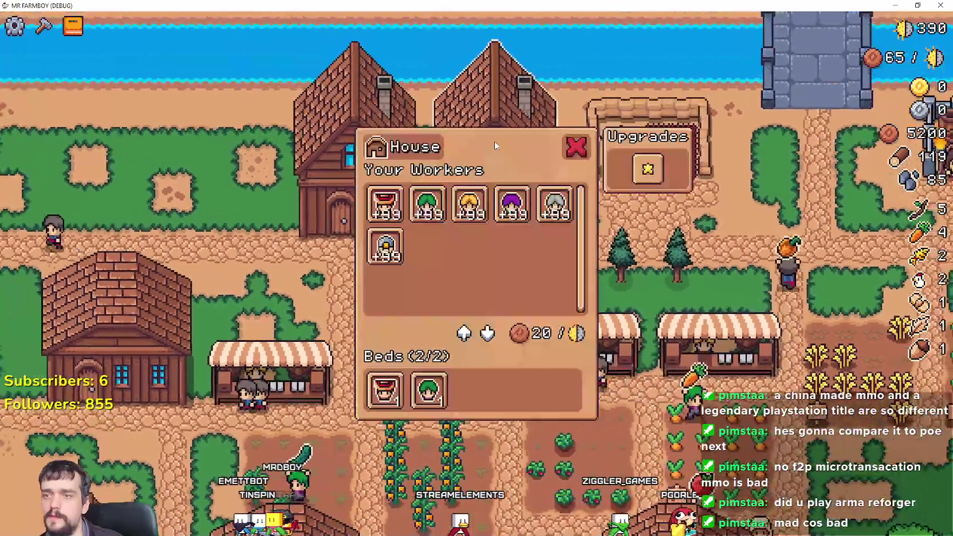
{"action": "left_click", "coordinate": [495, 141]}
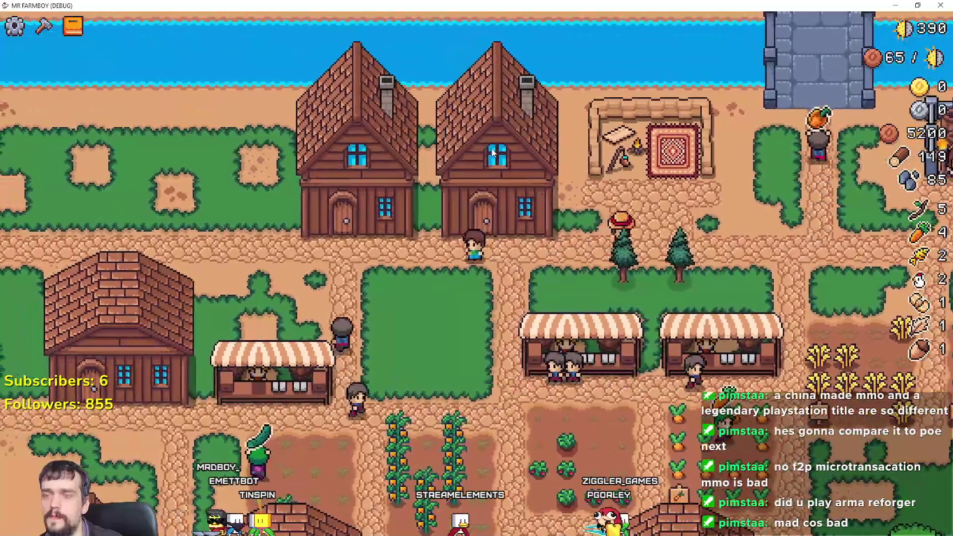
- Keep toggling the House workers menu, including while walking, finishing with it open
{"action": "left_click", "coordinate": [493, 149]}
{"action": "left_click", "coordinate": [492, 150]}
{"action": "left_click", "coordinate": [492, 149]}
{"action": "left_click", "coordinate": [493, 150]}
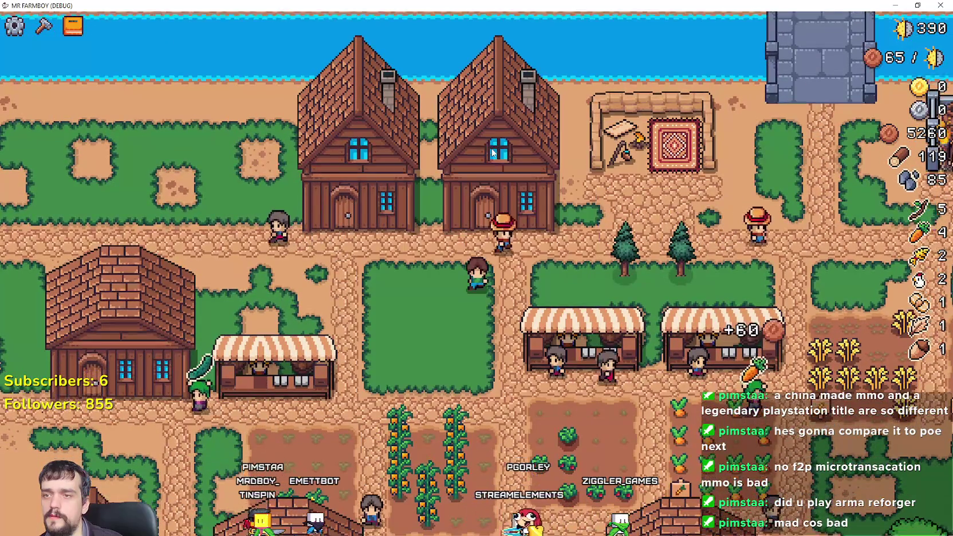
{"action": "left_click", "coordinate": [488, 146]}
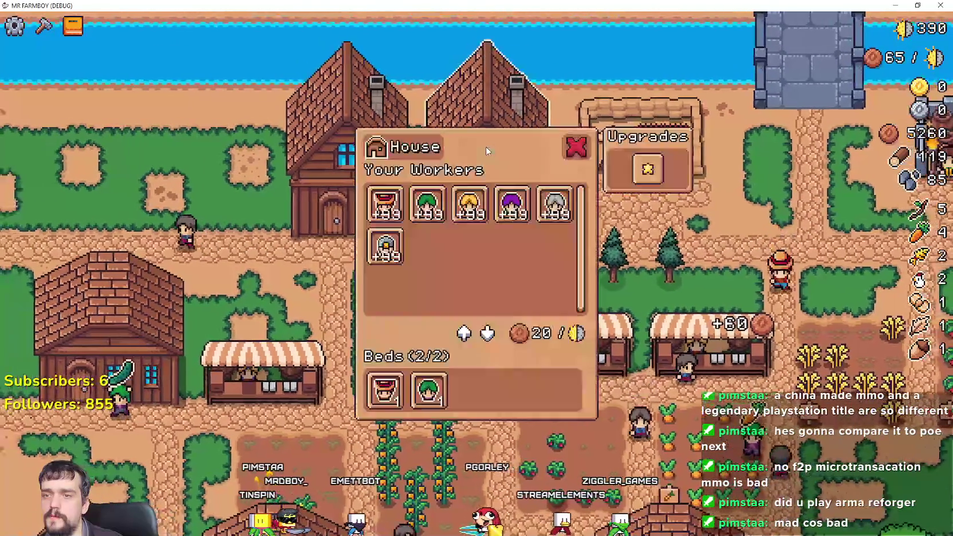
{"action": "left_click", "coordinate": [486, 145]}
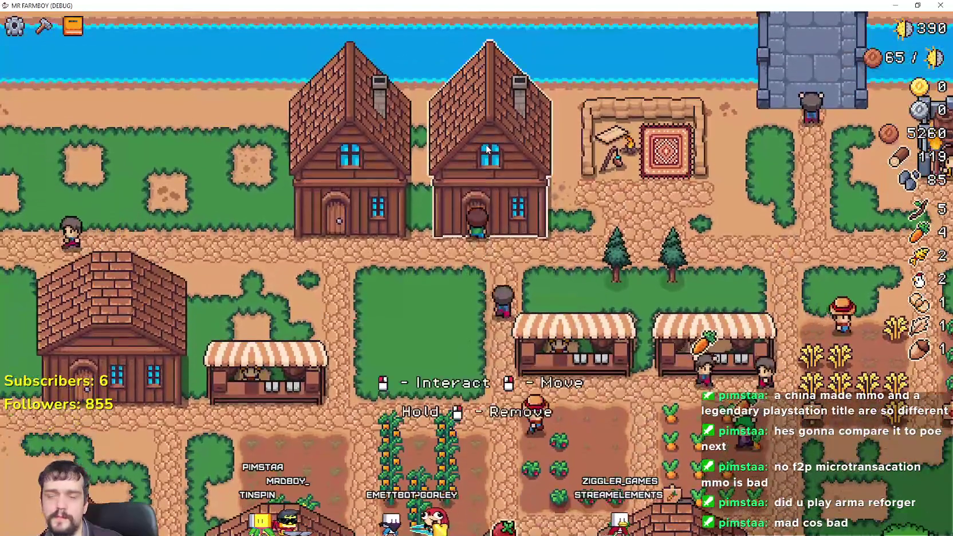
{"action": "left_click", "coordinate": [485, 145]}
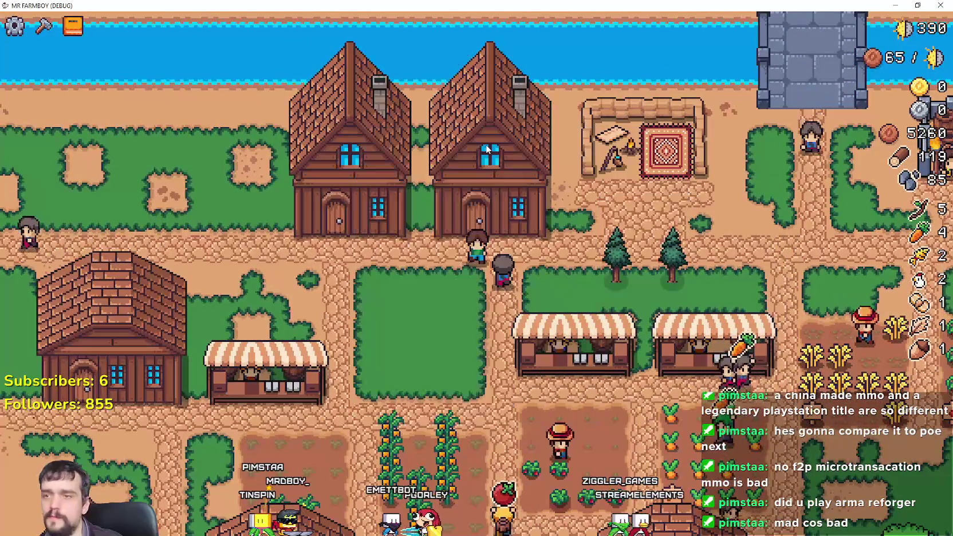
{"action": "left_click", "coordinate": [486, 145]}
{"action": "left_click", "coordinate": [490, 150]}
{"action": "left_click", "coordinate": [523, 160]}
{"action": "left_click", "coordinate": [491, 176]}
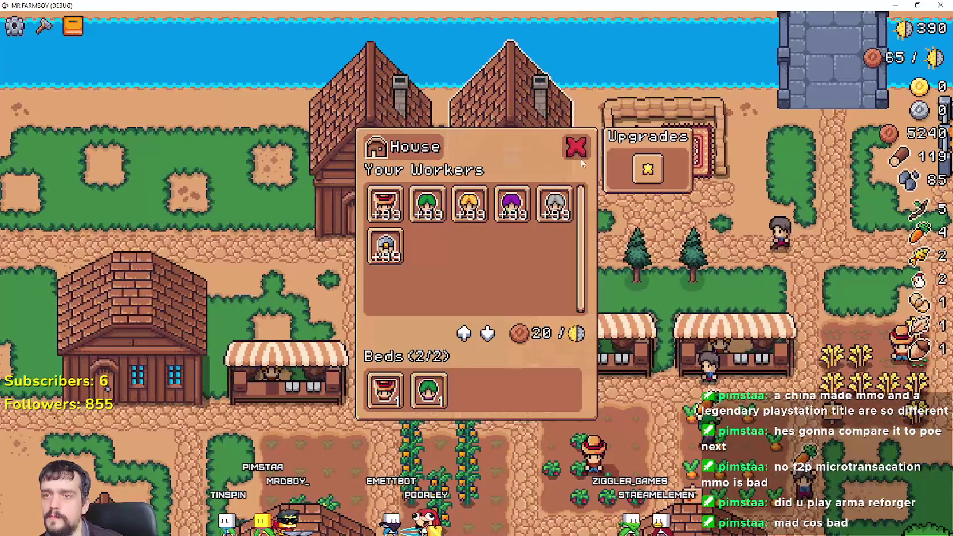
{"action": "left_click", "coordinate": [475, 169]}
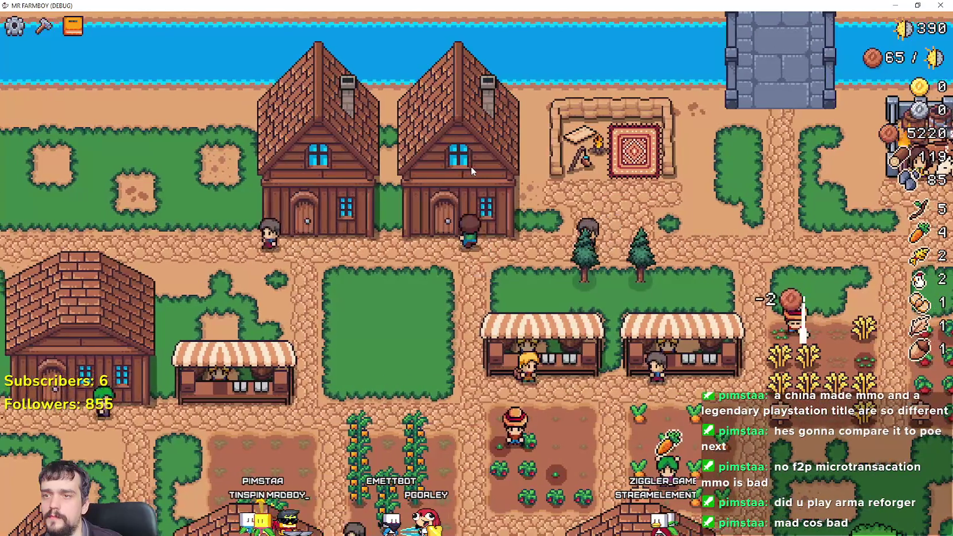
{"action": "left_click", "coordinate": [471, 166]}
{"action": "left_click", "coordinate": [486, 139]}
{"action": "left_click", "coordinate": [484, 142]}
{"action": "left_click", "coordinate": [476, 146]}
{"action": "left_click", "coordinate": [486, 149]}
{"action": "left_click", "coordinate": [488, 147]}
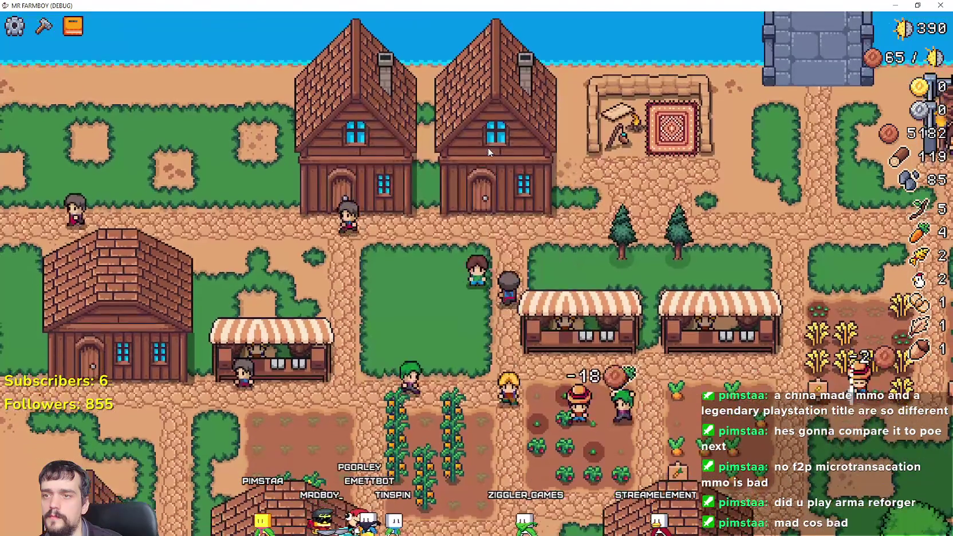
{"action": "left_click", "coordinate": [489, 149]}
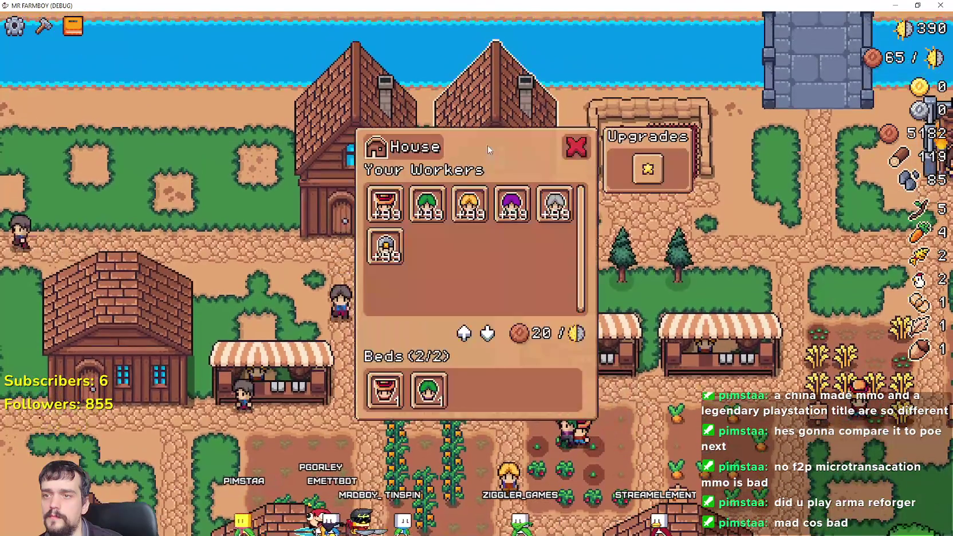
{"action": "left_click", "coordinate": [488, 149]}
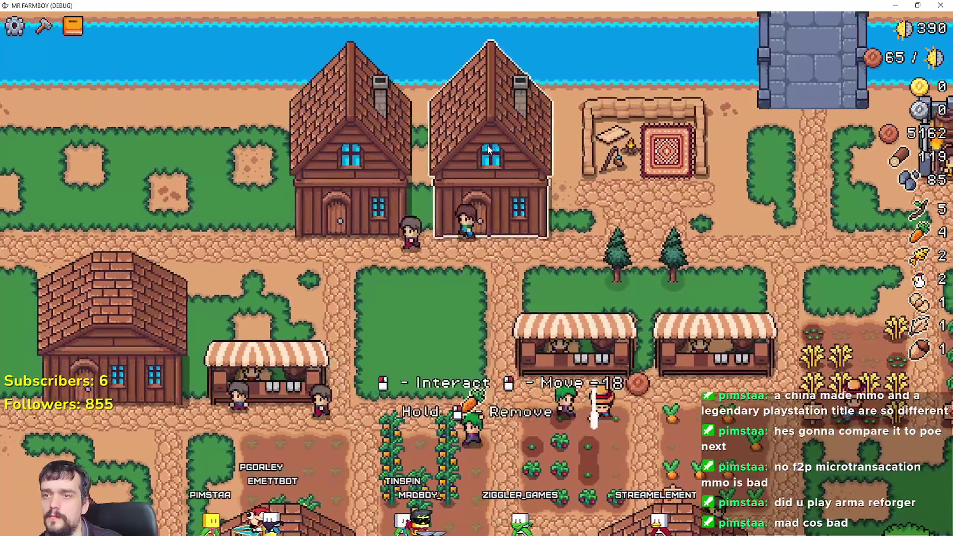
{"action": "left_click", "coordinate": [488, 146]}
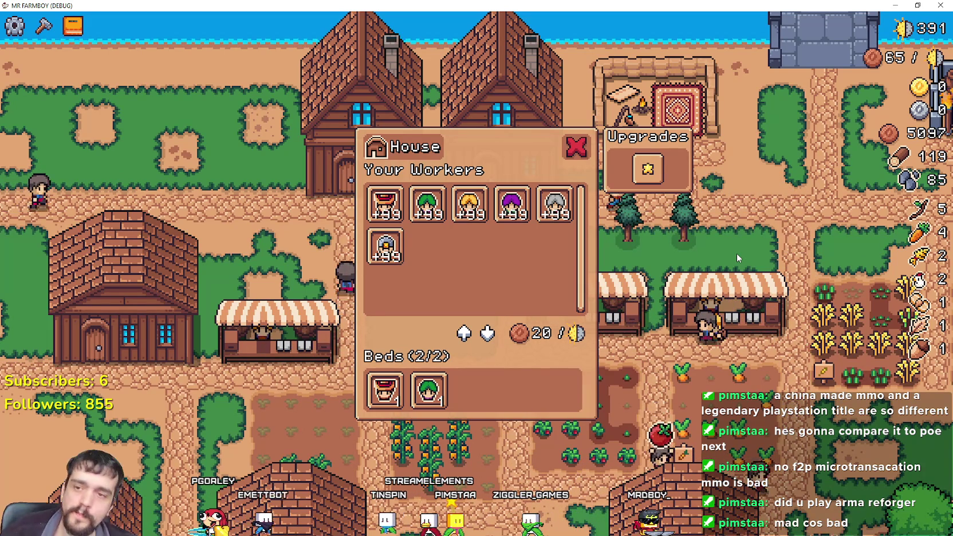
{"action": "key", "text": "alt+Tab"}
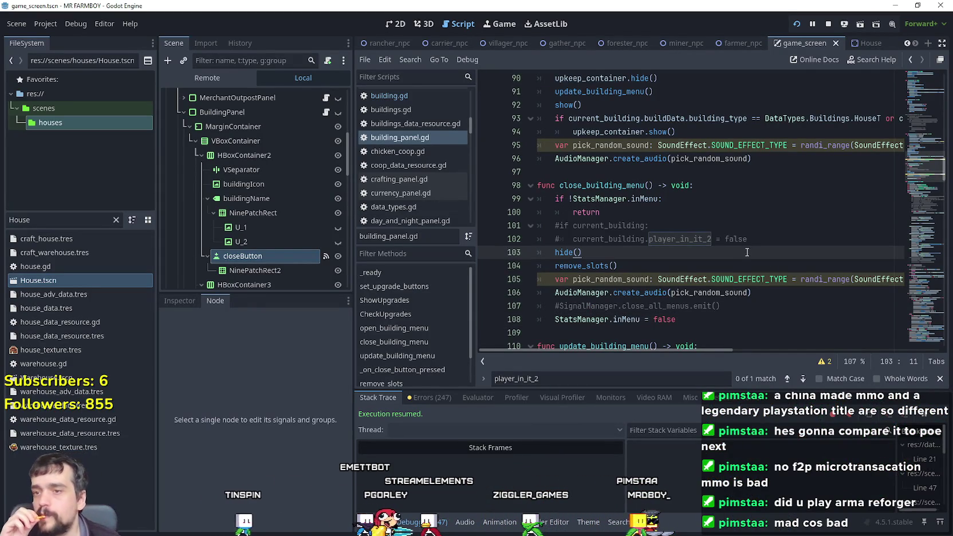
- Scroll building_panel.gd to close_building_menu and its early return unless StatsManager.inMenu is true
{"action": "scroll", "coordinate": [708, 227], "scroll_direction": "up", "scroll_amount": 1}
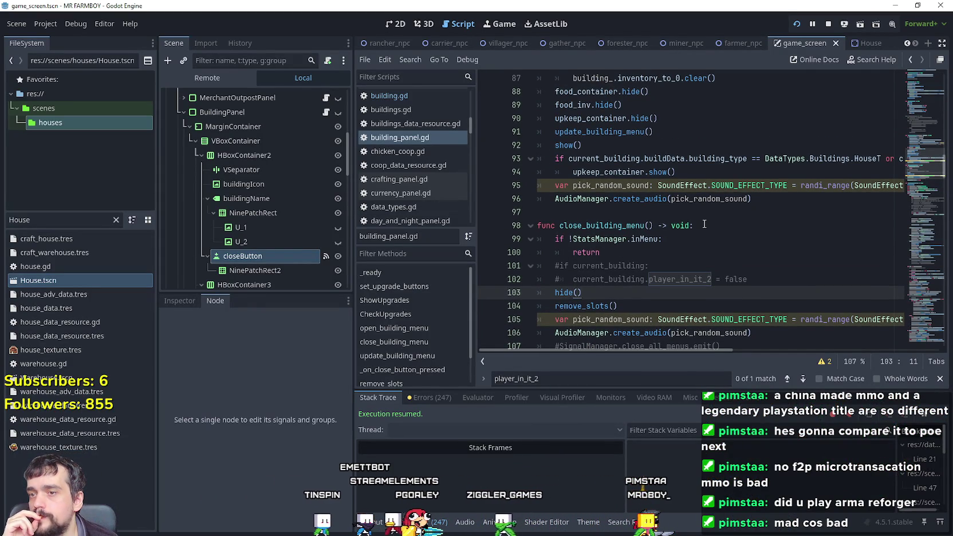
{"action": "scroll", "coordinate": [705, 224], "scroll_direction": "down", "scroll_amount": 2}
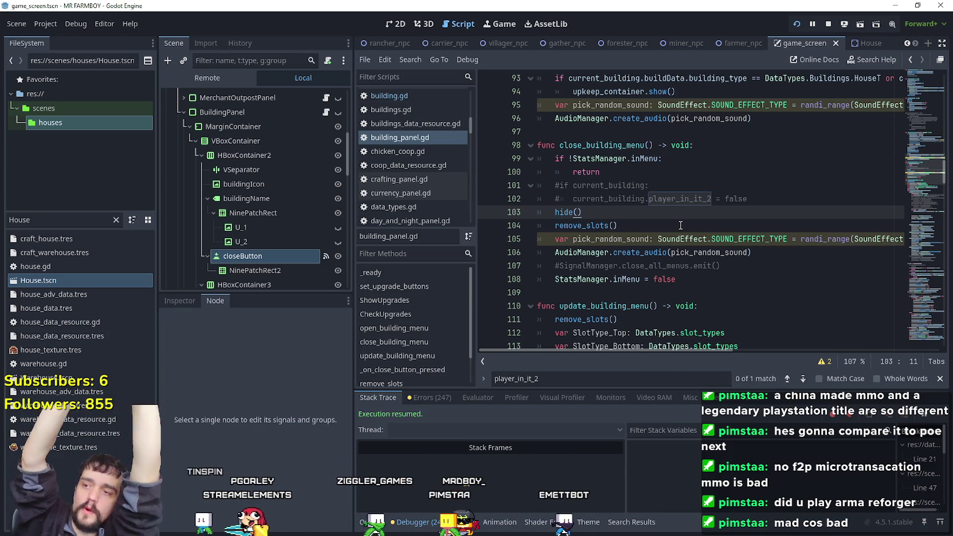
- In _on_close_button_pressed, add SignalManager.close_building_menu.emit() and comment out the close_all_menus emit
{"action": "left_click", "coordinate": [268, 255]}
{"action": "double_click", "coordinate": [280, 411]}
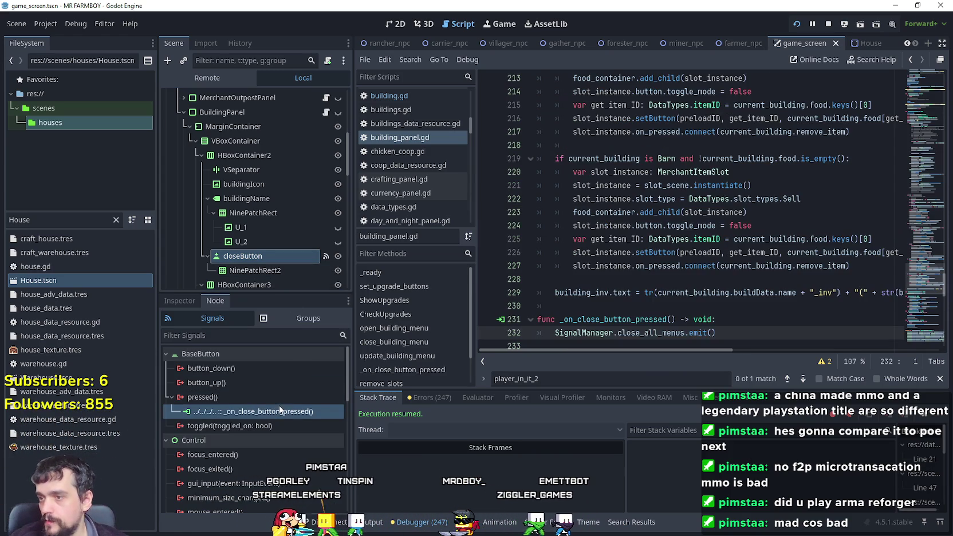
{"action": "scroll", "coordinate": [695, 215], "scroll_direction": "down", "scroll_amount": 2}
{"action": "left_click", "coordinate": [653, 240]}
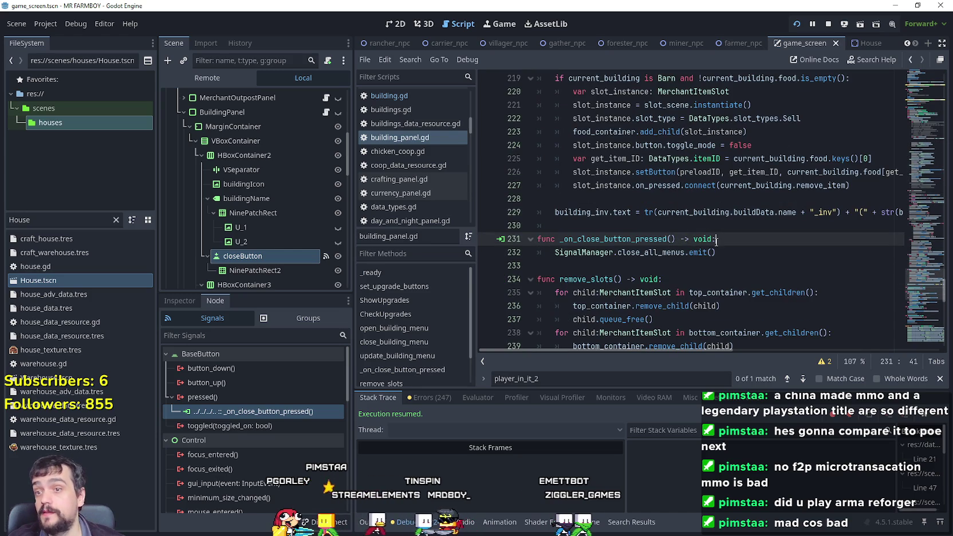
{"action": "key", "text": "Return"}
{"action": "type", "text": "Si"}
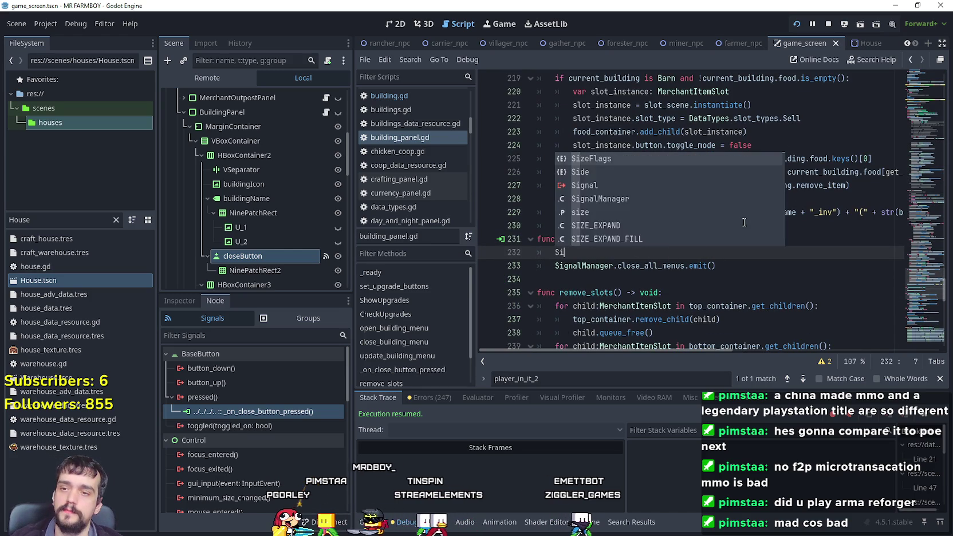
{"action": "type", "text": "gnalManager."}
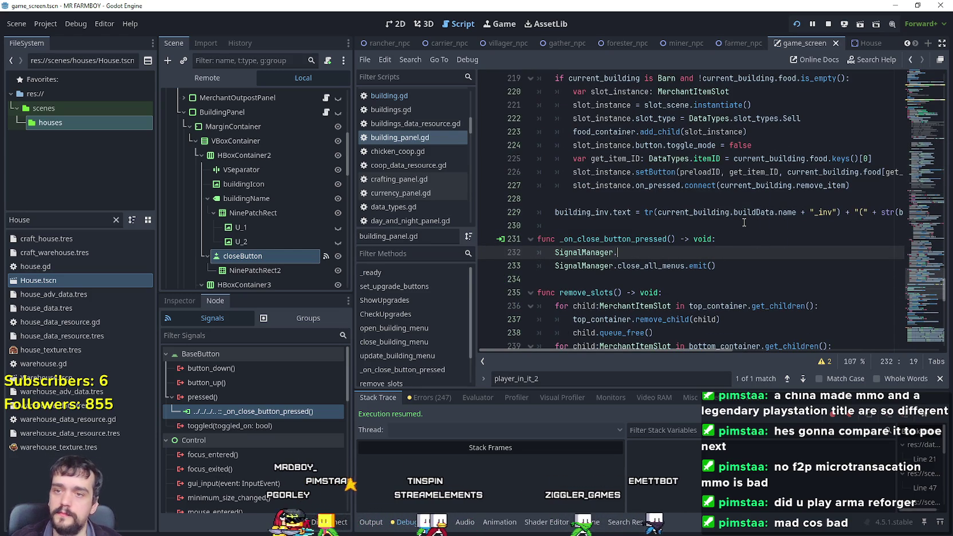
{"action": "type", "text": "close"}
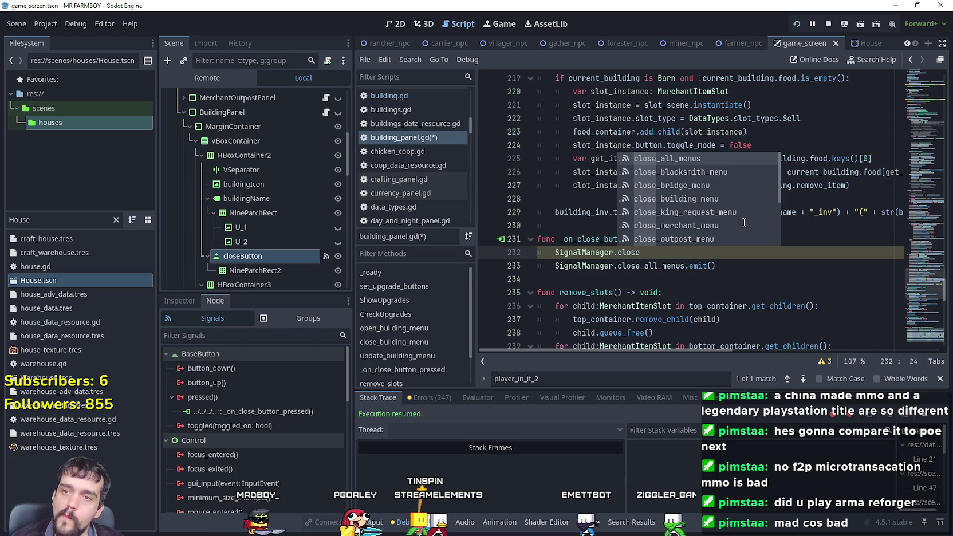
{"action": "key", "text": "Down"}
{"action": "key", "text": "Down"}
{"action": "key", "text": "Down"}
{"action": "key", "text": "Return"}
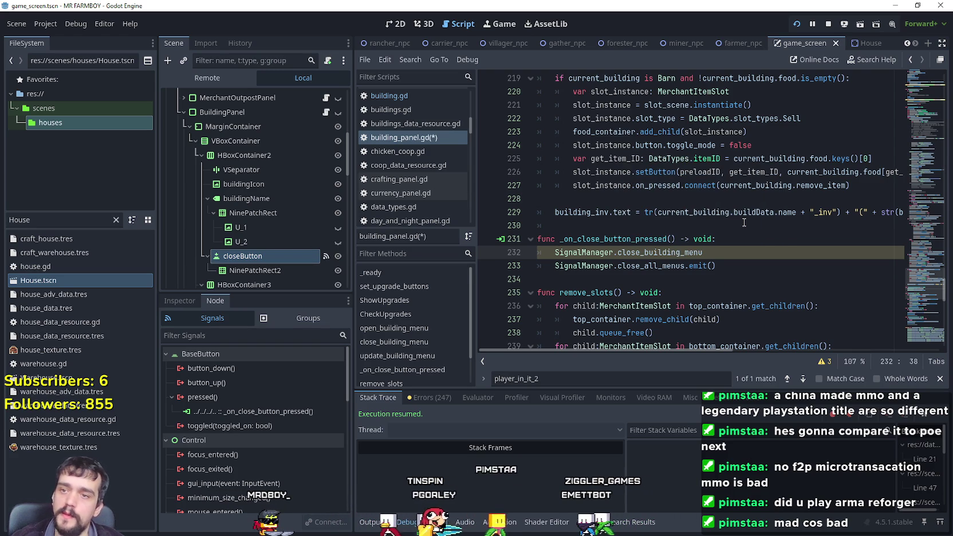
{"action": "type", "text": ".emit("}
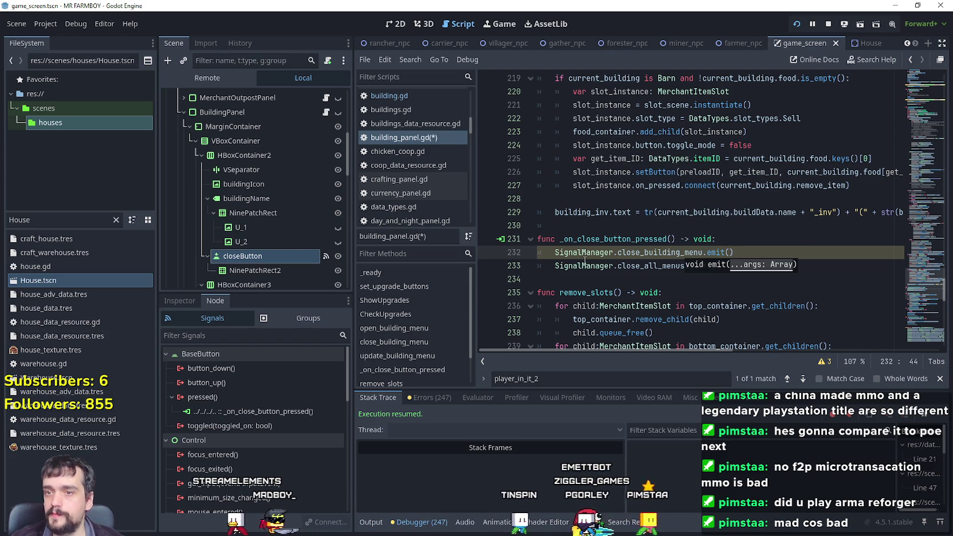
{"action": "left_click", "coordinate": [559, 266]}
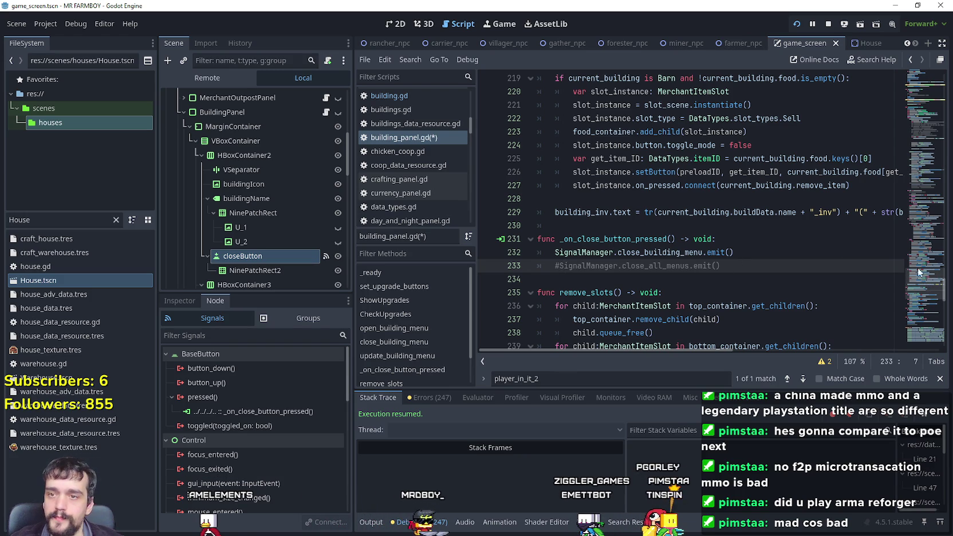
{"action": "mouse_move", "coordinate": [926, 286]}
{"action": "left_mouse_down"}
{"action": "mouse_move", "coordinate": [921, 81]}
{"action": "mouse_move", "coordinate": [920, 93]}
{"action": "left_mouse_up"}
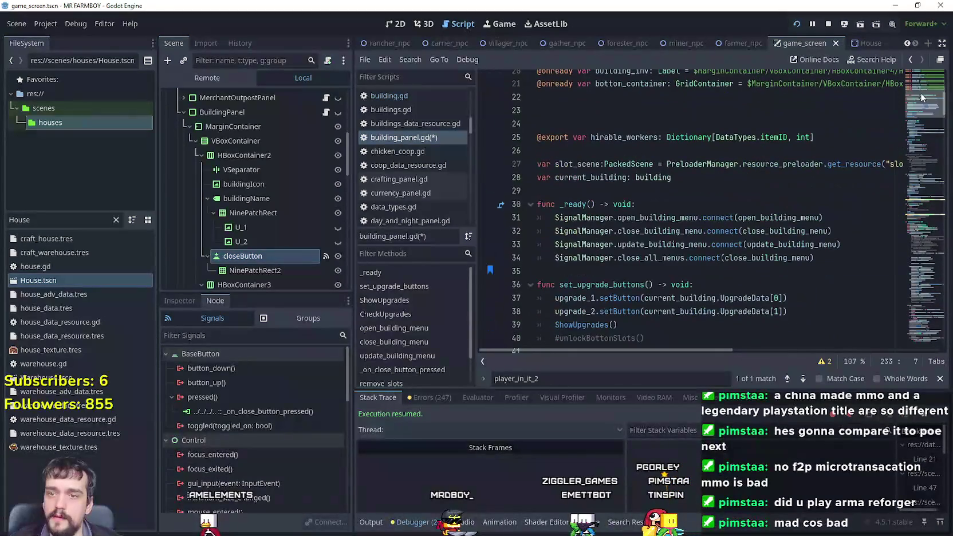
- Look up the close_building_menu symbol to review its function definition
{"action": "right_click", "coordinate": [802, 232]}
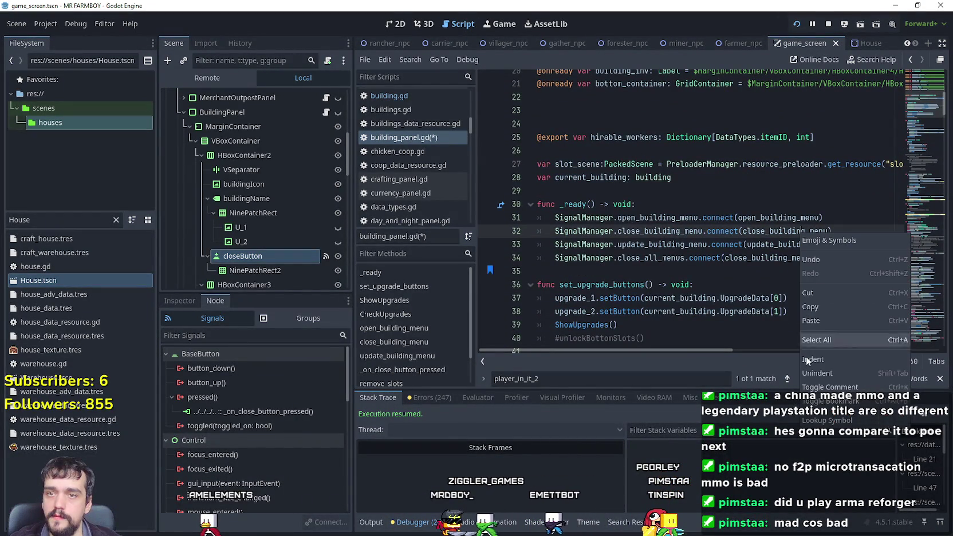
{"action": "left_click", "coordinate": [829, 421]}
{"action": "left_click", "coordinate": [653, 239]}
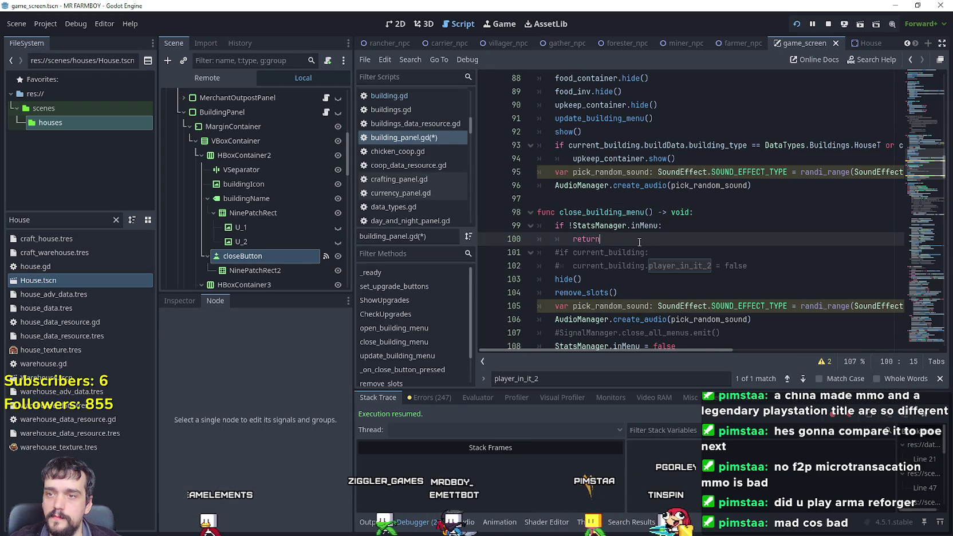
{"action": "scroll", "coordinate": [656, 230], "scroll_direction": "down", "scroll_amount": 2}
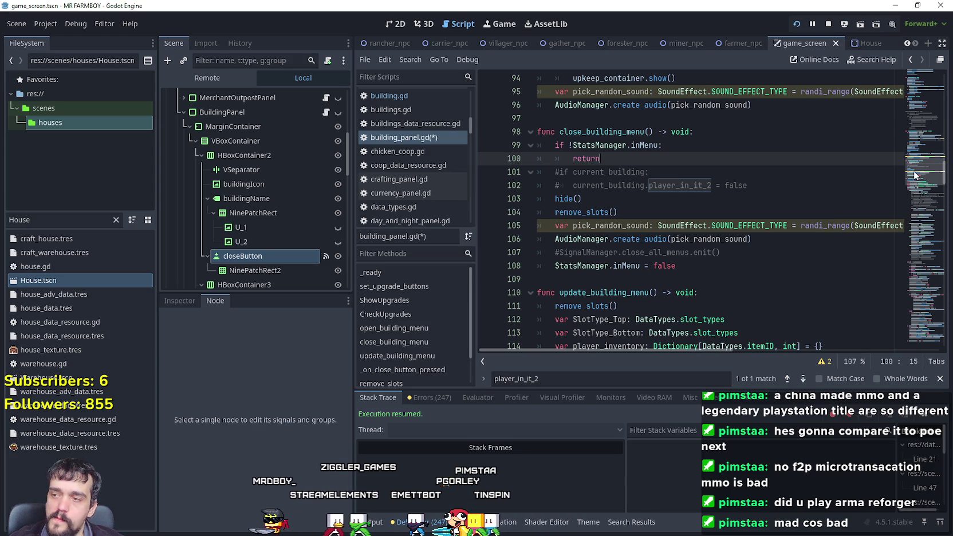
{"action": "left_click_drag", "start_coordinate": [914, 171], "coordinate": [901, 103]}
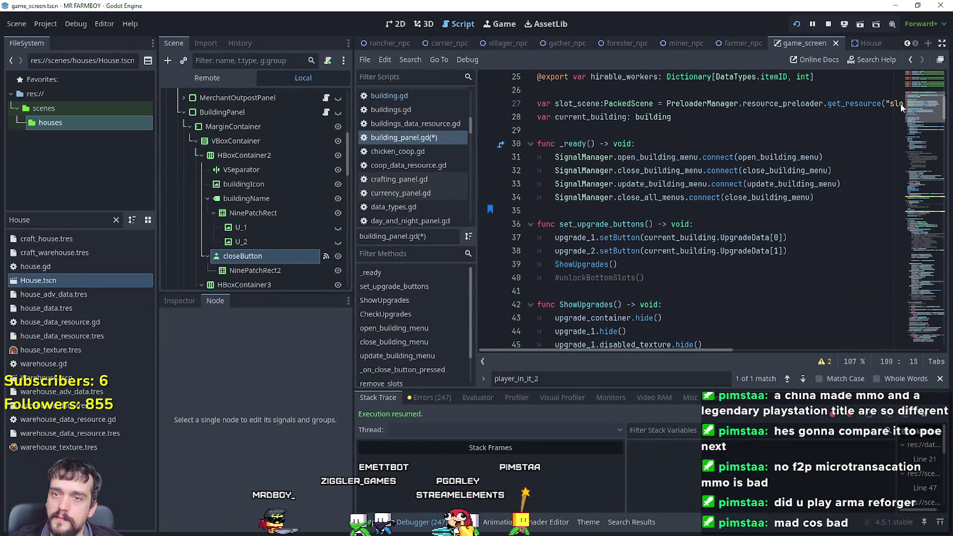
- Comment out the close_building_menu connection on line 32 of _ready, keeping close_all_menus connected
{"action": "left_click", "coordinate": [555, 171]}
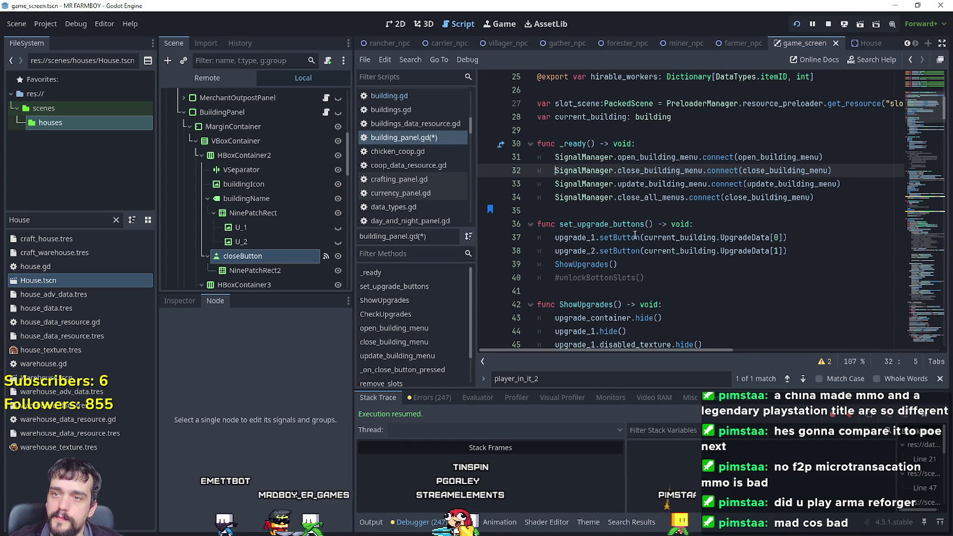
{"action": "type", "text": "#"}
{"action": "left_click", "coordinate": [610, 210]}
{"action": "left_click_drag", "start_coordinate": [819, 193], "coordinate": [548, 196]}
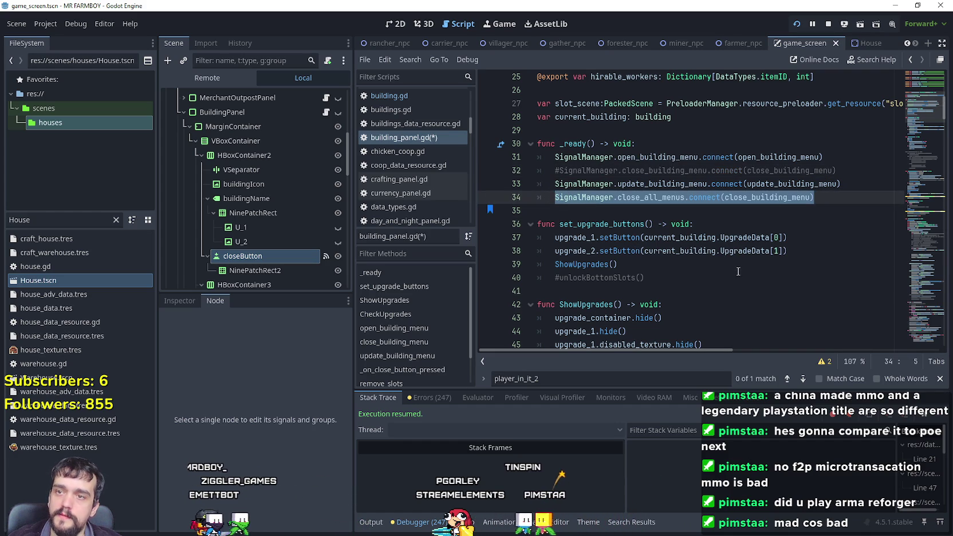
{"action": "left_click", "coordinate": [837, 211]}
{"action": "scroll", "coordinate": [913, 156], "scroll_direction": "down", "scroll_amount": 15}
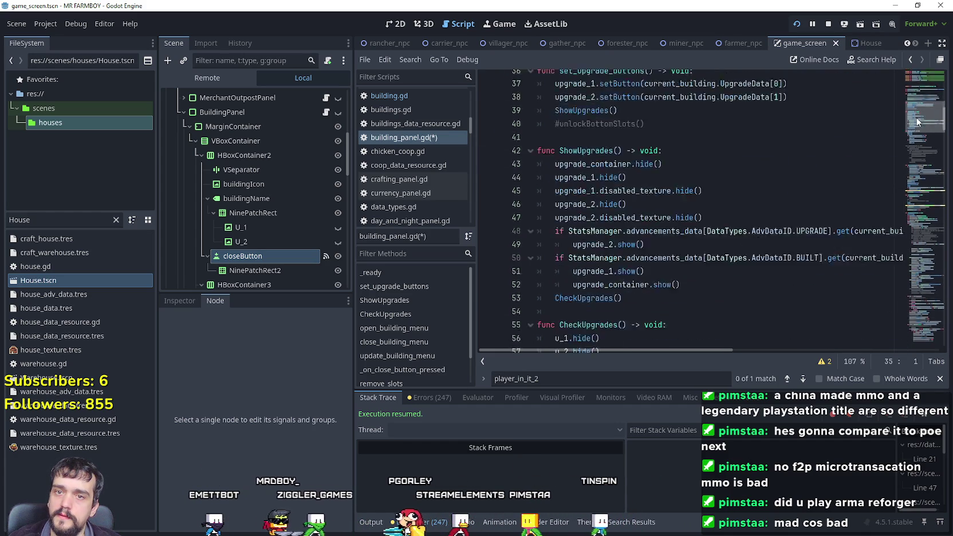
{"action": "mouse_move", "coordinate": [914, 157]}
{"action": "left_mouse_down"}
{"action": "mouse_move", "coordinate": [901, 282]}
{"action": "mouse_move", "coordinate": [896, 261]}
{"action": "mouse_move", "coordinate": [901, 301]}
{"action": "mouse_move", "coordinate": [881, 154]}
{"action": "mouse_move", "coordinate": [894, 67]}
{"action": "mouse_move", "coordinate": [873, 277]}
{"action": "mouse_move", "coordinate": [883, 345]}
{"action": "mouse_move", "coordinate": [880, 288]}
{"action": "left_mouse_up"}
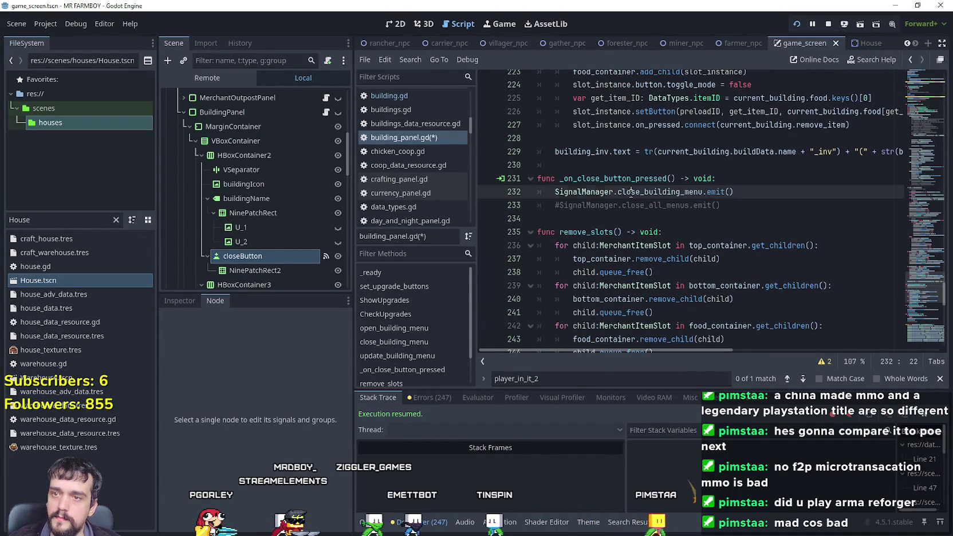
- Review the close_building_menu emit, then open the House node's house.gd script
{"action": "left_click", "coordinate": [627, 179]}
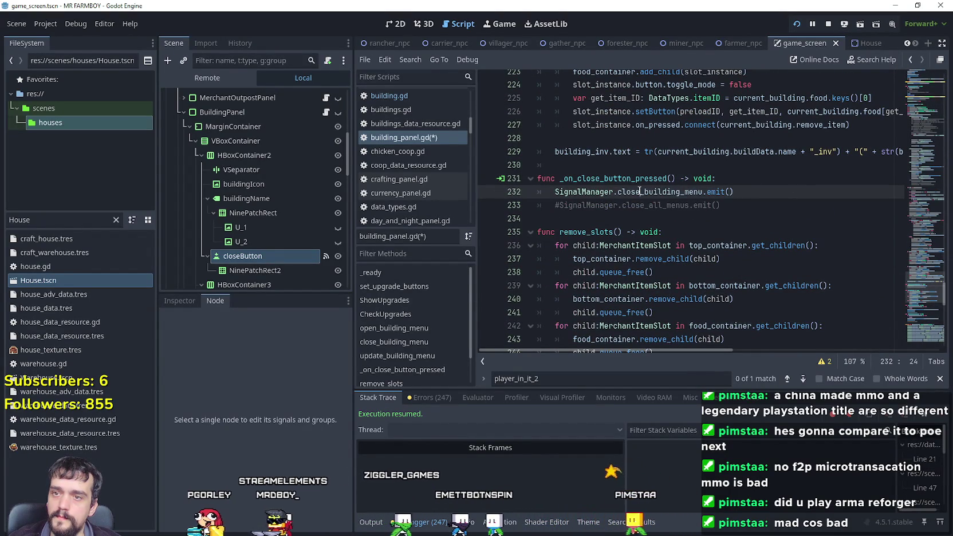
{"action": "left_click_drag", "start_coordinate": [703, 192], "coordinate": [556, 192]}
{"action": "key", "text": "ctrl+c"}
{"action": "left_click", "coordinate": [867, 43]}
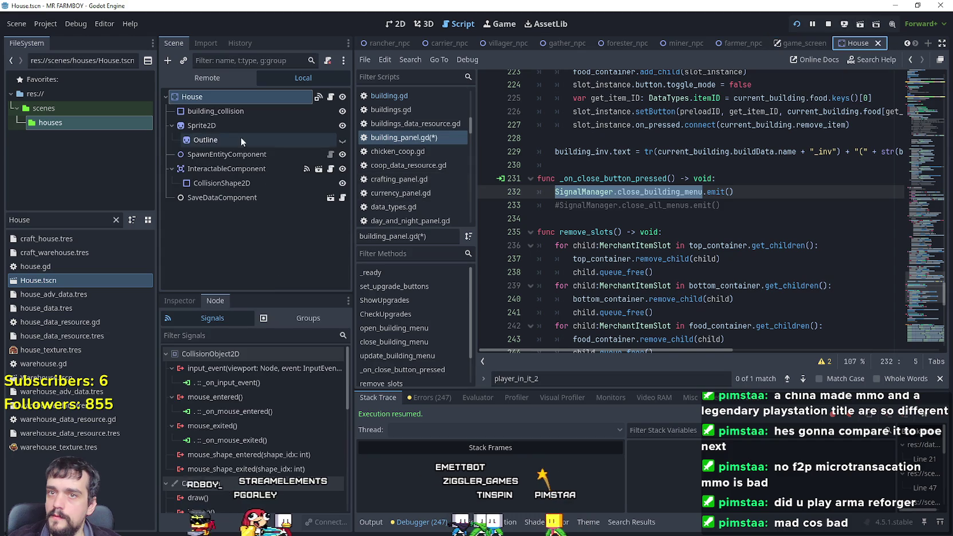
{"action": "left_click", "coordinate": [329, 98]}
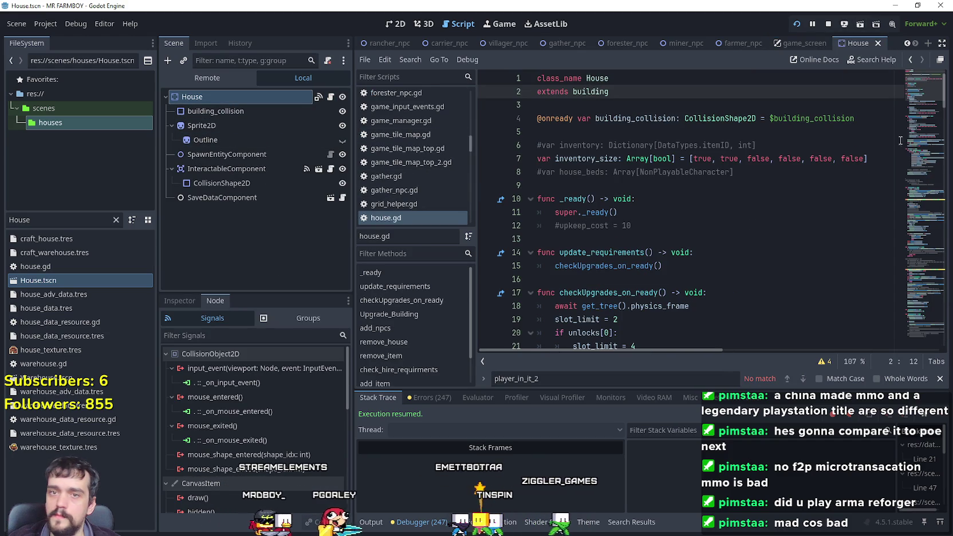
{"action": "left_click_drag", "start_coordinate": [913, 87], "coordinate": [906, 124]}
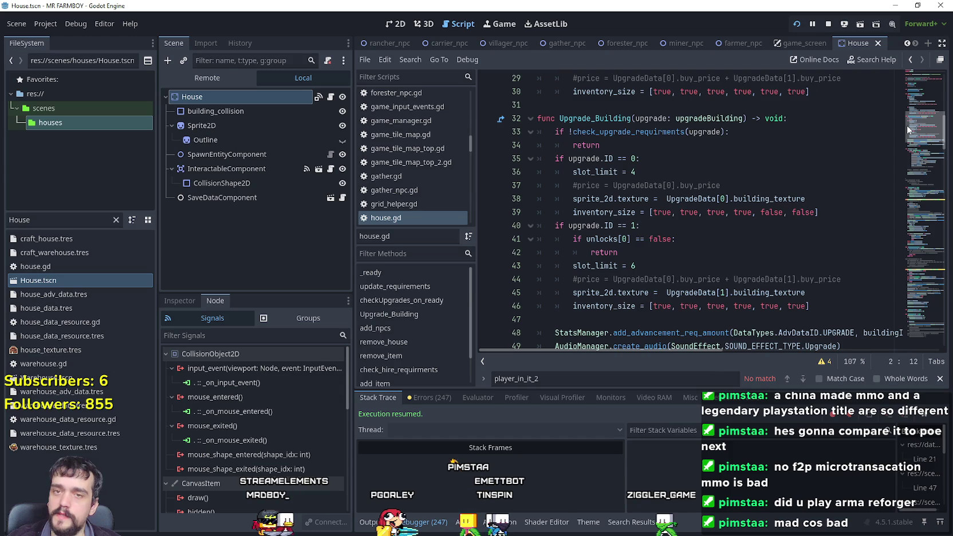
- Look up the parent class 'building' to open building.gd at on_interactable_deactivated
{"action": "scroll", "coordinate": [908, 129], "scroll_direction": "down", "scroll_amount": 3}
{"action": "mouse_move", "coordinate": [912, 128]}
{"action": "left_mouse_down"}
{"action": "mouse_move", "coordinate": [907, 88]}
{"action": "mouse_move", "coordinate": [905, 142]}
{"action": "mouse_move", "coordinate": [907, 78]}
{"action": "left_mouse_up"}
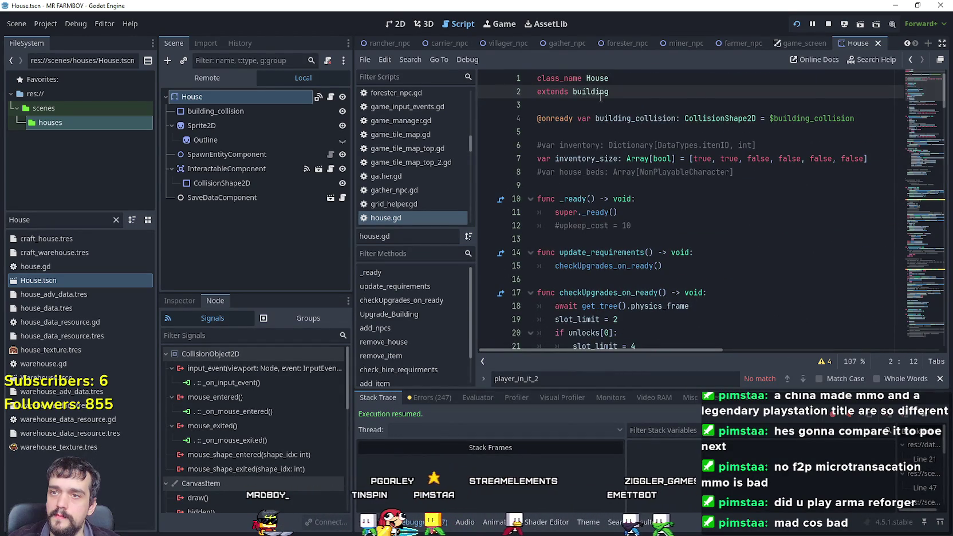
{"action": "right_click", "coordinate": [608, 96]}
{"action": "left_click", "coordinate": [626, 277]}
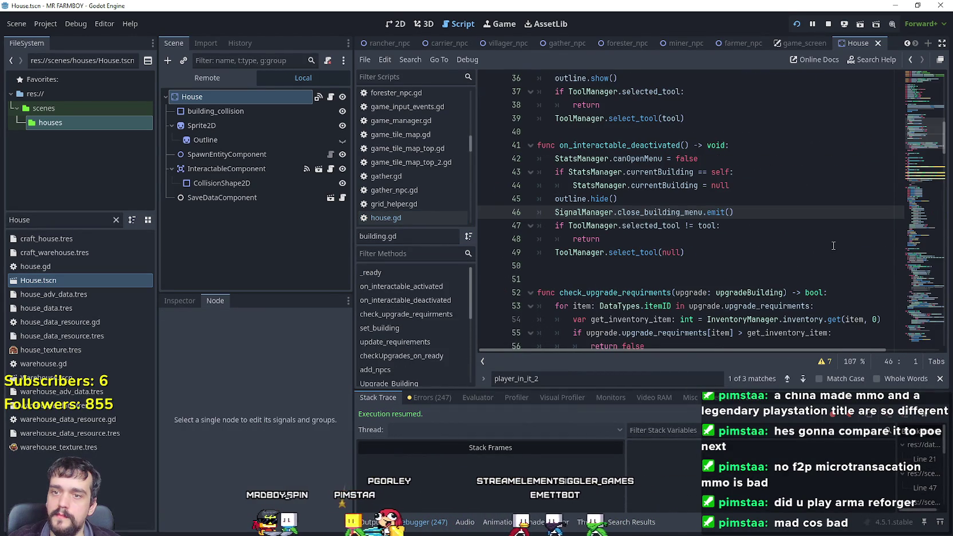
- Add a new _ready line referencing SignalManager.close_building_menu below the commented-out connect line
{"action": "scroll", "coordinate": [814, 230], "scroll_direction": "up", "scroll_amount": 6}
{"action": "left_click", "coordinate": [838, 201]}
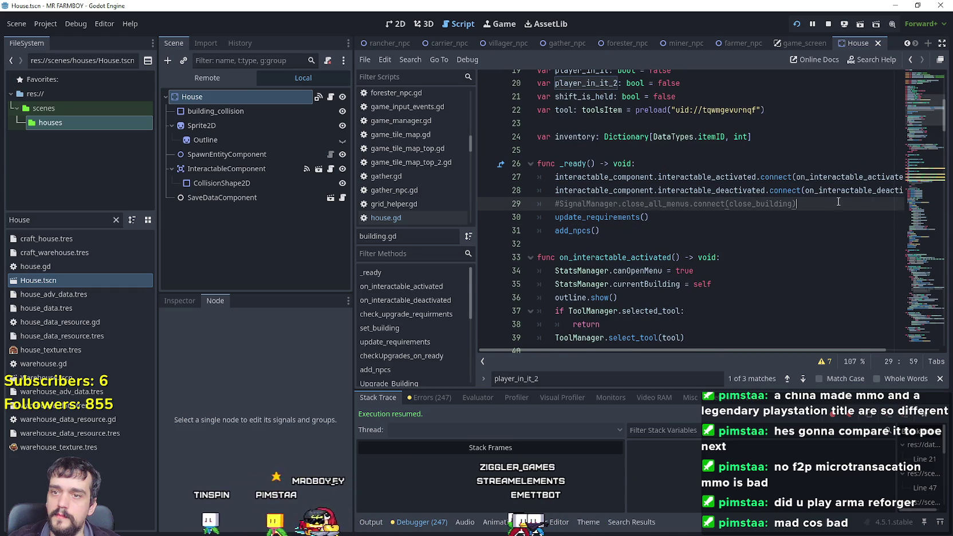
{"action": "key", "text": "Return"}
{"action": "type", "text": "Sigfn"}
{"action": "key", "text": "BackSpace"}
{"action": "key", "text": "BackSpace"}
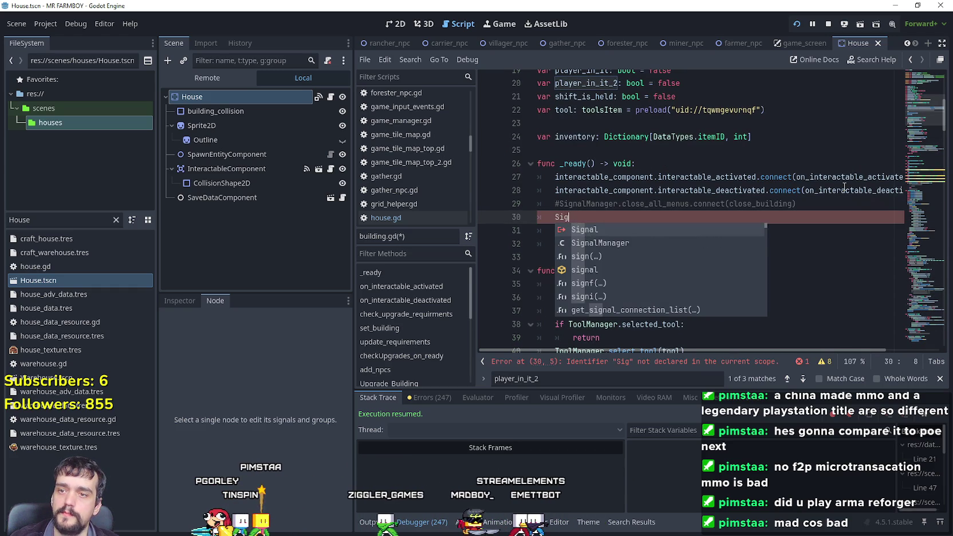
{"action": "key", "text": "Down"}
{"action": "key", "text": "Return"}
{"action": "type", "text": "."}
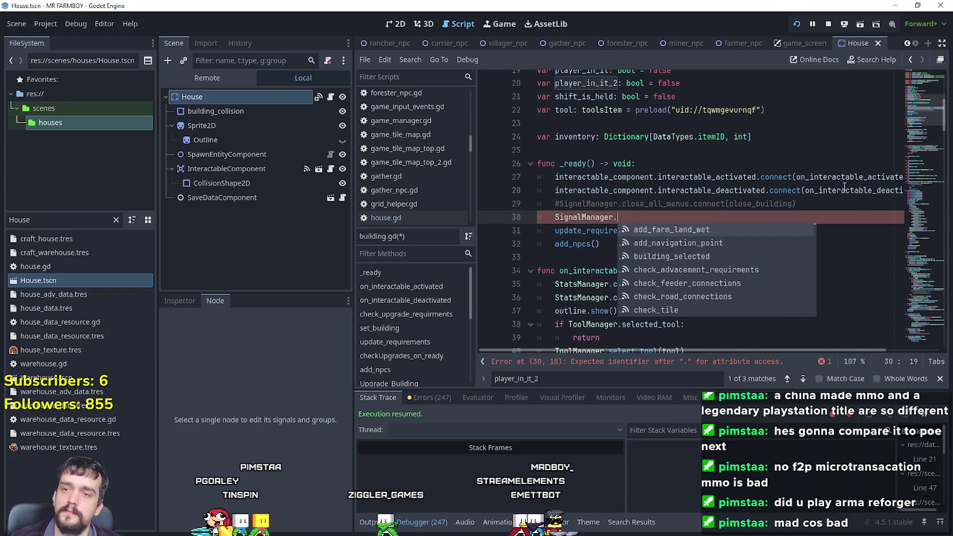
{"action": "key", "text": "ctrl+v"}
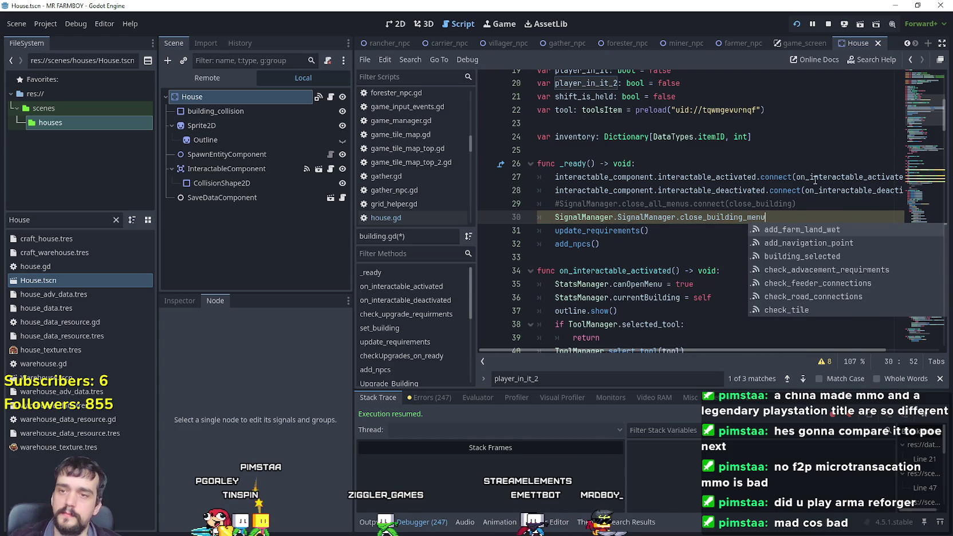
{"action": "left_click_drag", "start_coordinate": [619, 217], "coordinate": [555, 217]}
{"action": "key", "text": "BackSpace"}
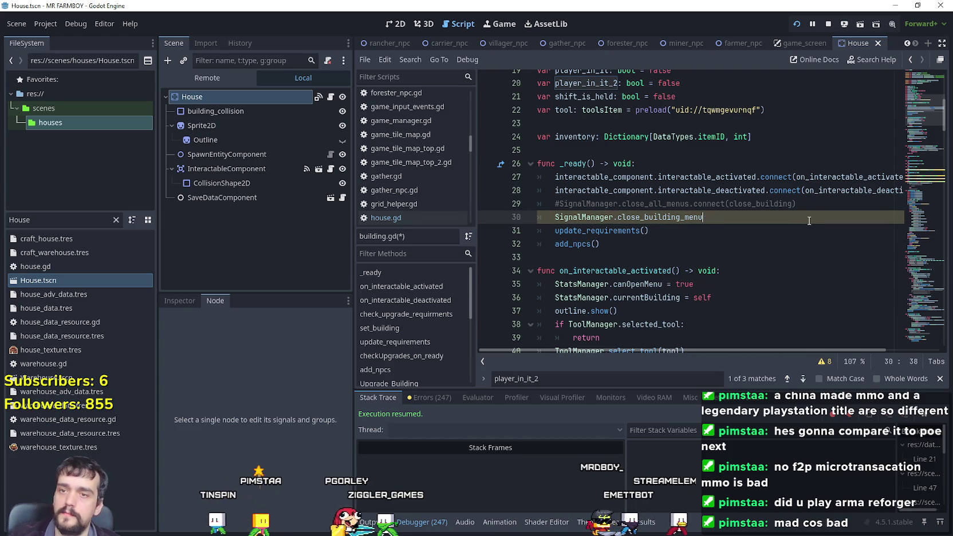
- Complete it as .connect(close_building) and jump to the close_building definition
{"action": "type", "text": ".con"}
{"action": "key", "text": "Return"}
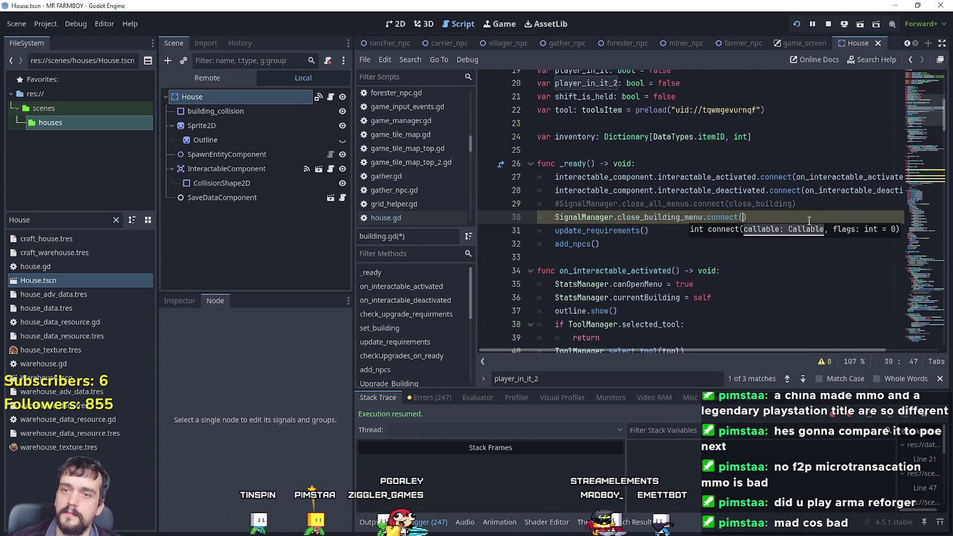
{"action": "type", "text": "close_b"}
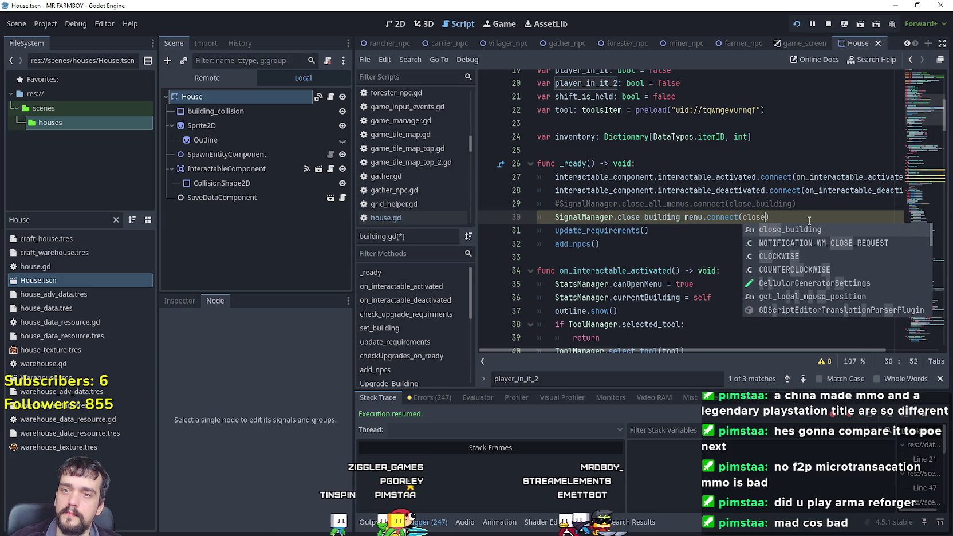
{"action": "key", "text": "Return"}
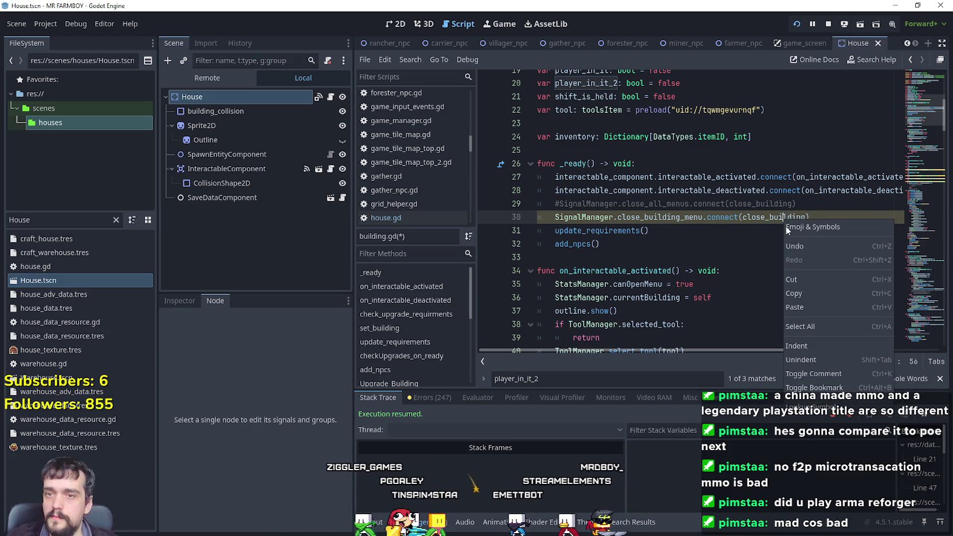
{"action": "left_click", "coordinate": [797, 217], "text": "ctrl"}
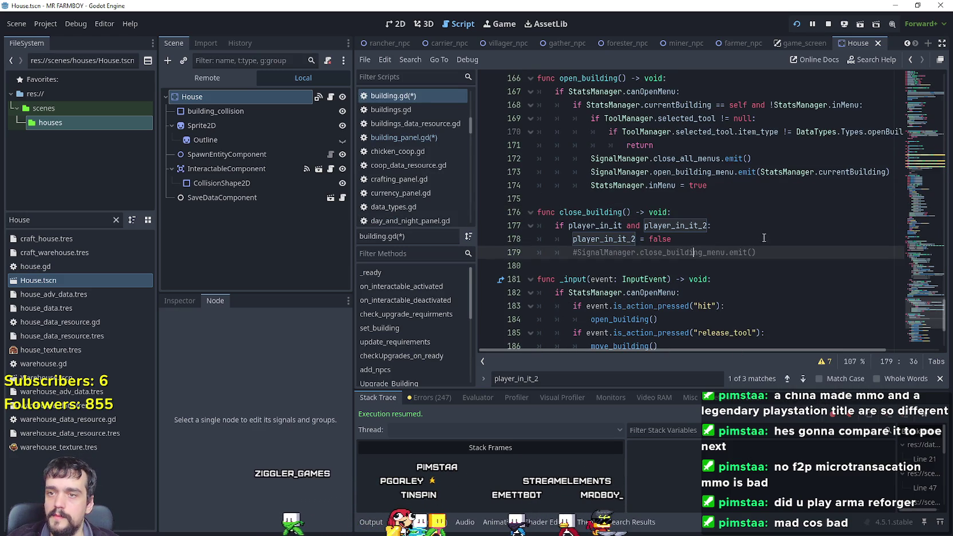
- Emit close_all_menus at the top of close_building and delete the old player_in_it check
{"action": "left_click_drag", "start_coordinate": [756, 252], "coordinate": [583, 239]}
{"action": "left_click", "coordinate": [713, 211]}
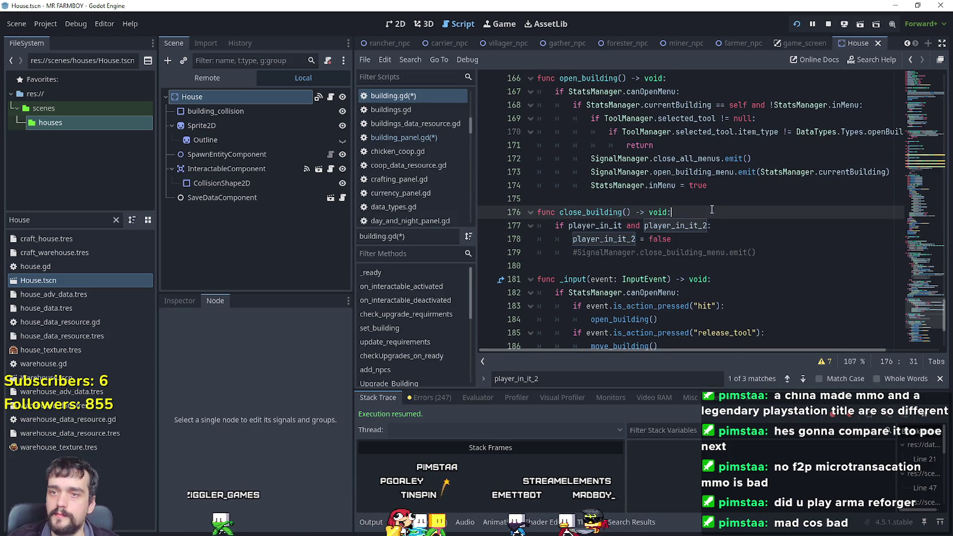
{"action": "key", "text": "Return"}
{"action": "type", "text": "SignalManager.close_building_menu"}
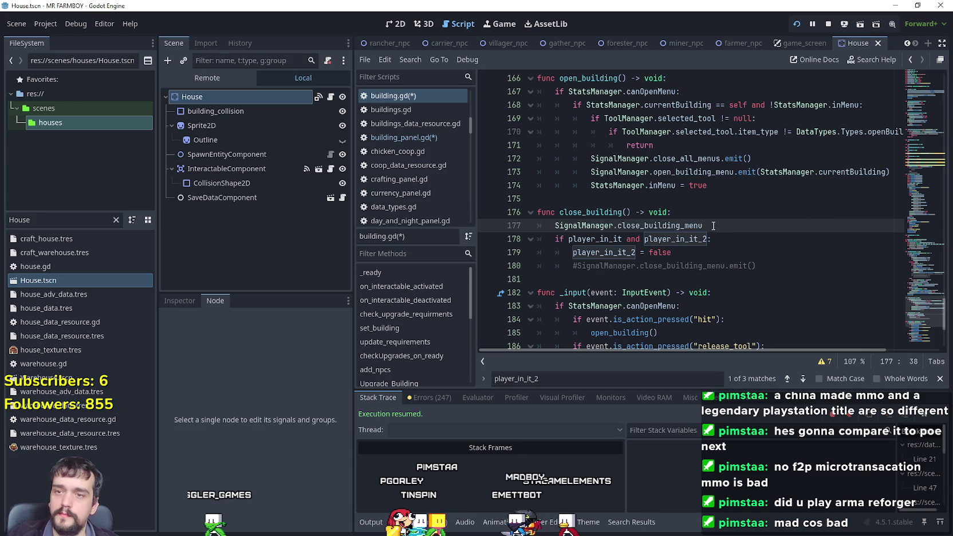
{"action": "key", "text": "ctrl+shift+Left"}
{"action": "type", "text": "close"}
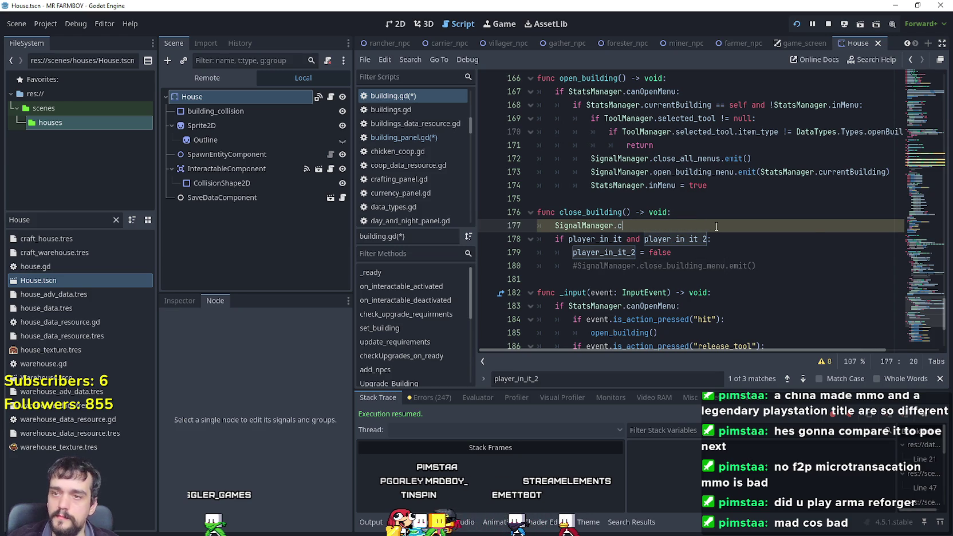
{"action": "key", "text": "Return"}
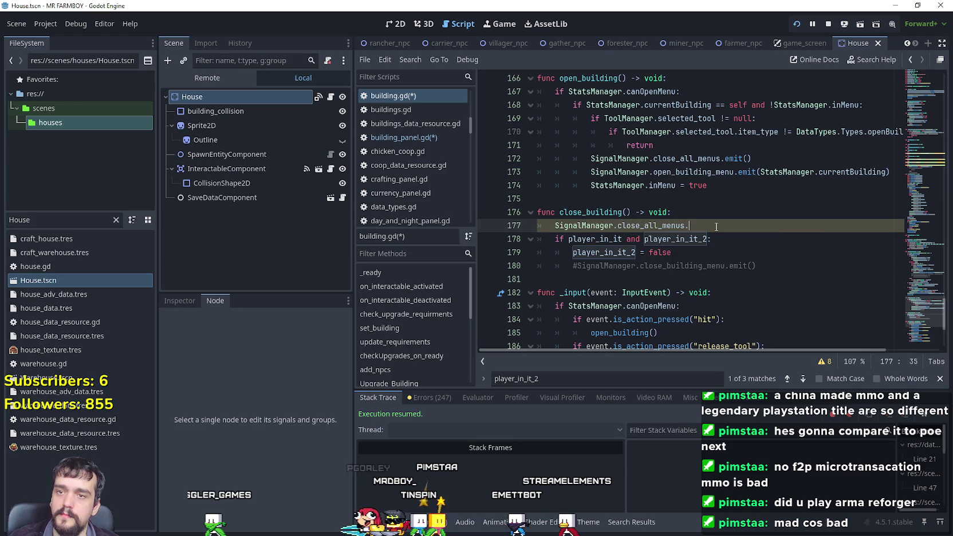
{"action": "type", "text": "emi"}
{"action": "key", "text": "Return"}
{"action": "left_click", "coordinate": [723, 213]}
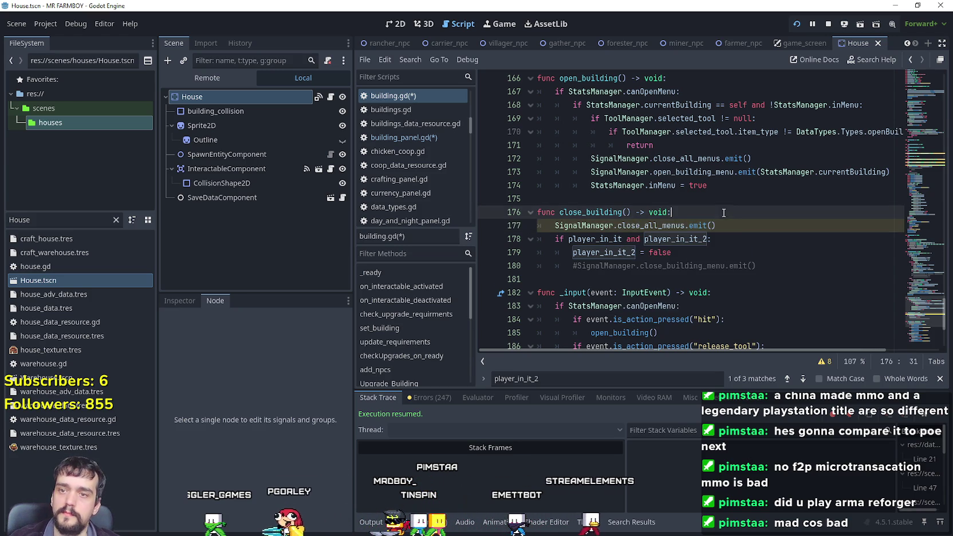
{"action": "left_click_drag", "start_coordinate": [802, 266], "coordinate": [720, 225]}
{"action": "key", "text": "BackSpace"}
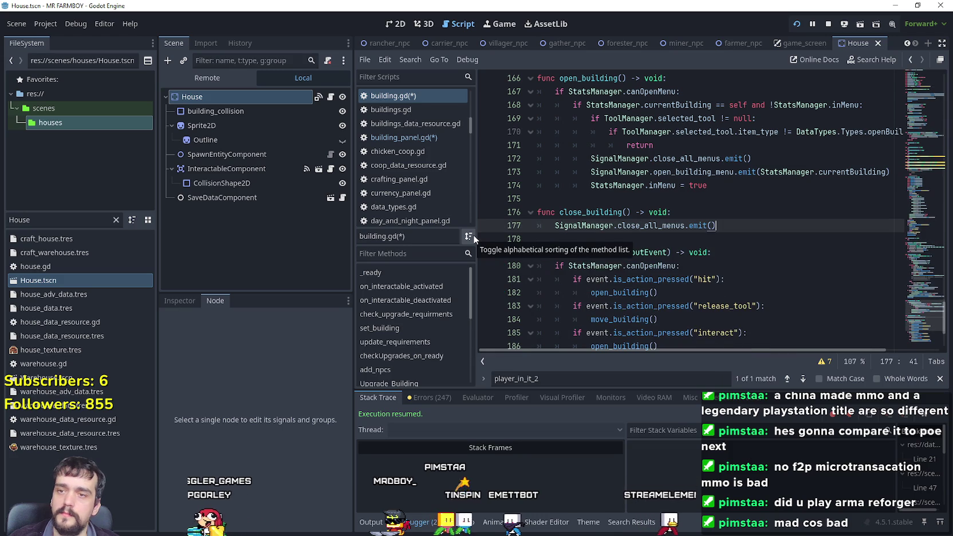
- Insert an 'if !StatsManager.inMenu: return' guard at the start of close_building
{"action": "left_click", "coordinate": [691, 213]}
{"action": "key", "text": "Return"}
{"action": "type", "text": "if"}
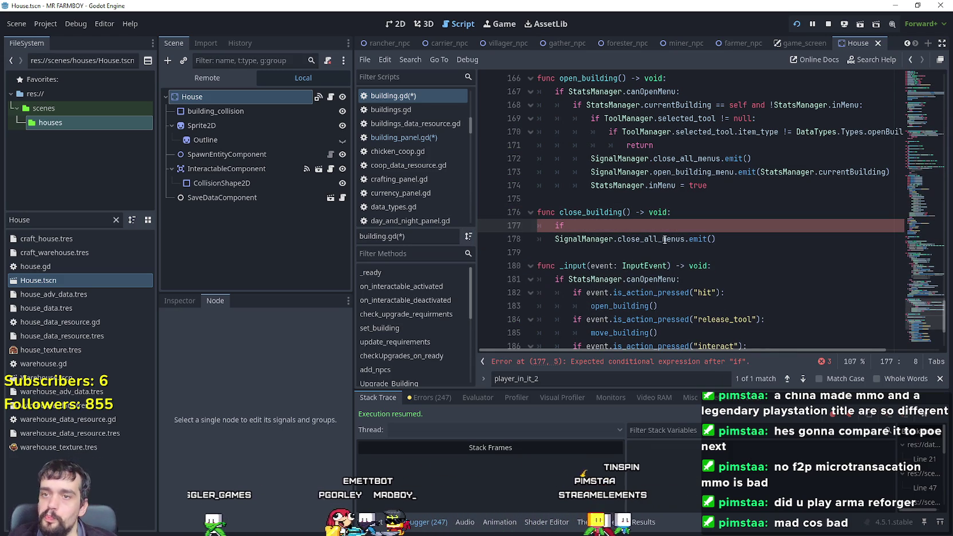
{"action": "double_click", "coordinate": [617, 185]}
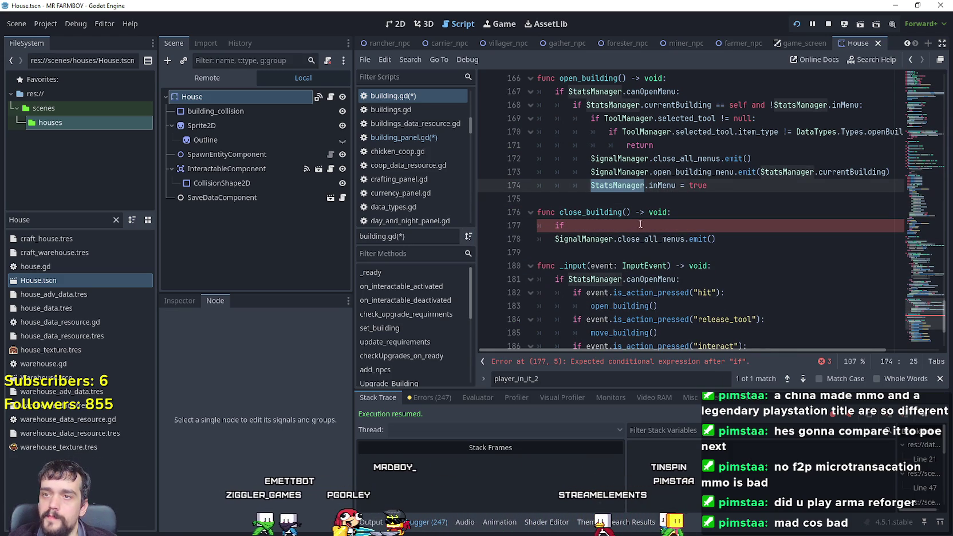
{"action": "scroll", "coordinate": [675, 203], "scroll_direction": "up", "scroll_amount": 1}
{"action": "left_click_drag", "start_coordinate": [675, 226], "coordinate": [590, 226]}
{"action": "left_click", "coordinate": [606, 266]}
{"action": "type", "text": "StatsManager.inMenu"}
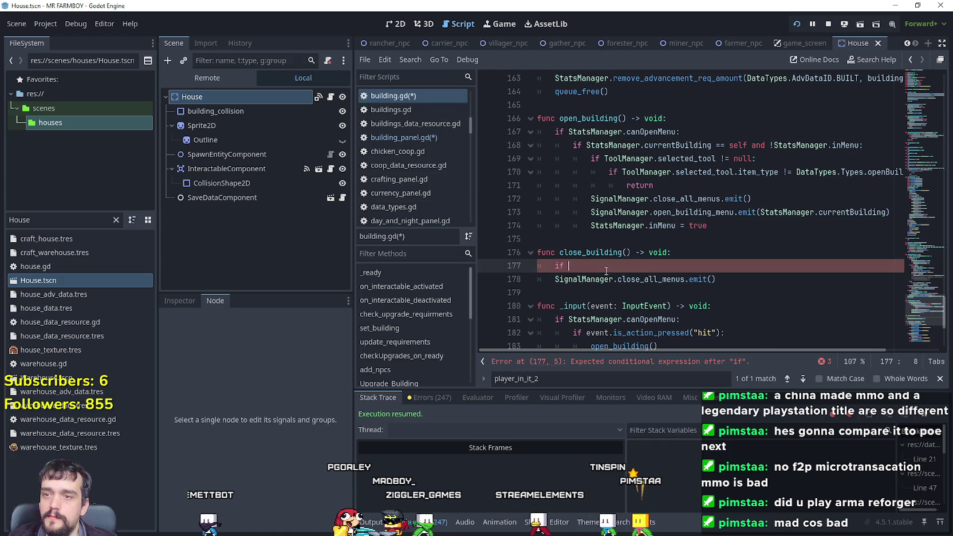
{"action": "type", "text": ":"}
{"action": "key", "text": "Return"}
{"action": "type", "text": "return"}
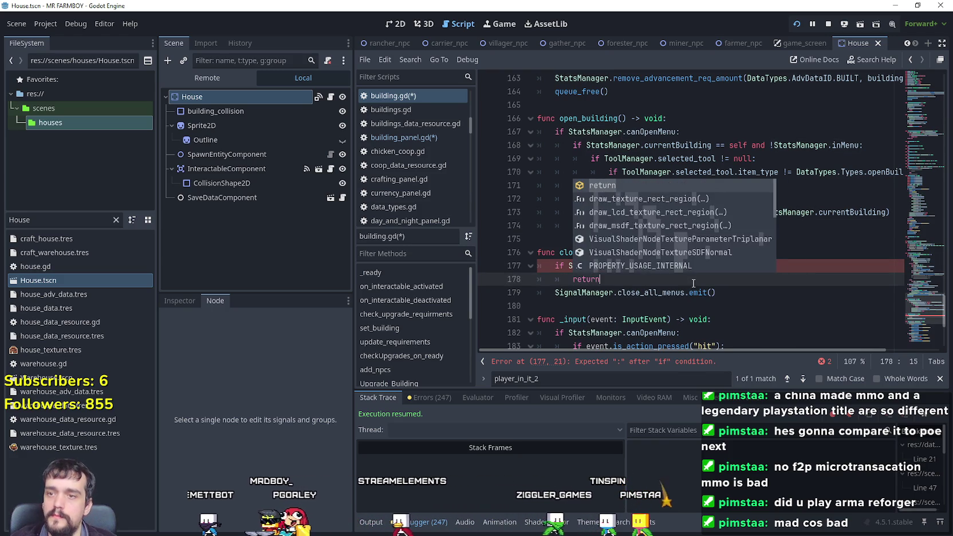
{"action": "key", "text": "Return"}
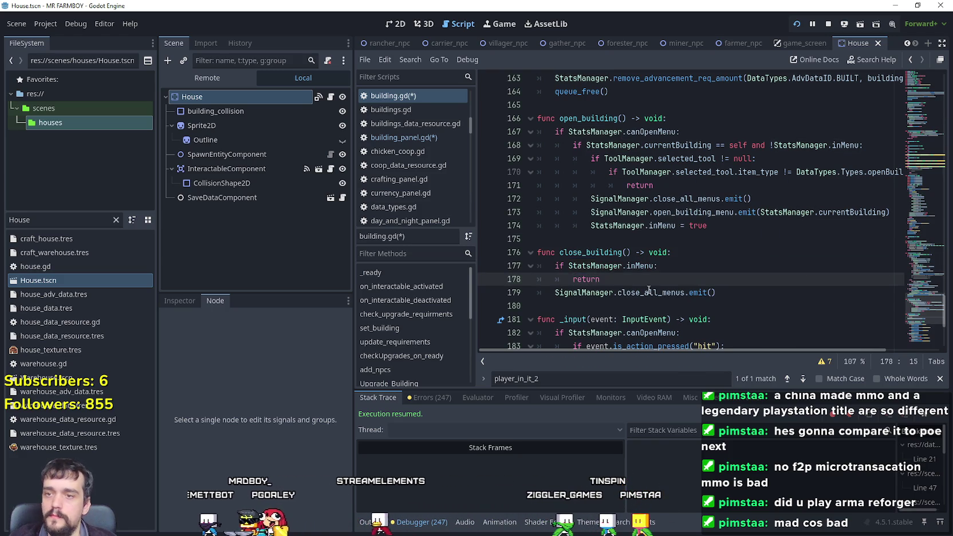
{"action": "left_click", "coordinate": [568, 265]}
{"action": "type", "text": "!"}
{"action": "left_click", "coordinate": [636, 279]}
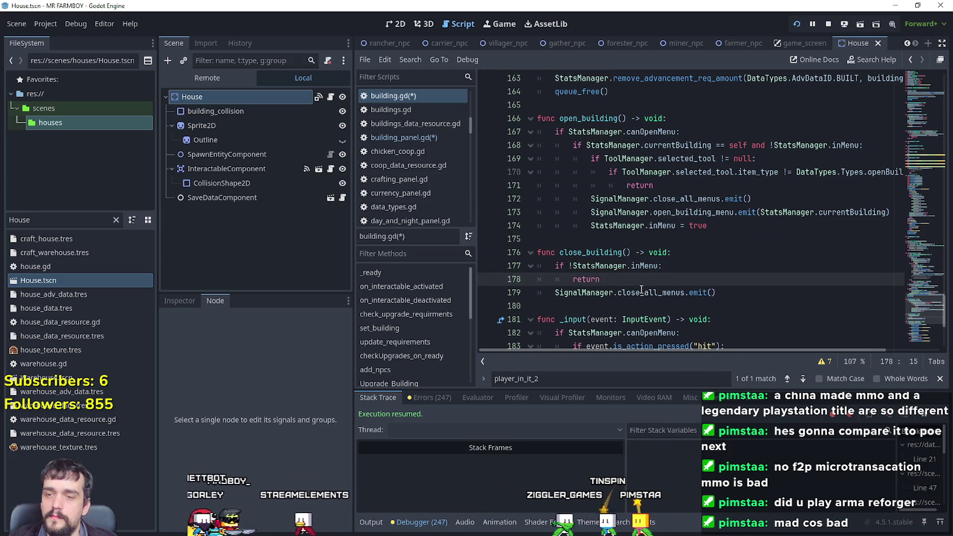
- Add an 'if StatsManager.currentBuilding != self: return' check on line 179 and save the script
{"action": "mouse_move", "coordinate": [643, 268]}
{"action": "key", "text": "Return"}
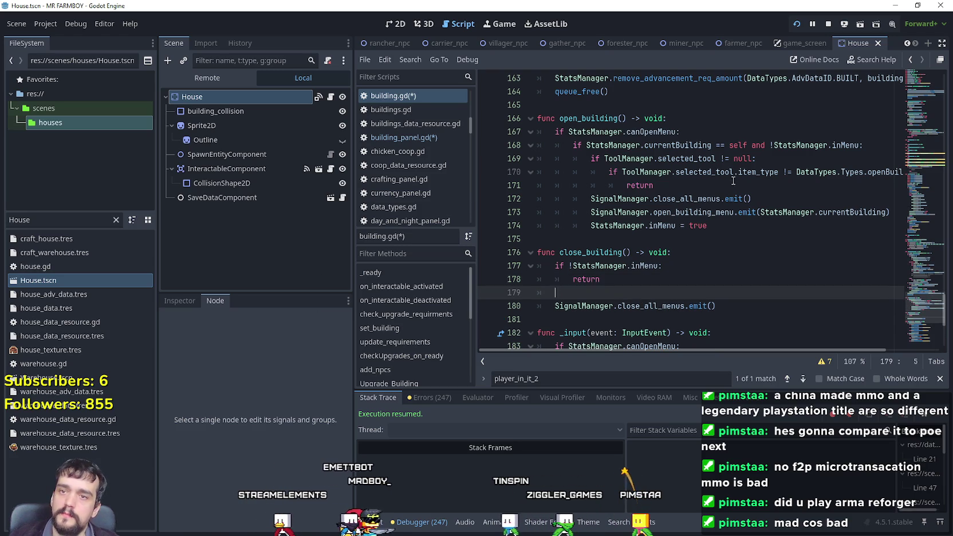
{"action": "left_click_drag", "start_coordinate": [747, 145], "coordinate": [585, 145]}
{"action": "key", "text": "ctrl+c"}
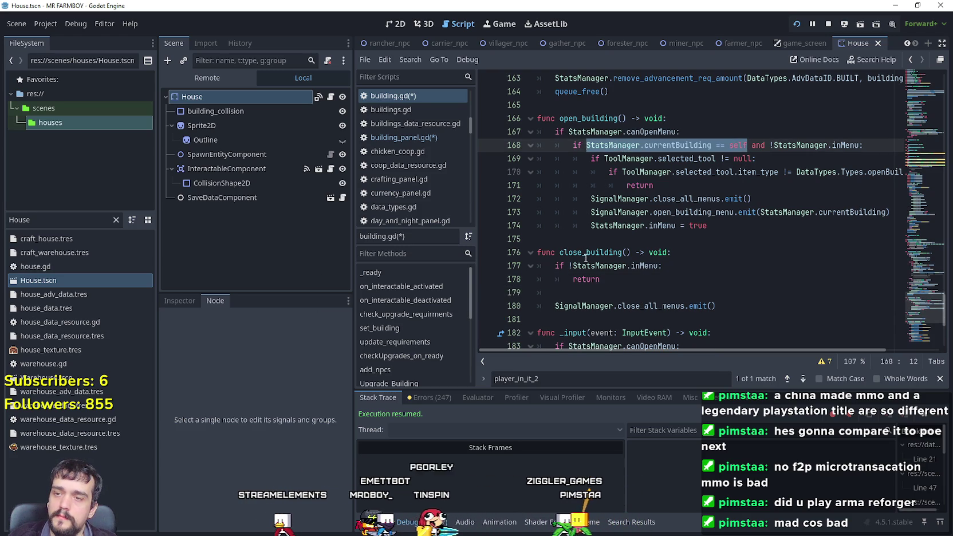
{"action": "left_click", "coordinate": [590, 289]}
{"action": "key", "text": "ctrl+v"}
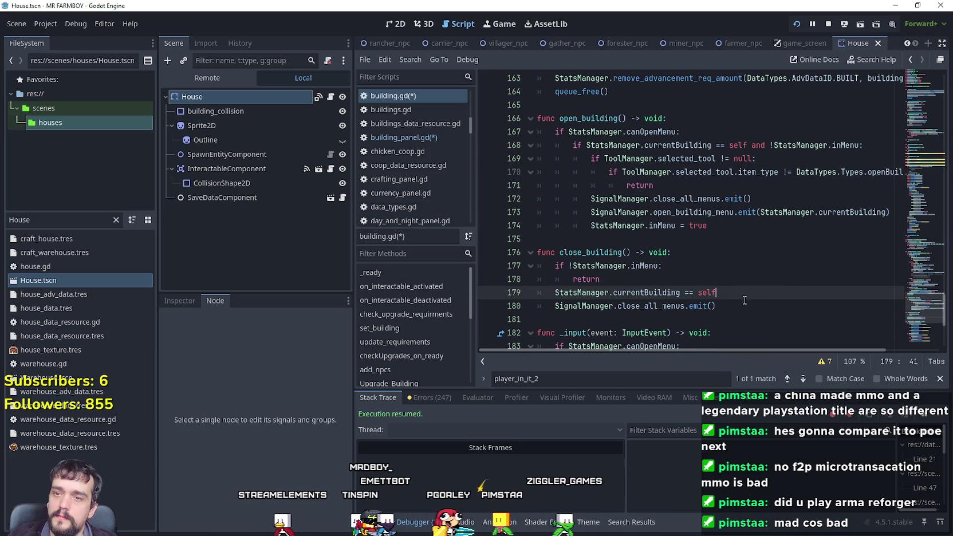
{"action": "left_click", "coordinate": [691, 293]}
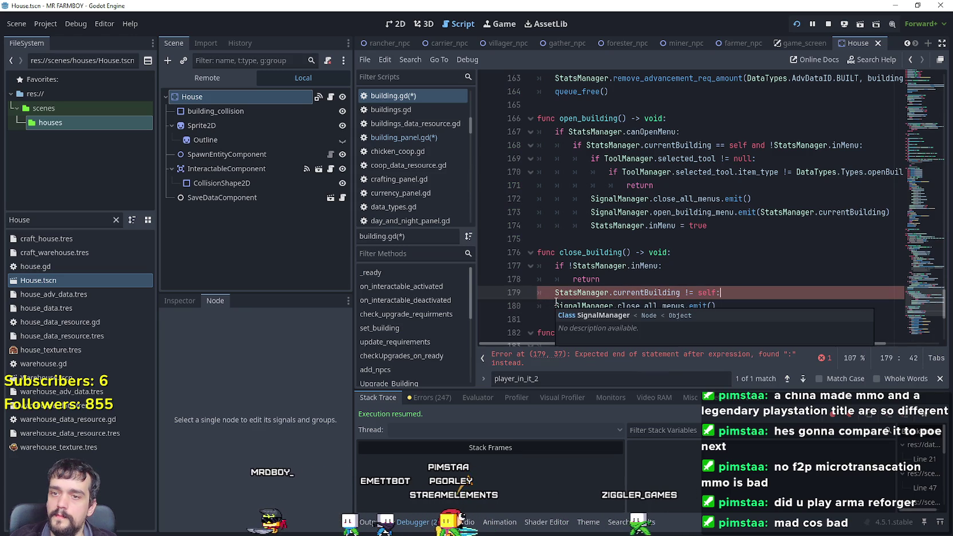
{"action": "key", "text": "Return"}
{"action": "type", "text": "return"}
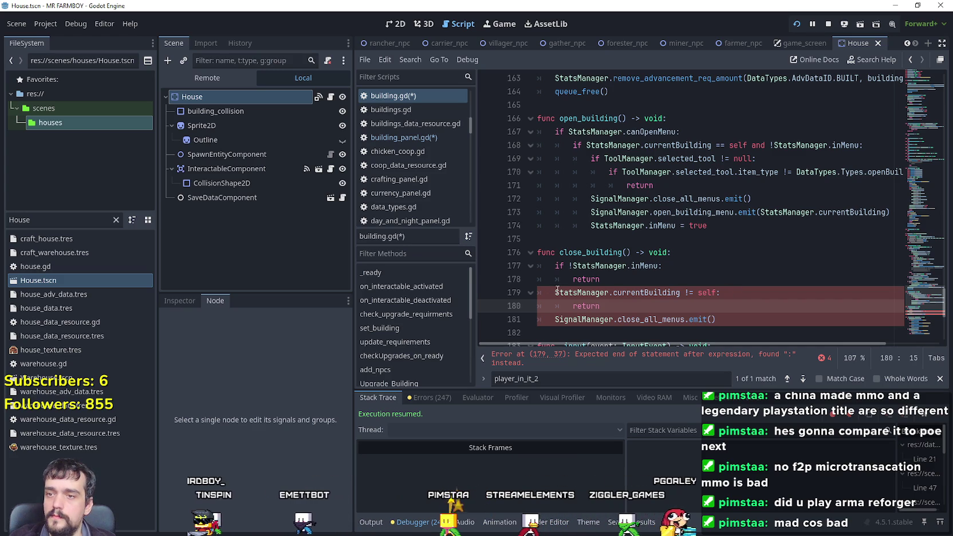
{"action": "key", "text": "Up"}
{"action": "key", "text": "Home"}
{"action": "type", "text": "!"}
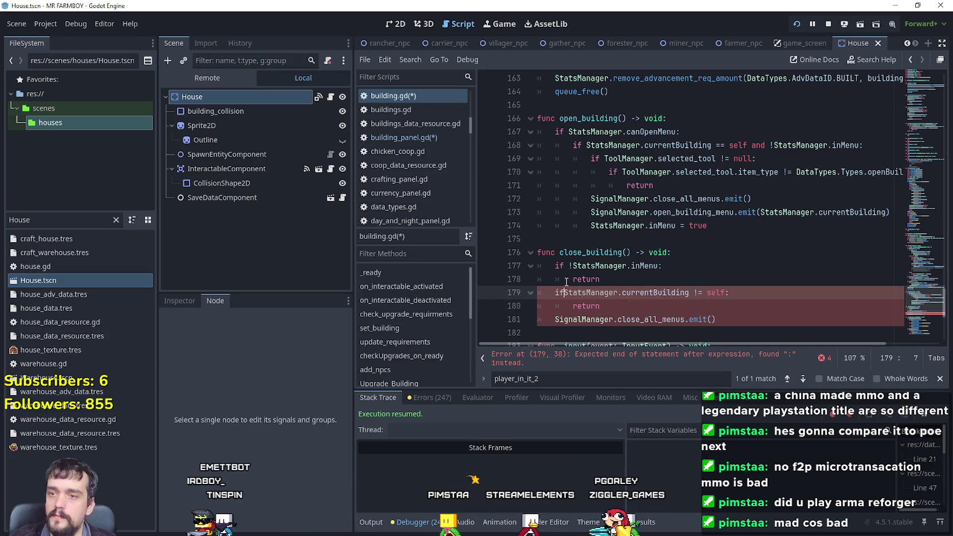
{"action": "left_click", "coordinate": [670, 304]}
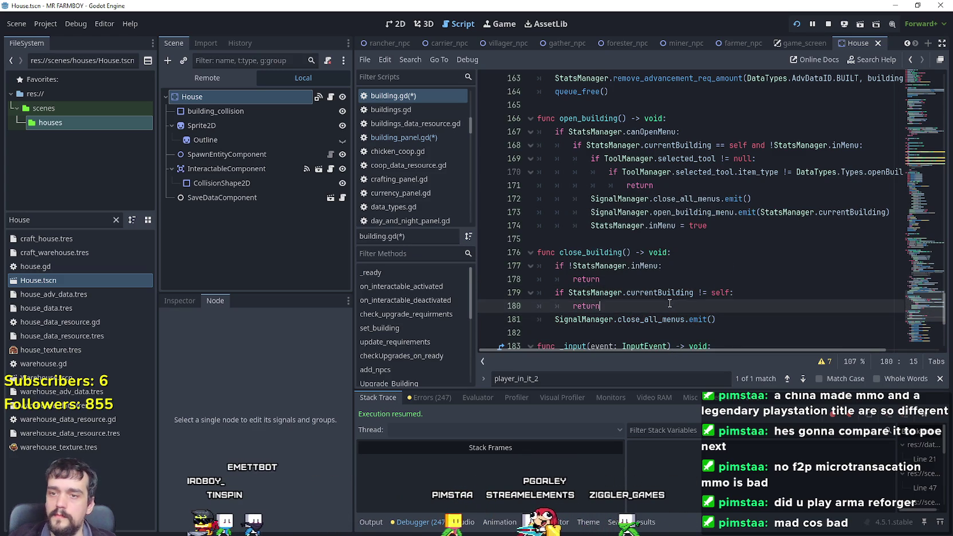
{"action": "scroll", "coordinate": [670, 303], "scroll_direction": "down", "scroll_amount": 1}
{"action": "key", "text": "ctrl+s"}
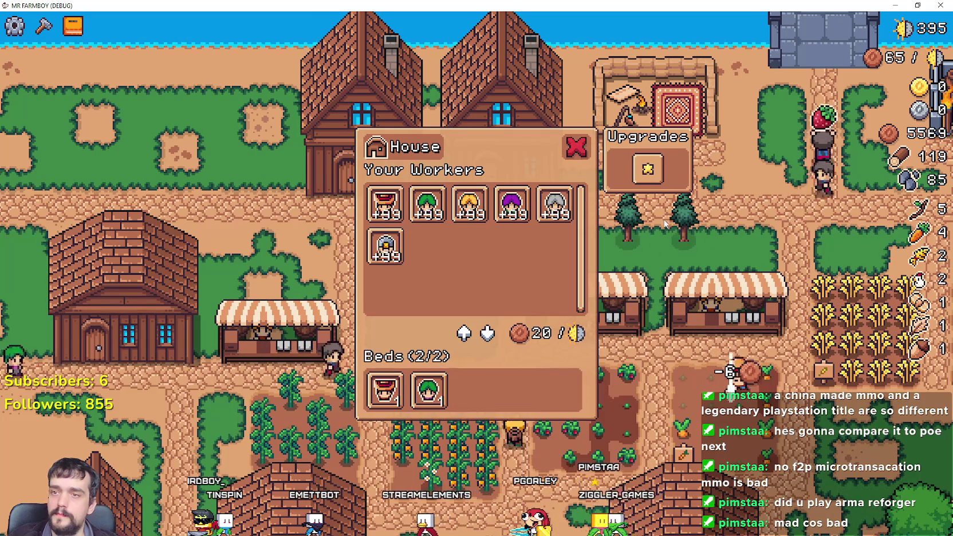
- Stop the running game with F8 and relaunch the project to retest
{"action": "key", "text": "F8"}
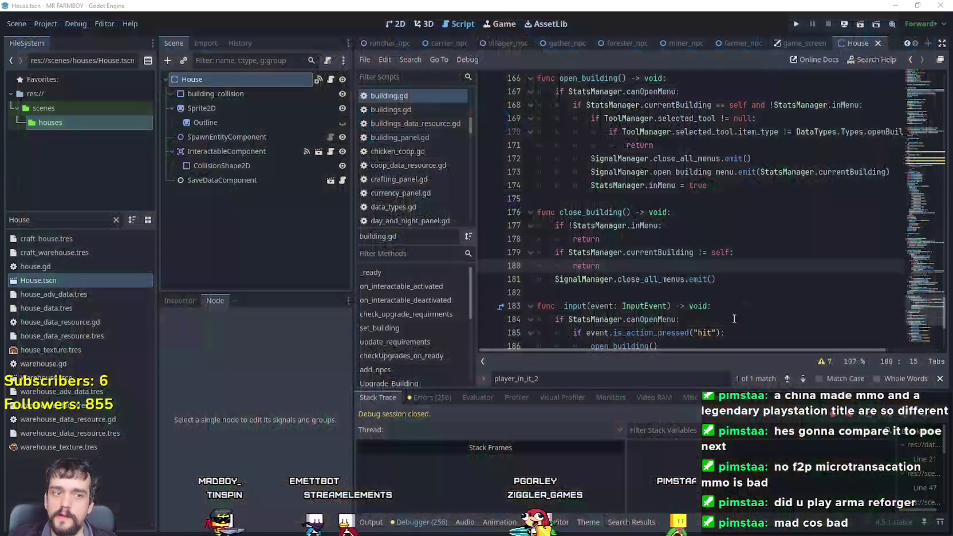
{"action": "left_click", "coordinate": [796, 23]}
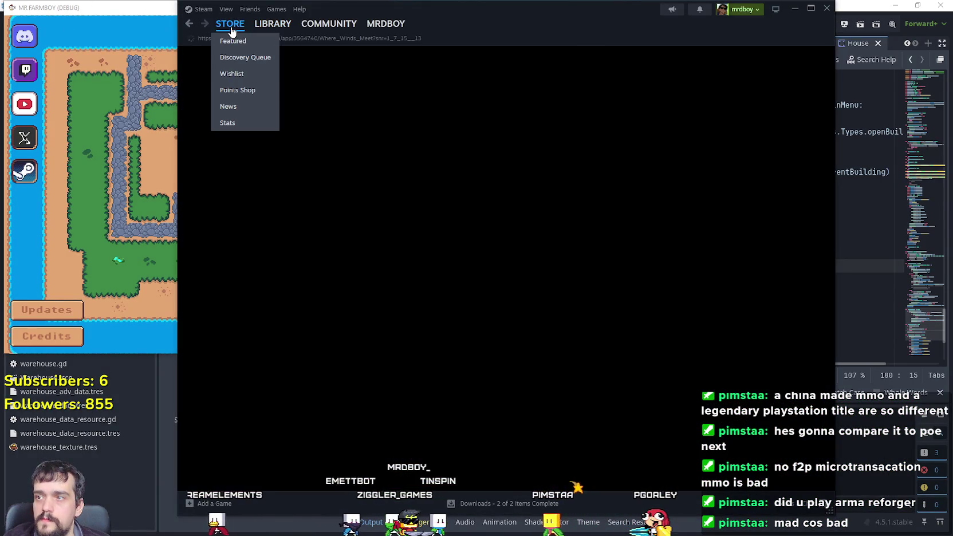
- Continue the game from the Save 7 slot
{"action": "left_click", "coordinate": [125, 132]}
{"action": "left_click", "coordinate": [317, 158]}
{"action": "scroll", "coordinate": [305, 229], "scroll_direction": "down", "scroll_amount": 3}
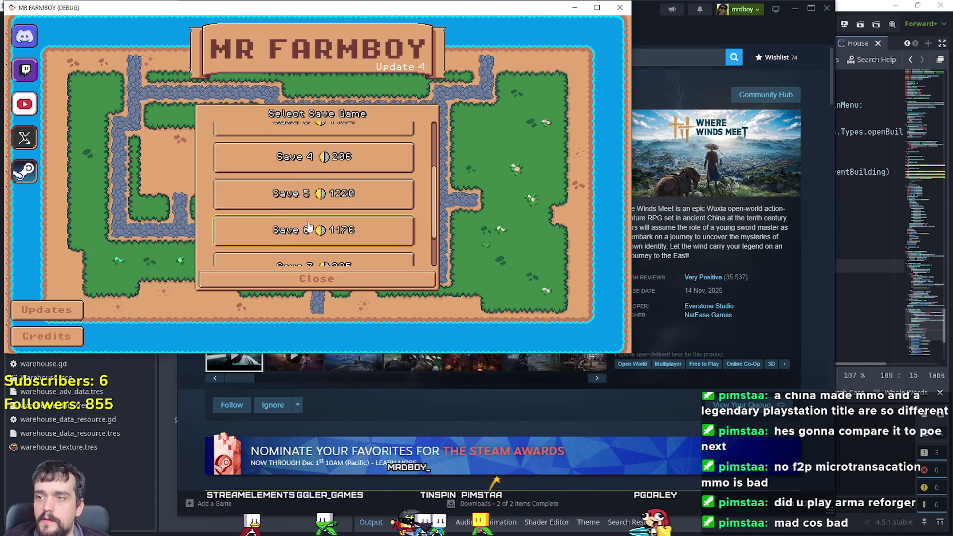
{"action": "left_click", "coordinate": [305, 229]}
- Find Arma Reforger in the Steam store, pass the age check and browse its pages
{"action": "left_click", "coordinate": [661, 84]}
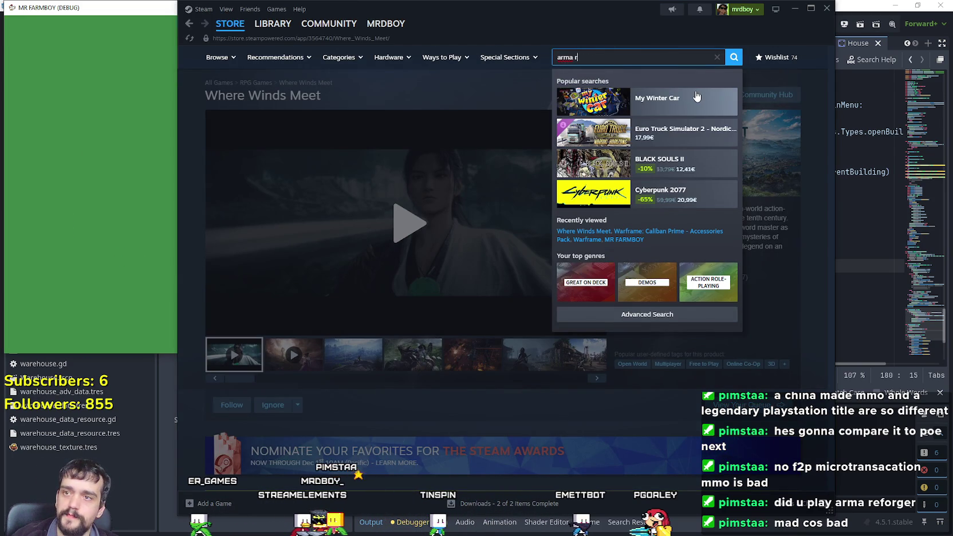
{"action": "type", "text": "refro"}
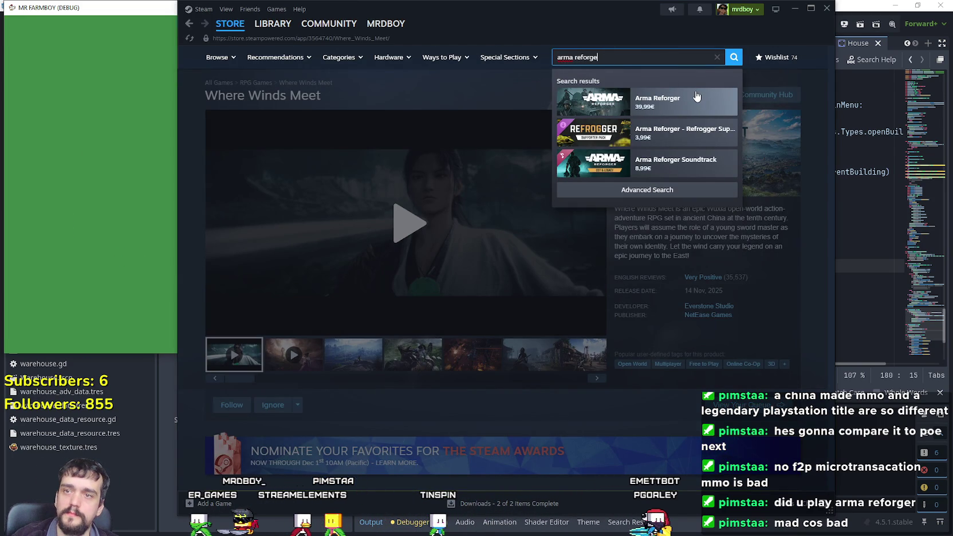
{"action": "left_click", "coordinate": [690, 89]}
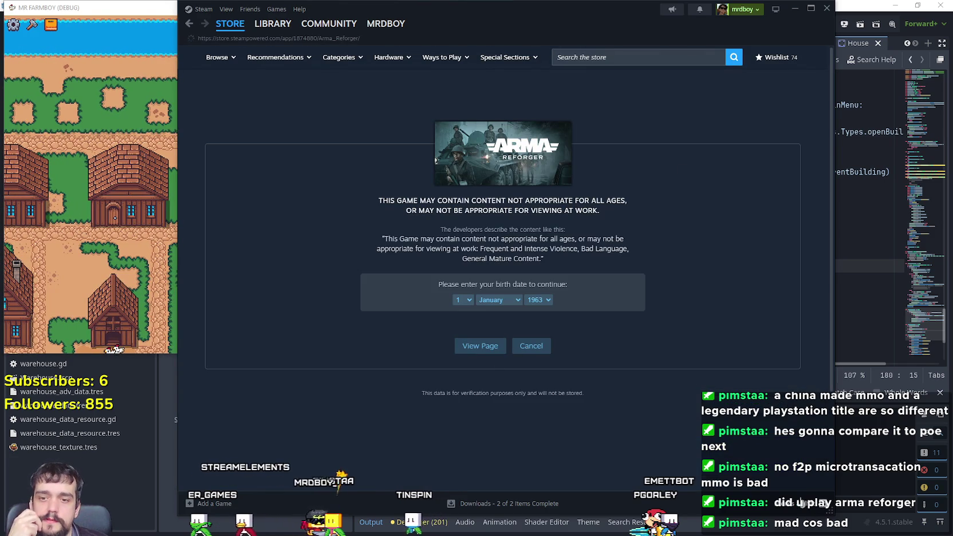
{"action": "left_click", "coordinate": [480, 345]}
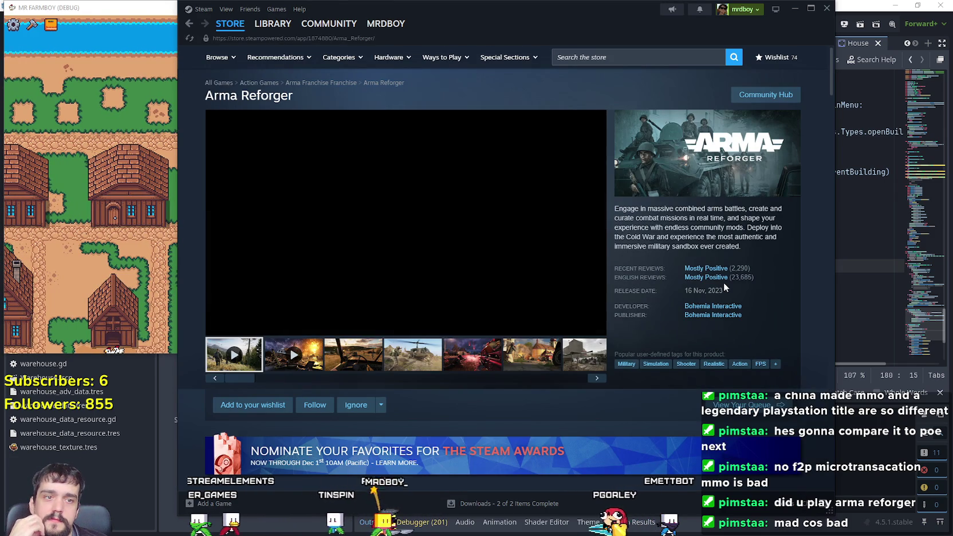
{"action": "left_click", "coordinate": [405, 358]}
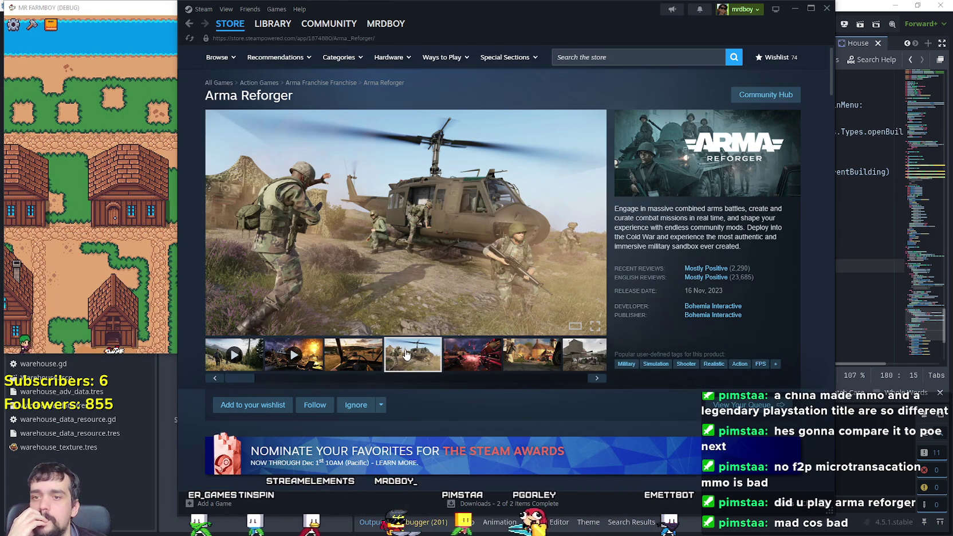
{"action": "scroll", "coordinate": [406, 353], "scroll_direction": "down", "scroll_amount": 4}
{"action": "scroll", "coordinate": [407, 346], "scroll_direction": "down", "scroll_amount": 3}
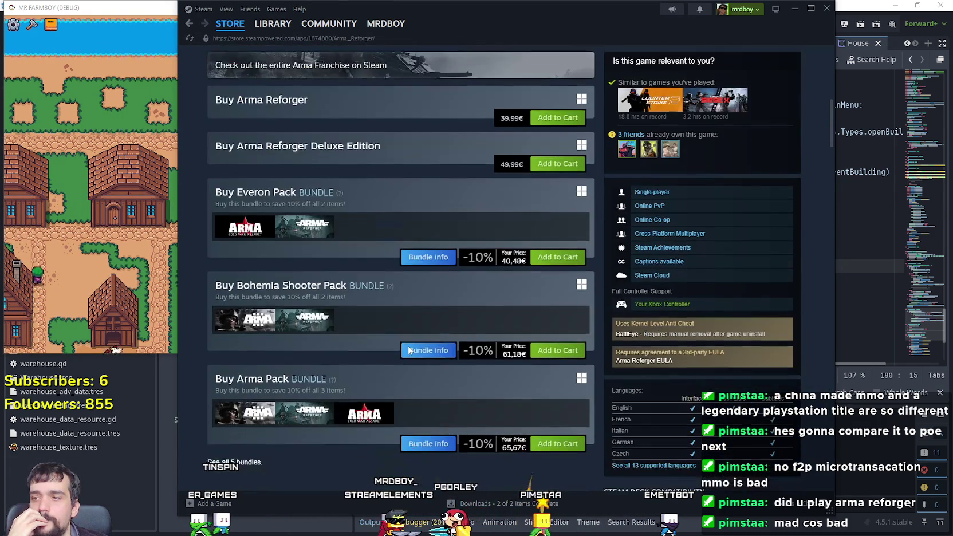
{"action": "scroll", "coordinate": [409, 347], "scroll_direction": "up", "scroll_amount": 8}
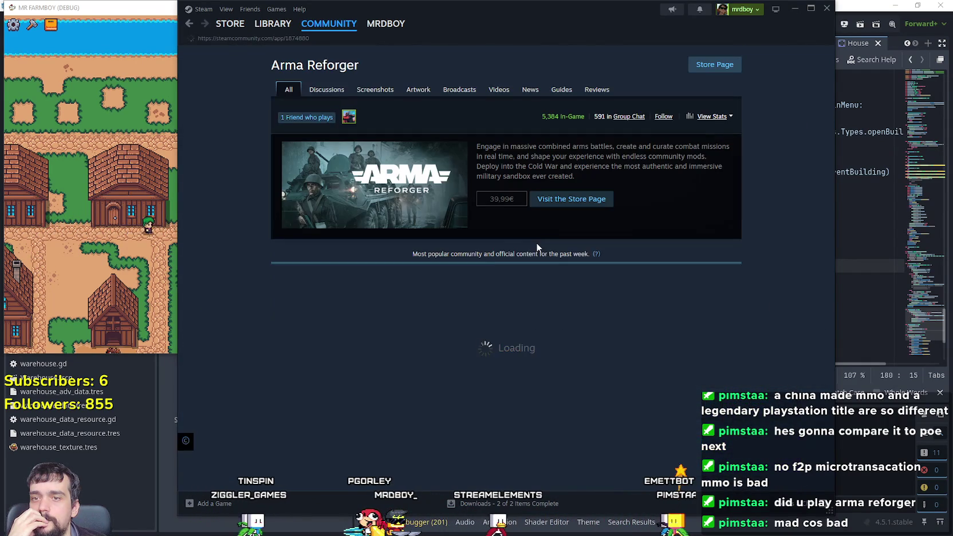
{"action": "scroll", "coordinate": [659, 269], "scroll_direction": "down", "scroll_amount": 5}
{"action": "scroll", "coordinate": [760, 352], "scroll_direction": "down", "scroll_amount": 10}
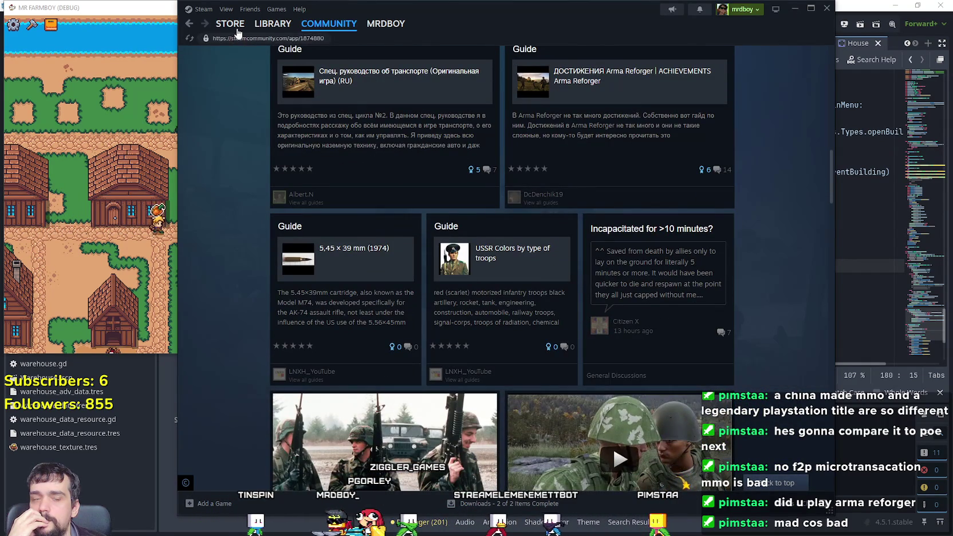
{"action": "left_click", "coordinate": [237, 26]}
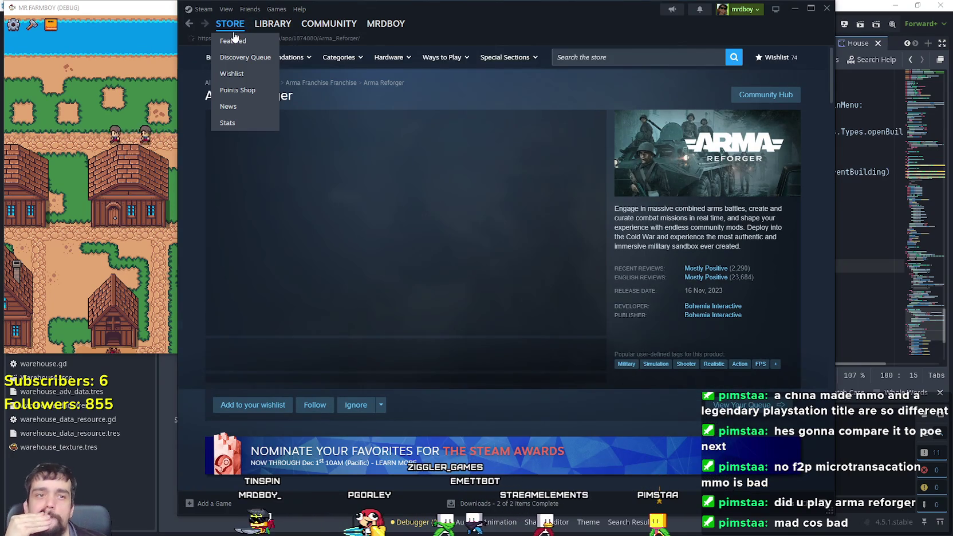
- Search the store for 'Insurgency' and open its store page
{"action": "left_click", "coordinate": [629, 59]}
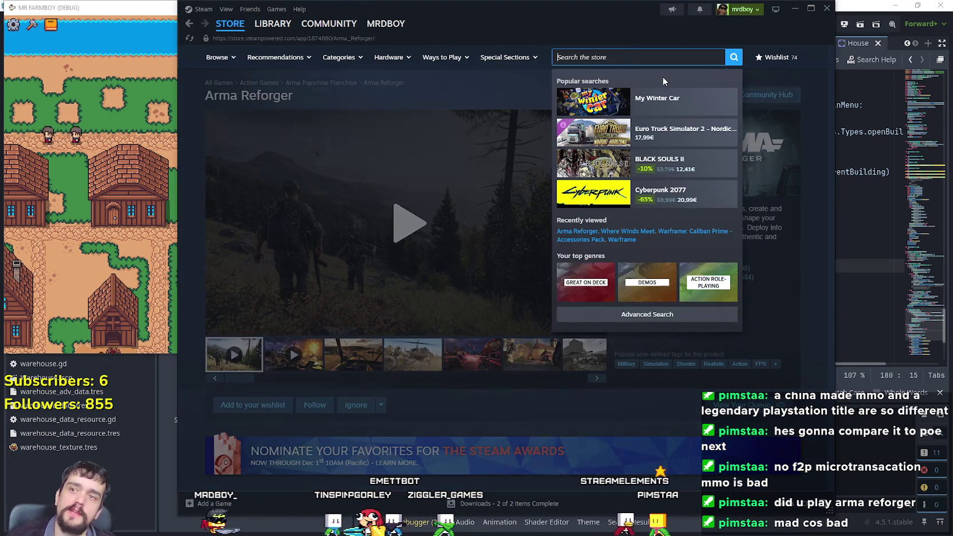
{"action": "type", "text": "In"}
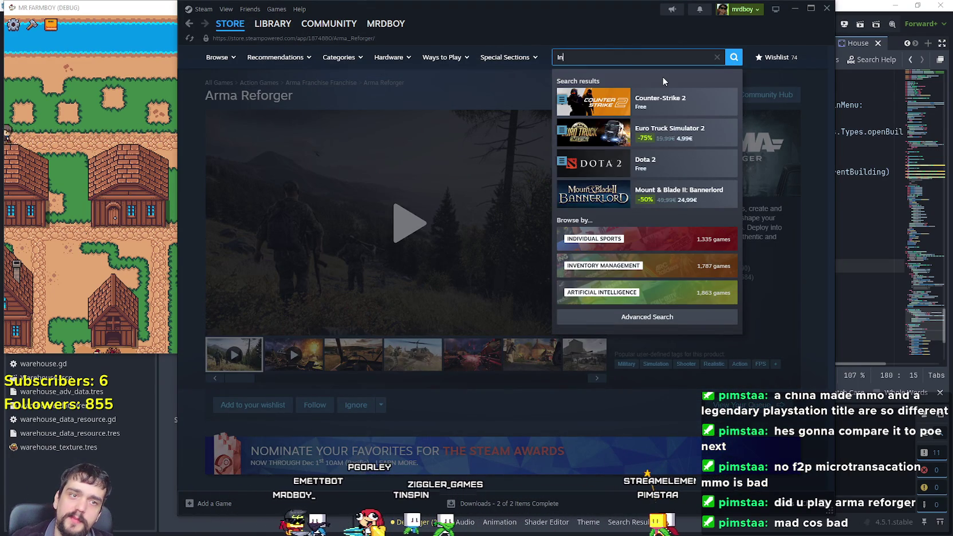
{"action": "type", "text": "surgency"}
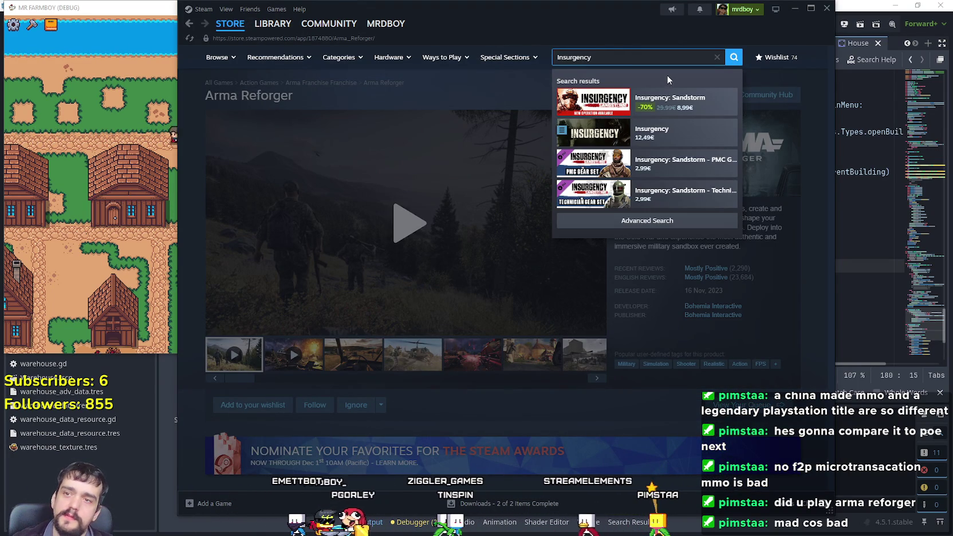
{"action": "left_click", "coordinate": [715, 147]}
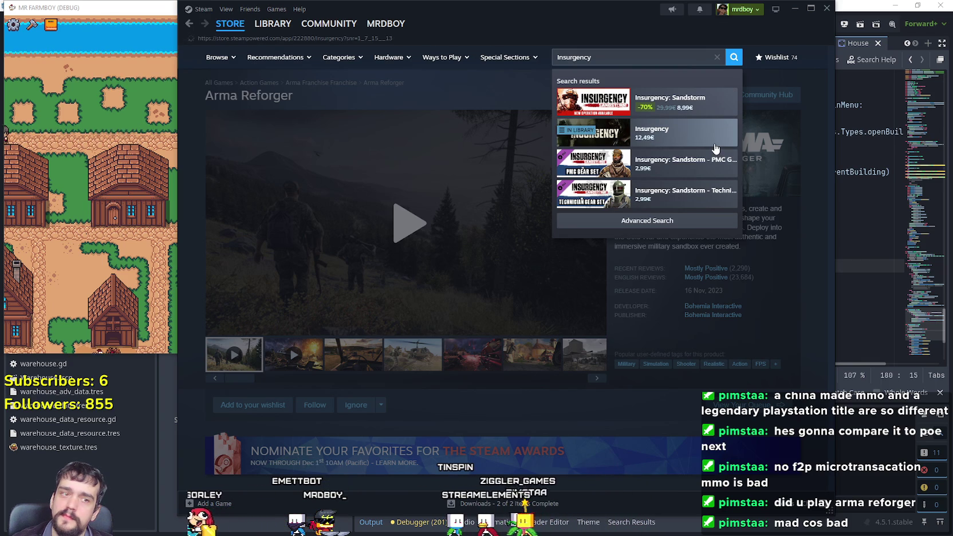
- Browse the Insurgency page's hall, desert and building screenshots
{"action": "scroll", "coordinate": [454, 352], "scroll_direction": "down", "scroll_amount": 3}
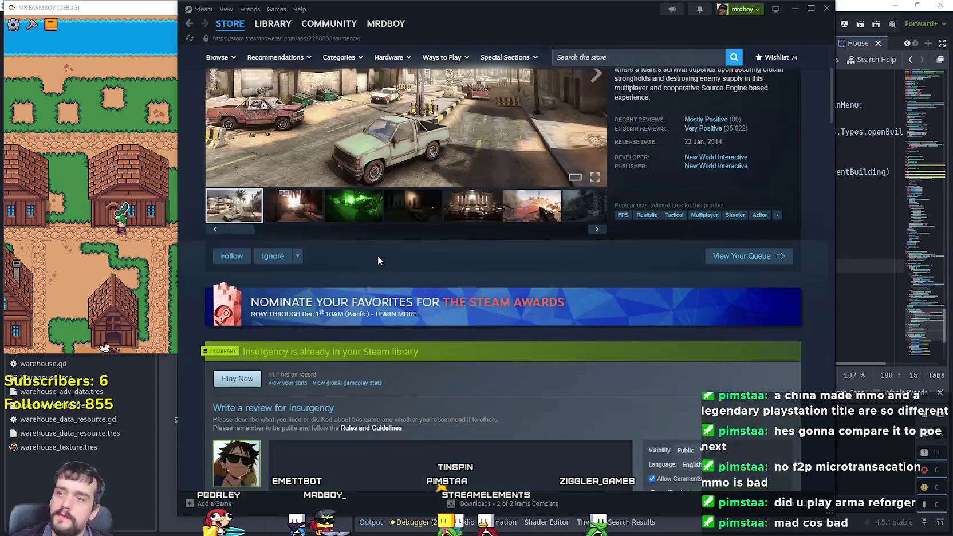
{"action": "left_click", "coordinate": [358, 217]}
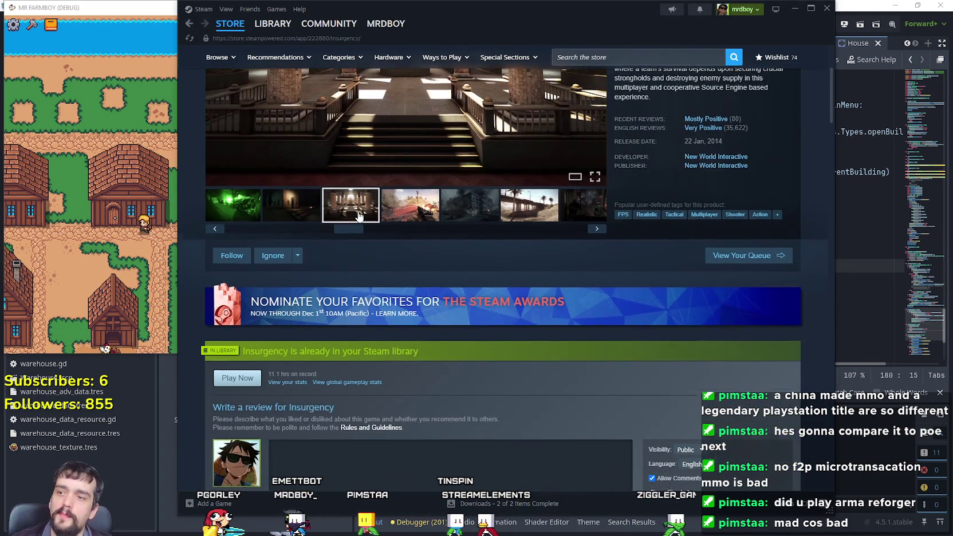
{"action": "scroll", "coordinate": [393, 227], "scroll_direction": "up", "scroll_amount": 3}
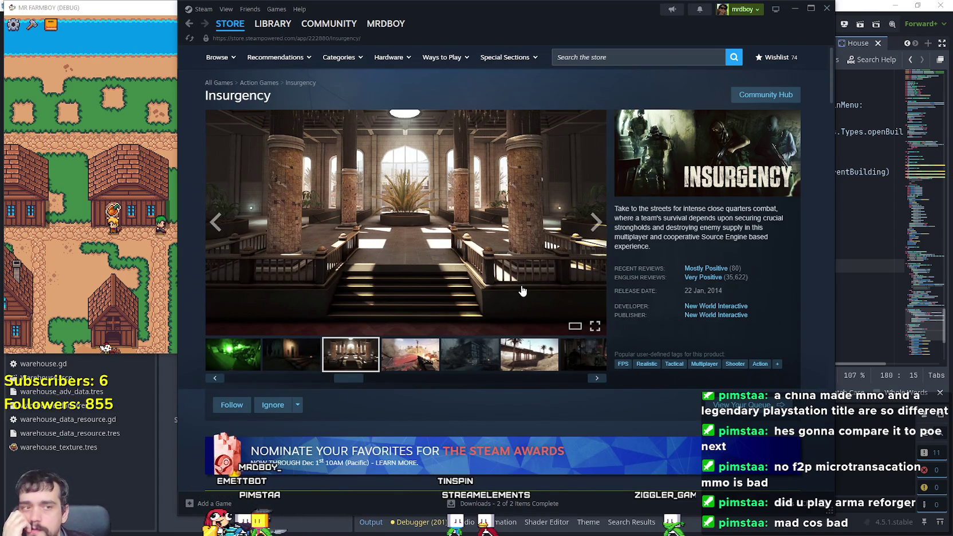
{"action": "scroll", "coordinate": [523, 291], "scroll_direction": "down", "scroll_amount": 10}
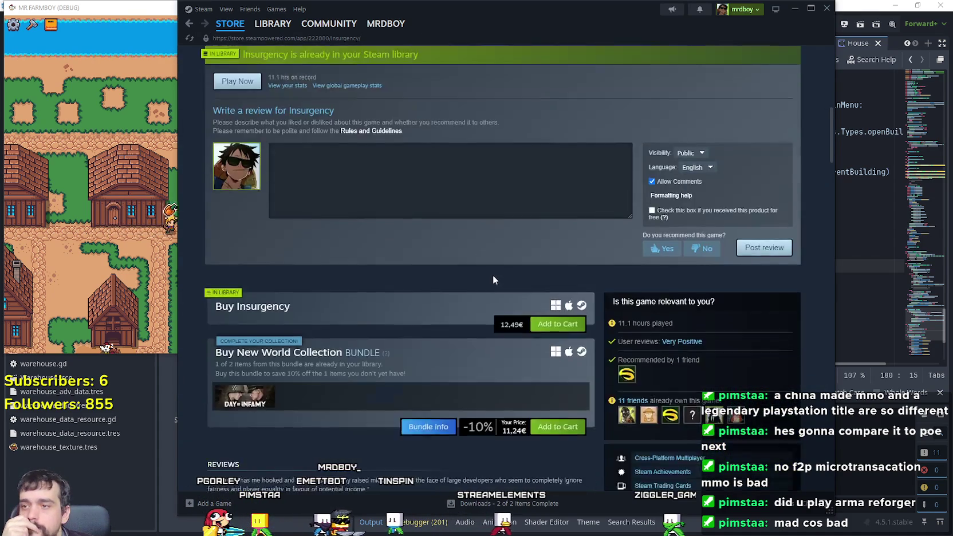
{"action": "scroll", "coordinate": [484, 356], "scroll_direction": "up", "scroll_amount": 5}
{"action": "scroll", "coordinate": [496, 349], "scroll_direction": "up", "scroll_amount": 4}
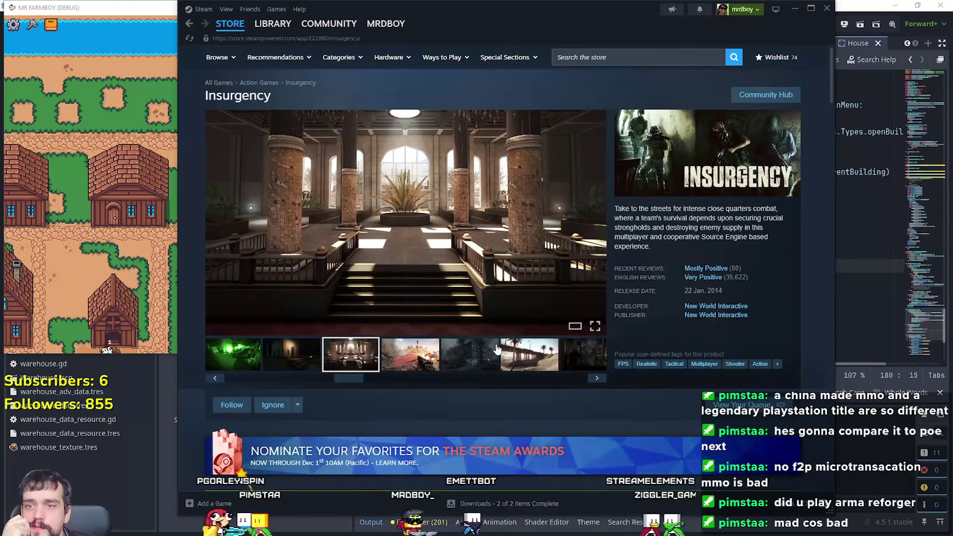
{"action": "left_click", "coordinate": [417, 356]}
{"action": "left_click", "coordinate": [470, 354]}
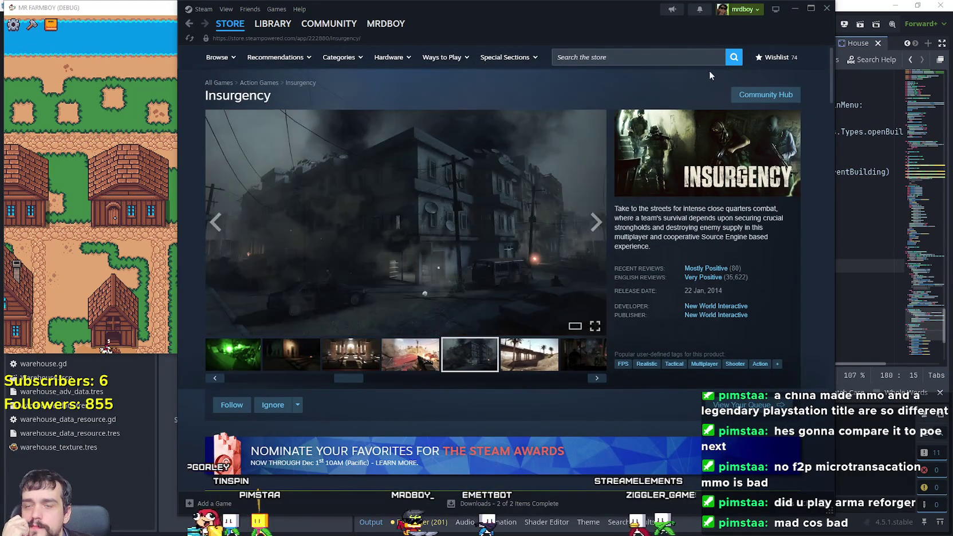
- Search again for Insurgency and open the Insurgency: Sandstorm store page
{"action": "left_click", "coordinate": [690, 57]}
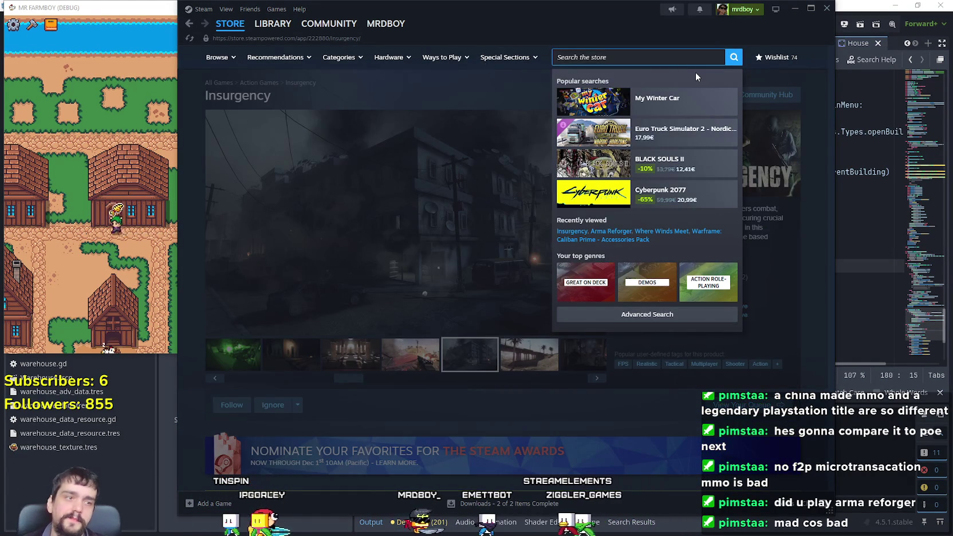
{"action": "type", "text": "Insurgenc"}
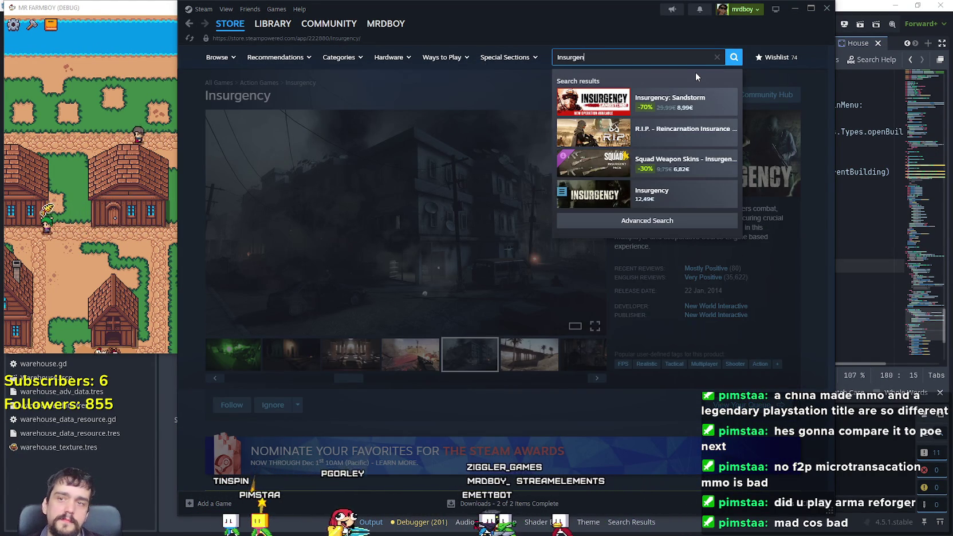
{"action": "left_click", "coordinate": [676, 102]}
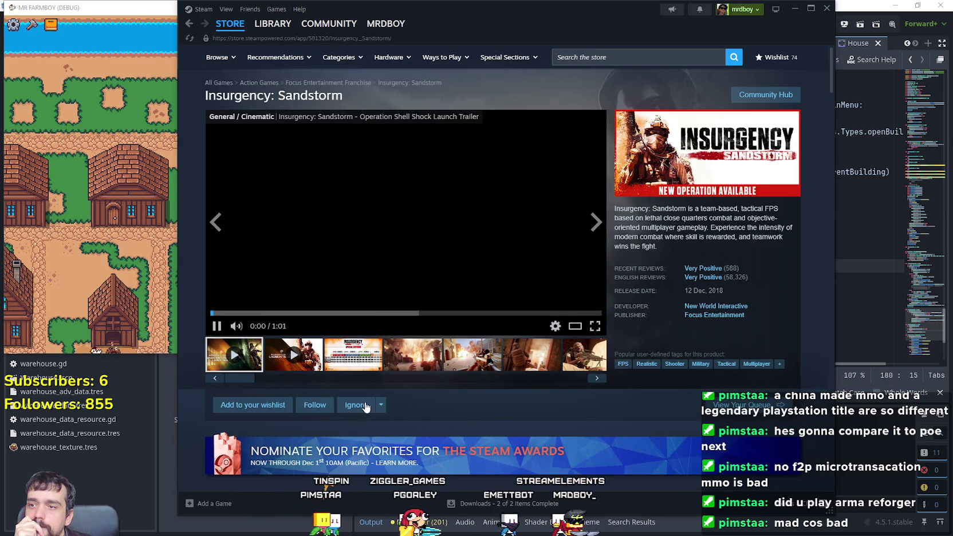
- Step through the Insurgency: Sandstorm screenshots from Special Editions to the town shot
{"action": "left_click", "coordinate": [335, 363]}
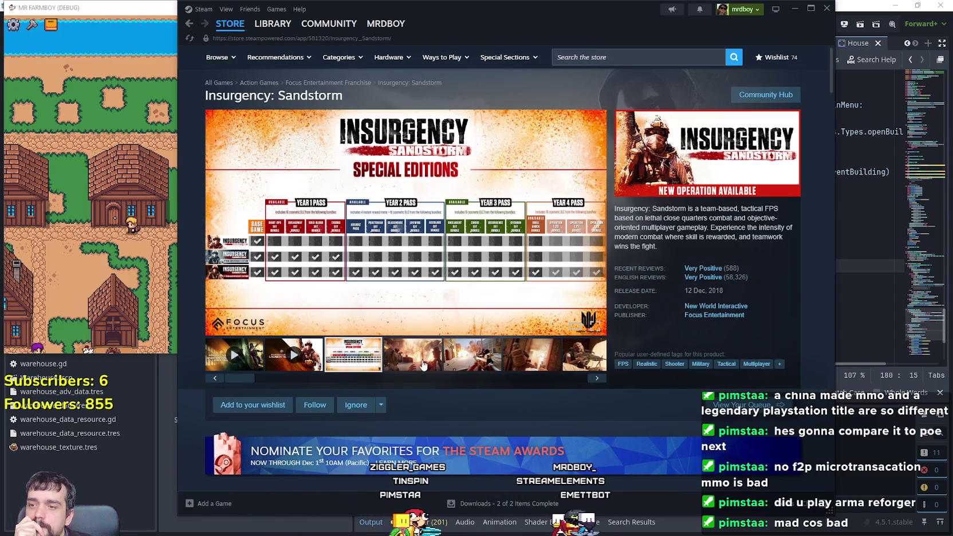
{"action": "left_click", "coordinate": [419, 362]}
{"action": "left_click", "coordinate": [473, 355]}
{"action": "left_click", "coordinate": [532, 355]}
{"action": "left_click", "coordinate": [595, 376]}
{"action": "left_click", "coordinate": [598, 378]}
{"action": "left_click", "coordinate": [598, 378]}
{"action": "left_click", "coordinate": [598, 379]}
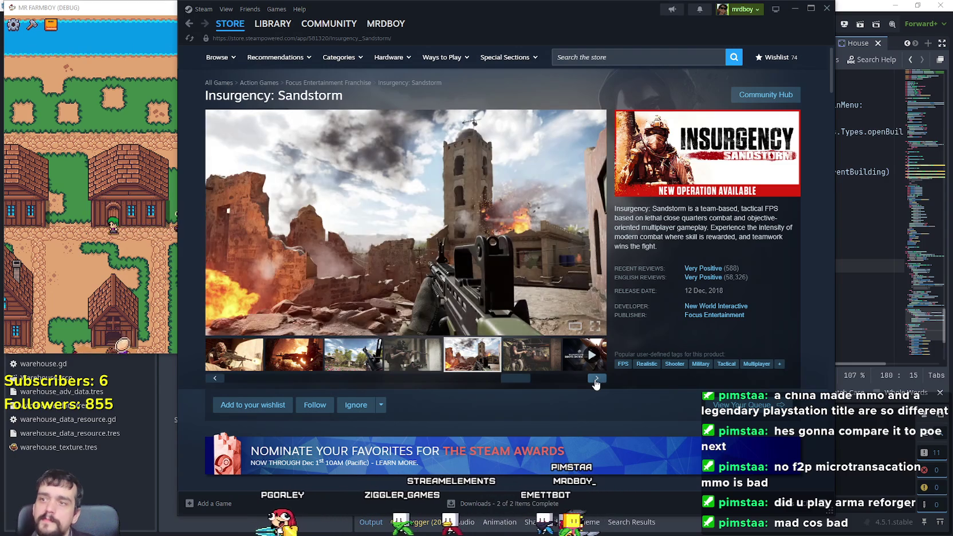
- Scroll down and expand Content For This Game to show every DLC item
{"action": "scroll", "coordinate": [578, 374], "scroll_direction": "down", "scroll_amount": 5}
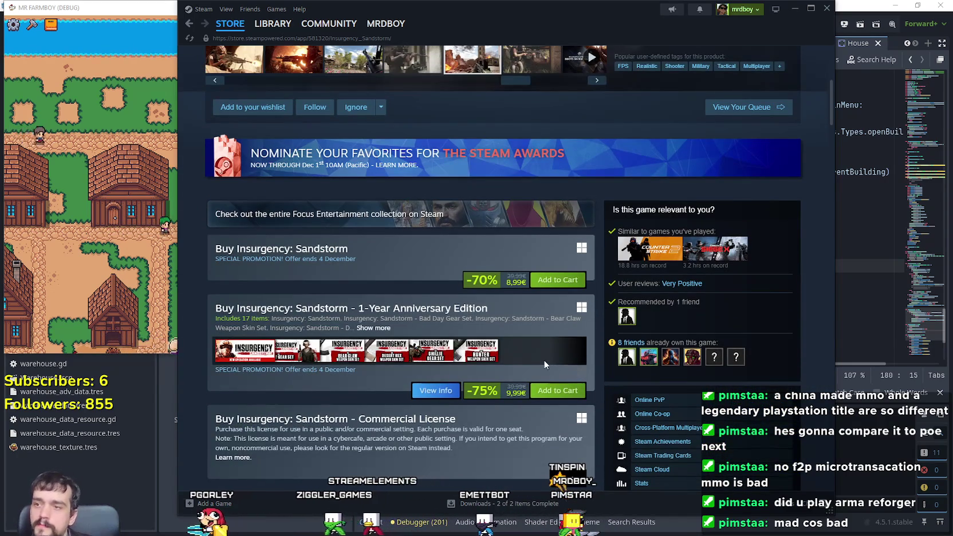
{"action": "scroll", "coordinate": [544, 360], "scroll_direction": "down", "scroll_amount": 2}
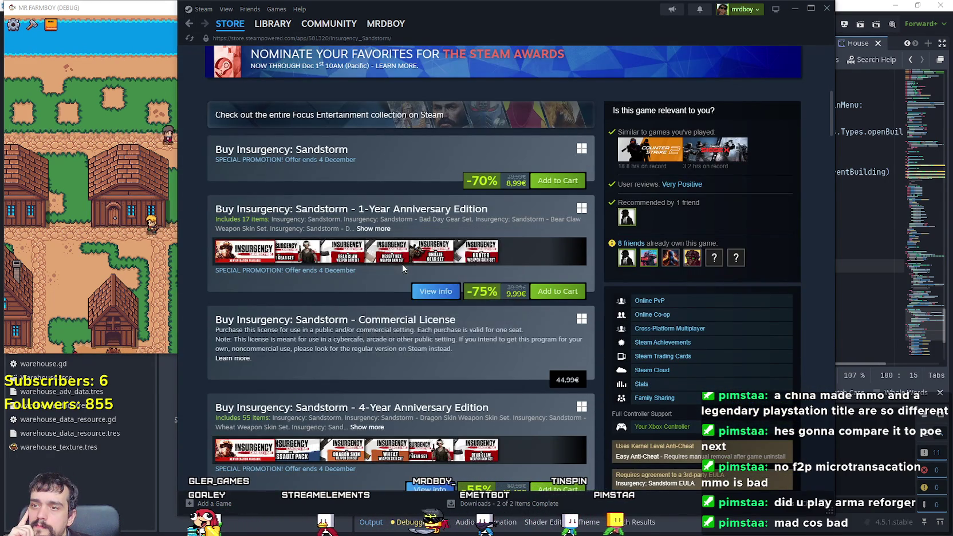
{"action": "scroll", "coordinate": [409, 265], "scroll_direction": "down", "scroll_amount": 5}
{"action": "scroll", "coordinate": [409, 264], "scroll_direction": "down", "scroll_amount": 5}
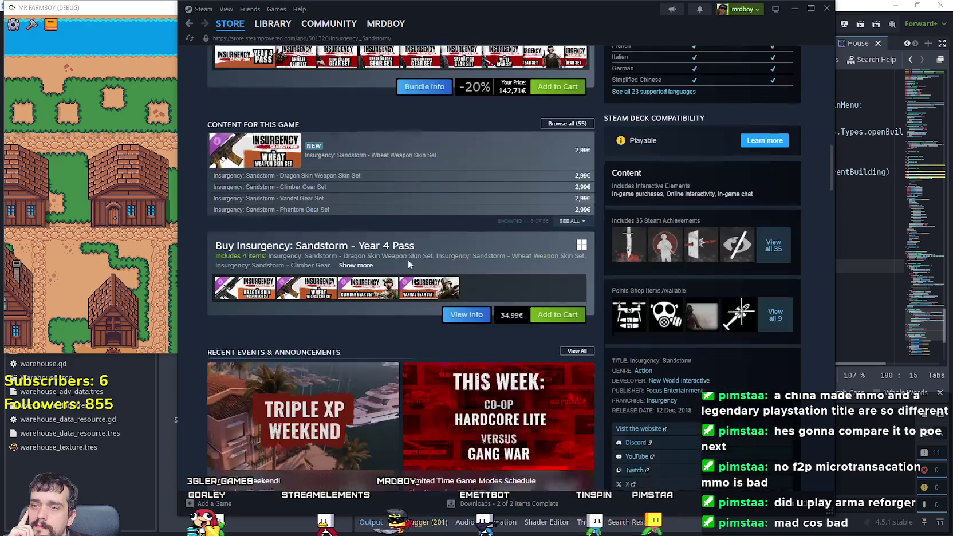
{"action": "left_click", "coordinate": [571, 222]}
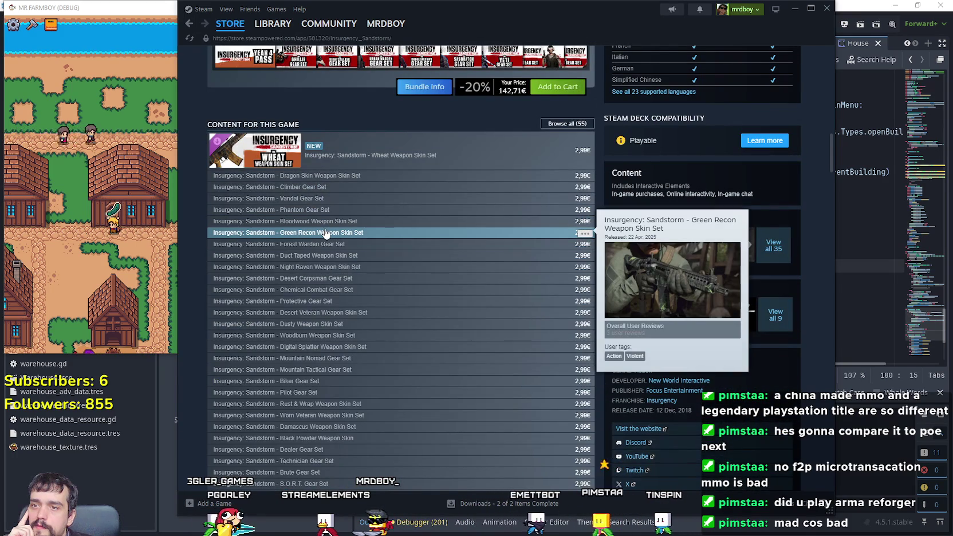
- Scroll through the full DLC list and community content, then close Steam
{"action": "scroll", "coordinate": [329, 241], "scroll_direction": "down", "scroll_amount": 10}
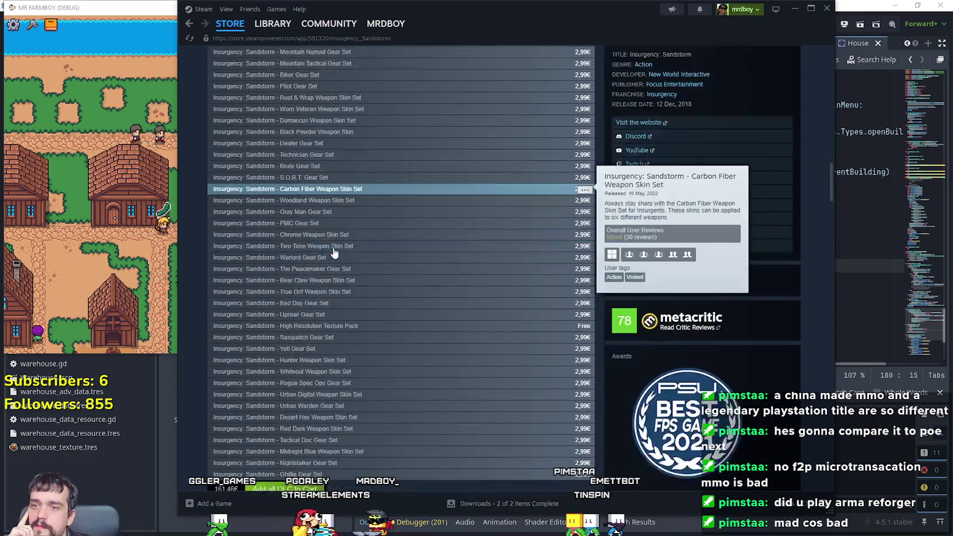
{"action": "scroll", "coordinate": [502, 257], "scroll_direction": "down", "scroll_amount": 4}
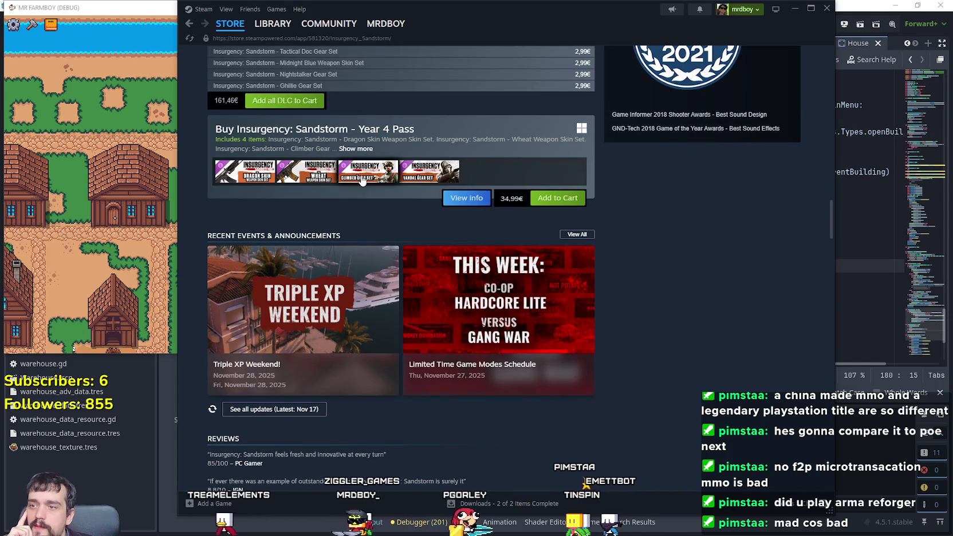
{"action": "scroll", "coordinate": [713, 307], "scroll_direction": "down", "scroll_amount": 5}
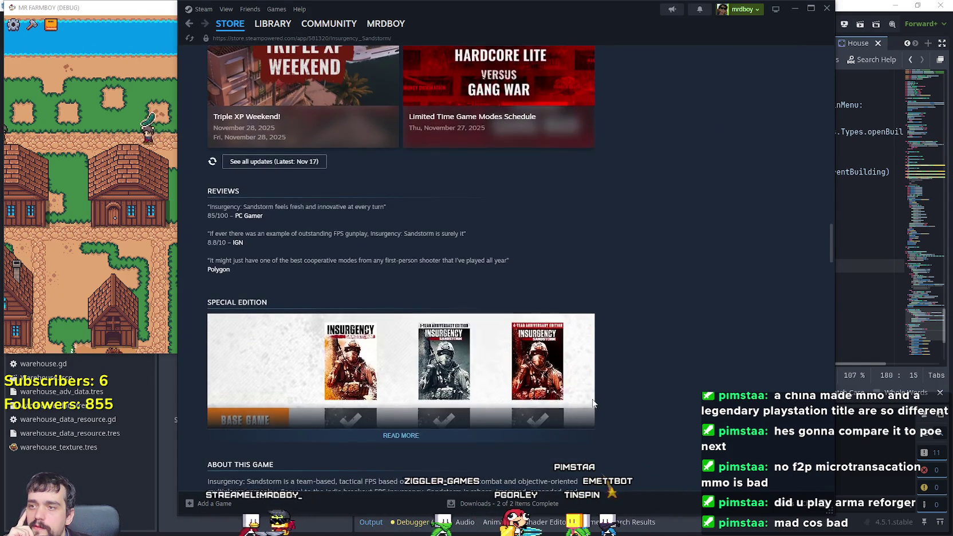
{"action": "scroll", "coordinate": [595, 398], "scroll_direction": "down", "scroll_amount": 7}
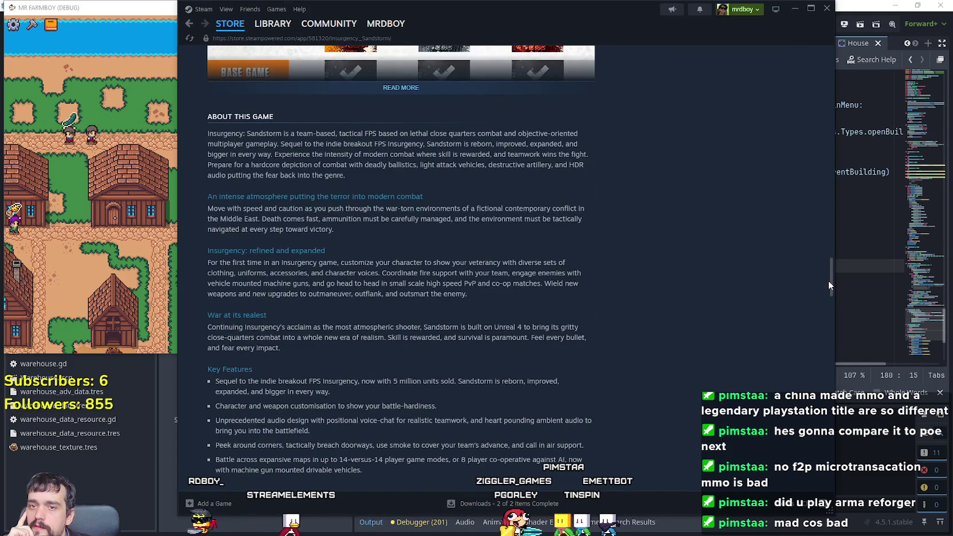
{"action": "scroll", "coordinate": [828, 278], "scroll_direction": "down", "scroll_amount": 20}
{"action": "scroll", "coordinate": [826, 280], "scroll_direction": "up", "scroll_amount": 20}
{"action": "scroll", "coordinate": [827, 280], "scroll_direction": "up", "scroll_amount": 20}
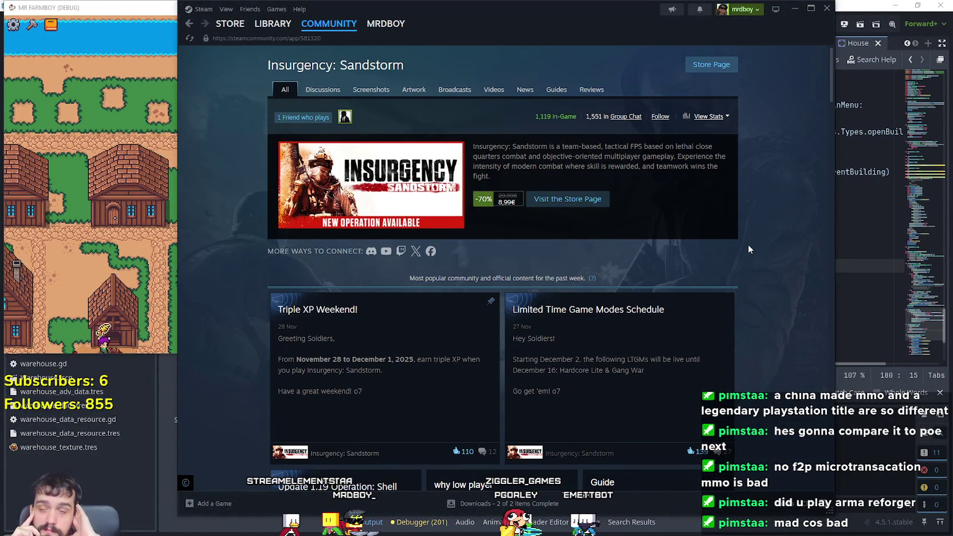
{"action": "scroll", "coordinate": [746, 246], "scroll_direction": "down", "scroll_amount": 8}
{"action": "scroll", "coordinate": [716, 320], "scroll_direction": "down", "scroll_amount": 4}
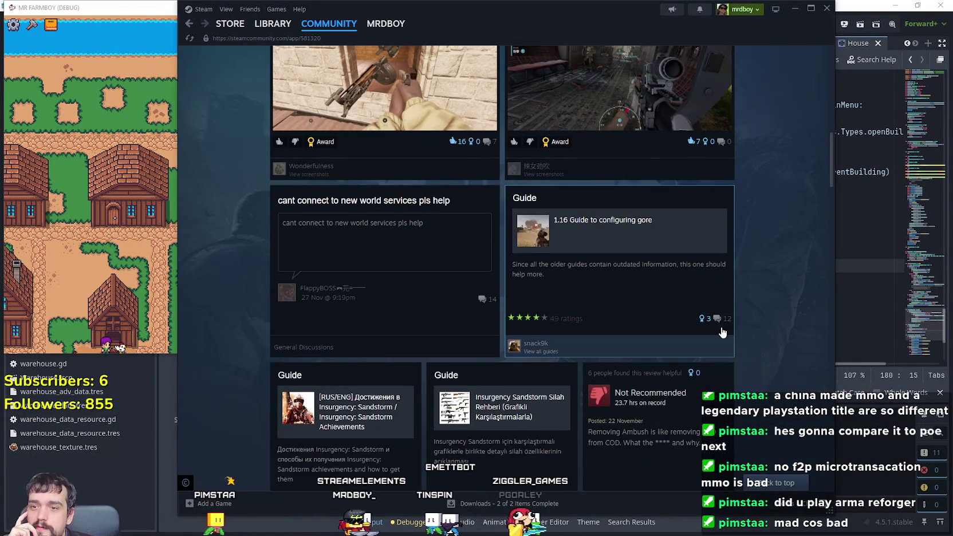
{"action": "scroll", "coordinate": [721, 326], "scroll_direction": "down", "scroll_amount": 2}
{"action": "scroll", "coordinate": [751, 342], "scroll_direction": "down", "scroll_amount": 15}
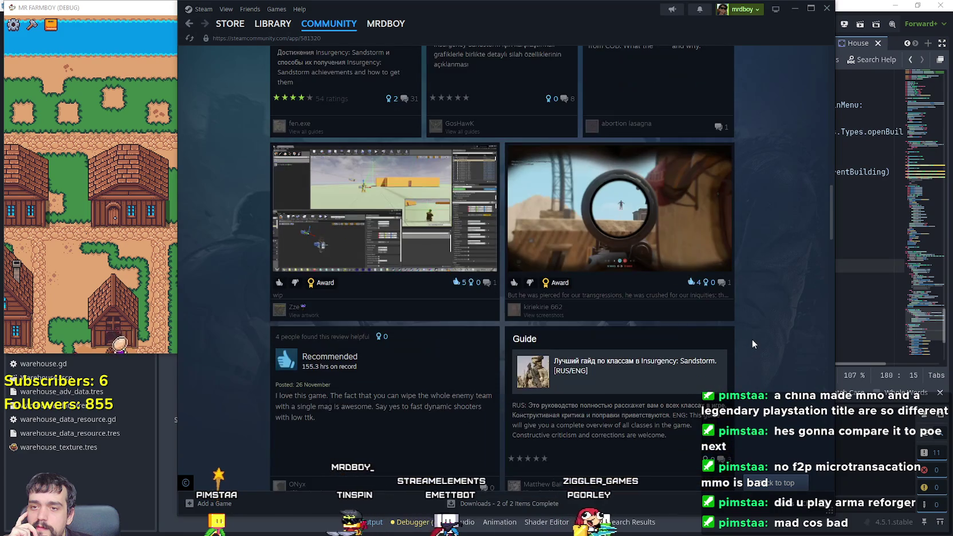
{"action": "scroll", "coordinate": [753, 343], "scroll_direction": "down", "scroll_amount": 10}
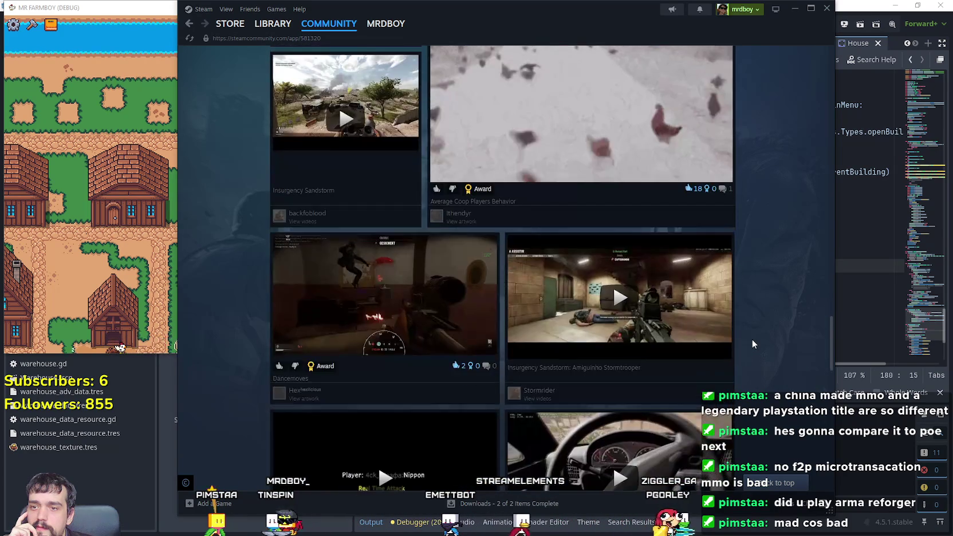
{"action": "left_click", "coordinate": [826, 8]}
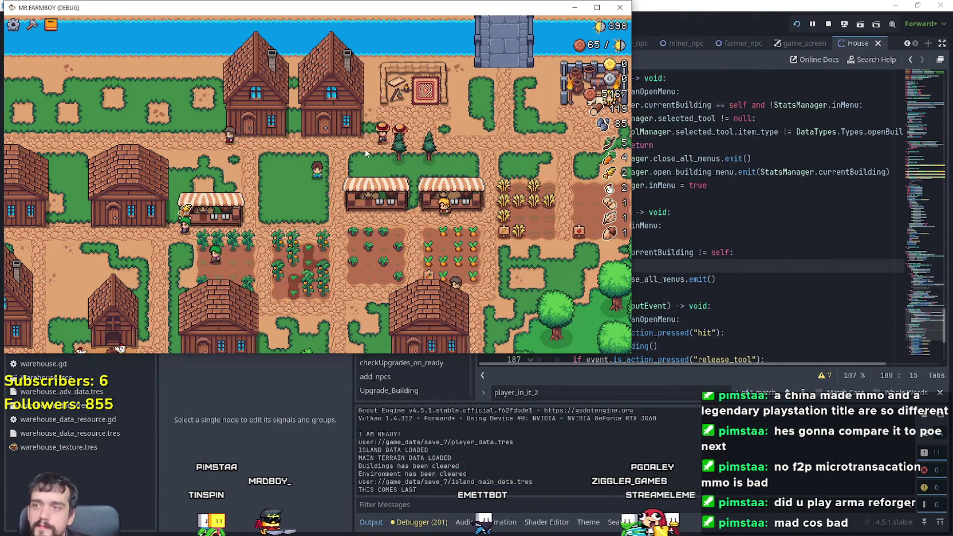
- Maximize the game window and open and close the House panel on three houses
{"action": "key", "text": "super+Up"}
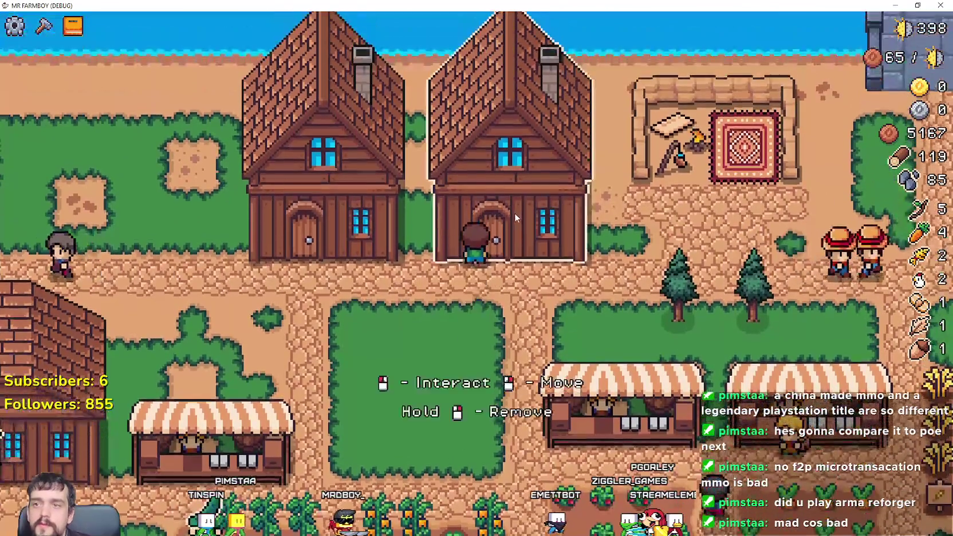
{"action": "left_click", "coordinate": [514, 217]}
{"action": "left_click", "coordinate": [574, 145]}
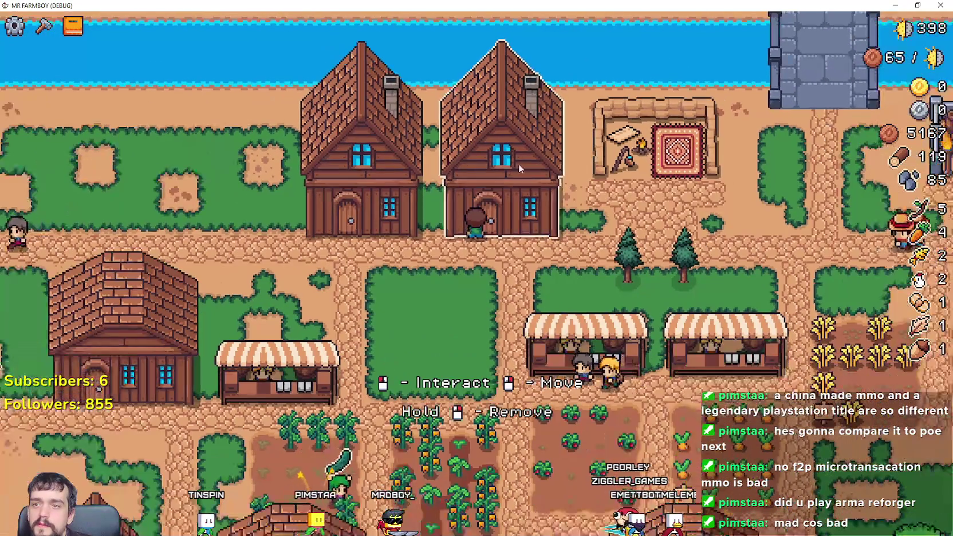
{"action": "left_click", "coordinate": [527, 181]}
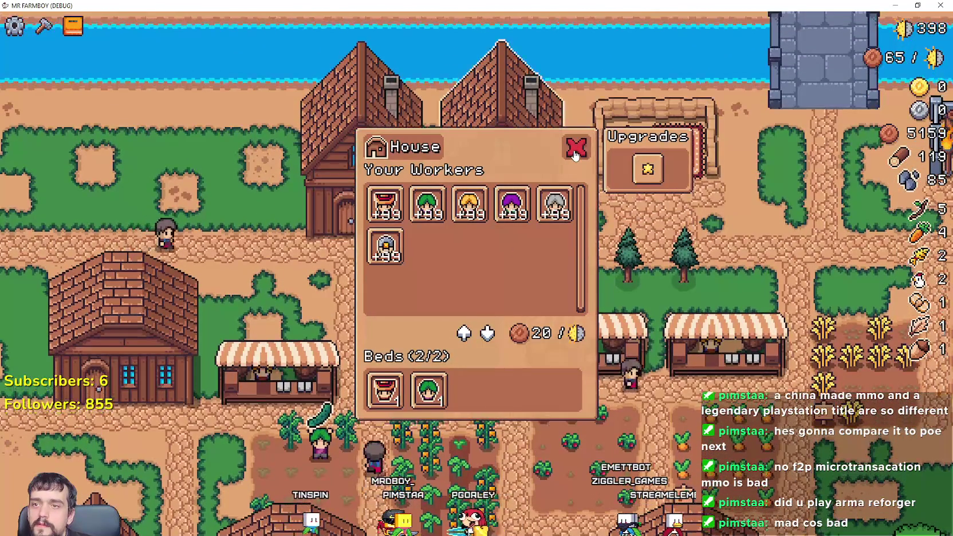
{"action": "left_click", "coordinate": [575, 152]}
{"action": "left_click", "coordinate": [549, 173]}
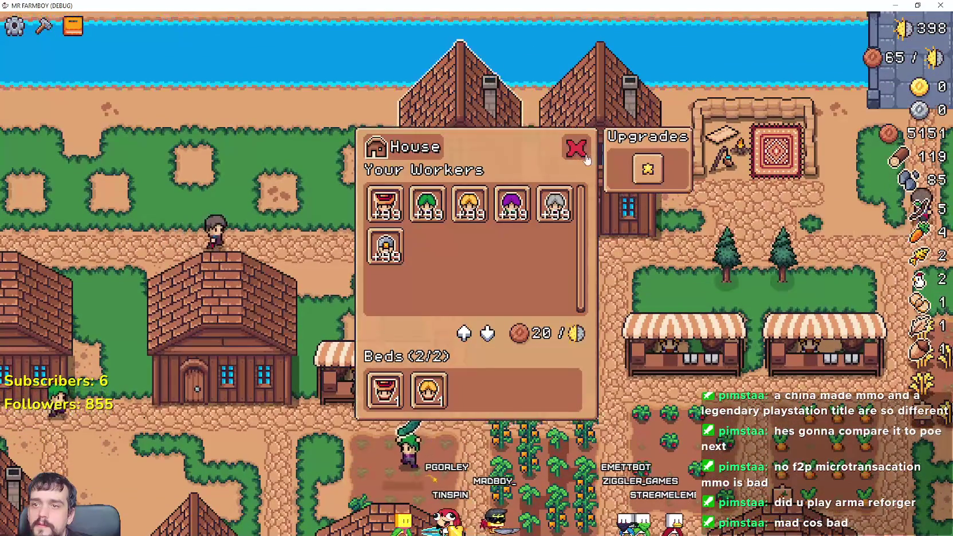
{"action": "left_click", "coordinate": [576, 150]}
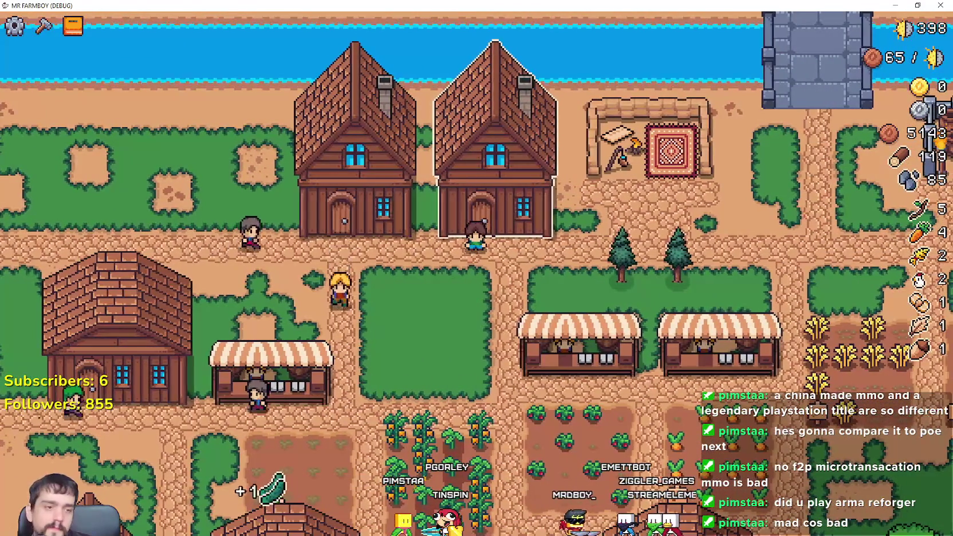
- Glance at building.gd, repeat the House panel open/close test, then return to the script
{"action": "key", "text": "alt+Tab"}
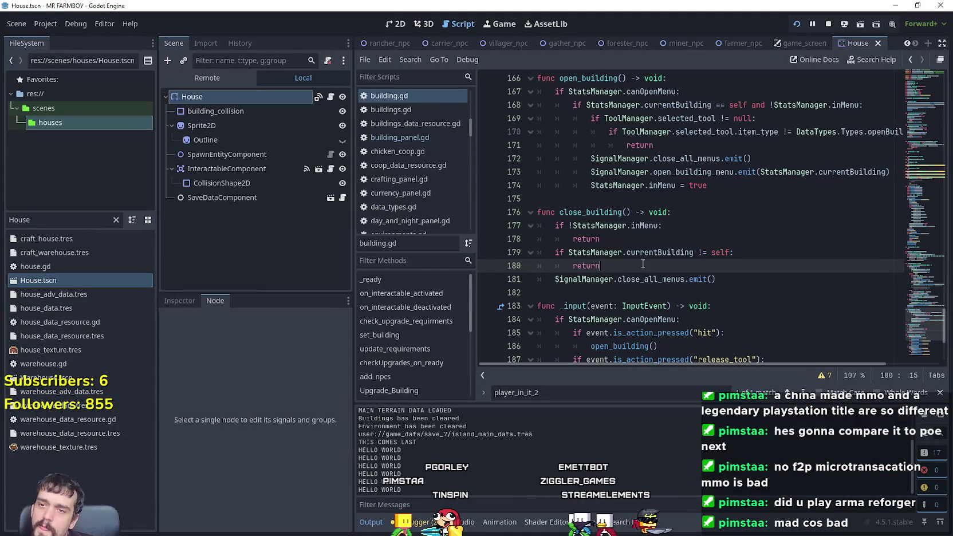
{"action": "key", "text": "alt+Tab"}
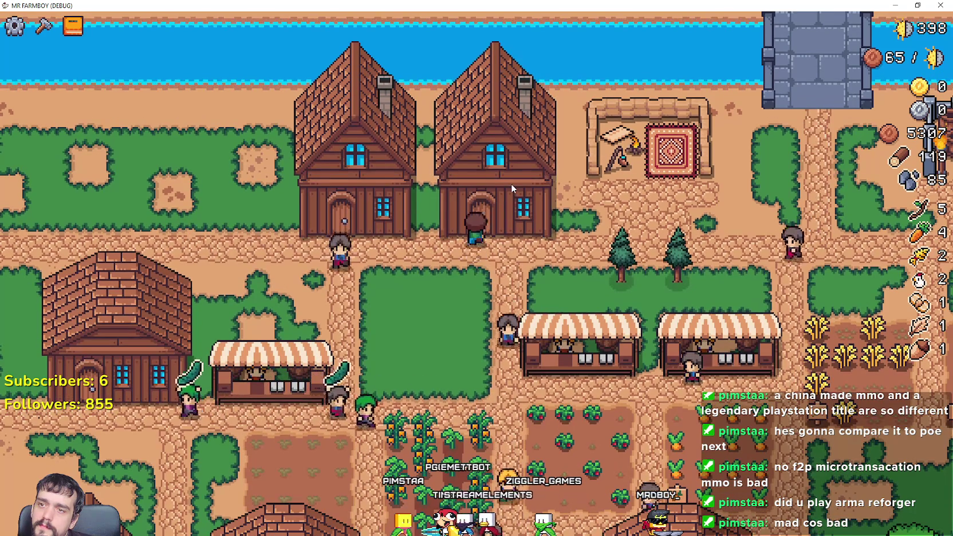
{"action": "left_click", "coordinate": [511, 183]}
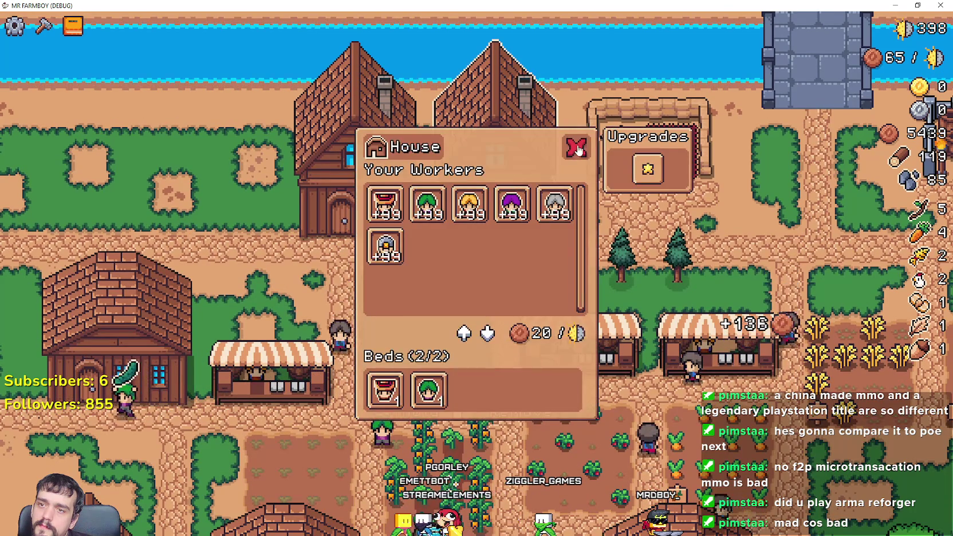
{"action": "left_click", "coordinate": [579, 150]}
{"action": "left_click", "coordinate": [497, 177]}
{"action": "left_click", "coordinate": [576, 150]}
{"action": "left_click", "coordinate": [549, 159]}
{"action": "left_click", "coordinate": [575, 150]}
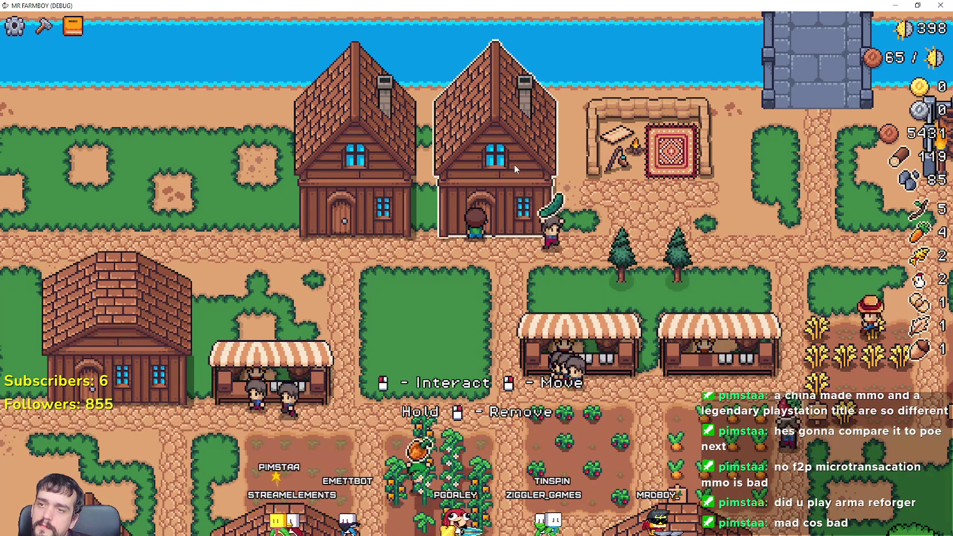
{"action": "left_click", "coordinate": [514, 164]}
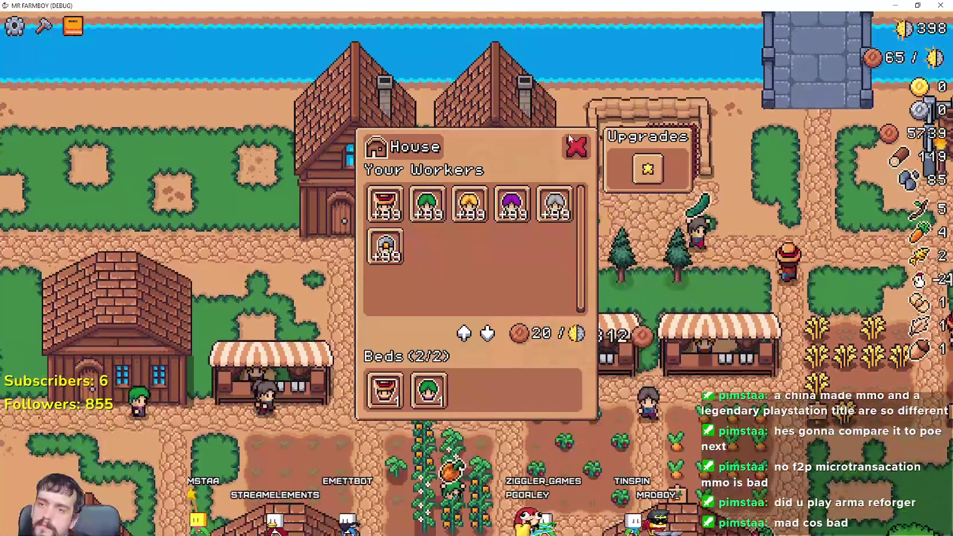
{"action": "left_click", "coordinate": [575, 146]}
{"action": "left_click", "coordinate": [504, 166]}
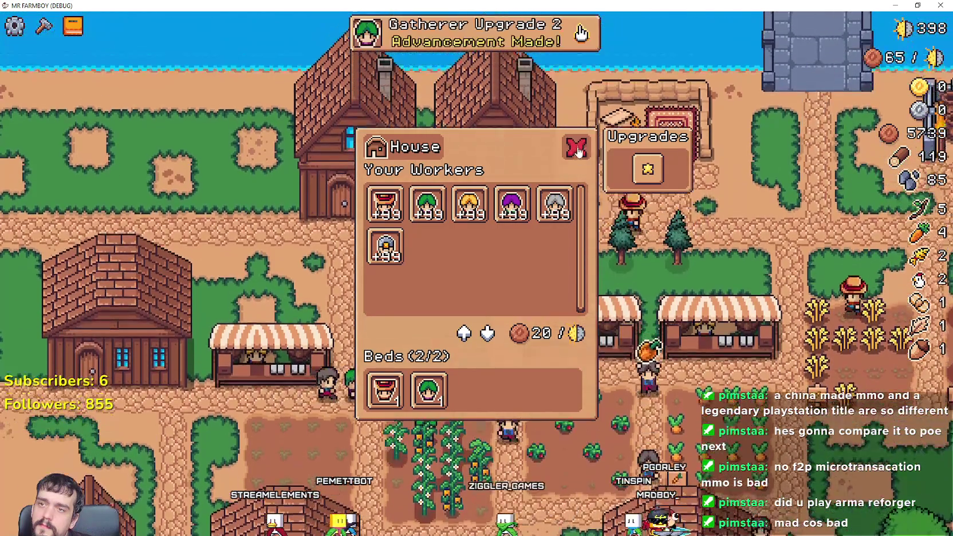
{"action": "left_click", "coordinate": [576, 148]}
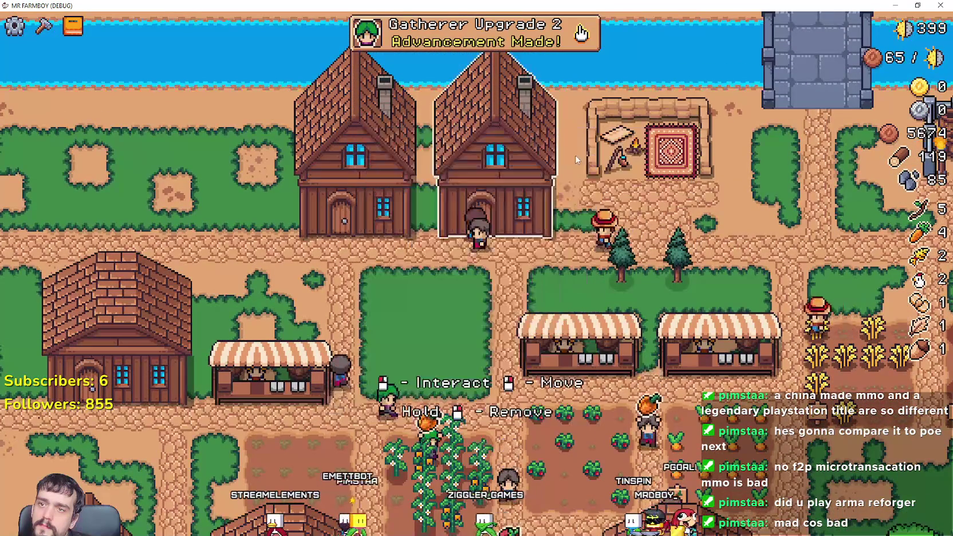
{"action": "key", "text": "alt+Tab"}
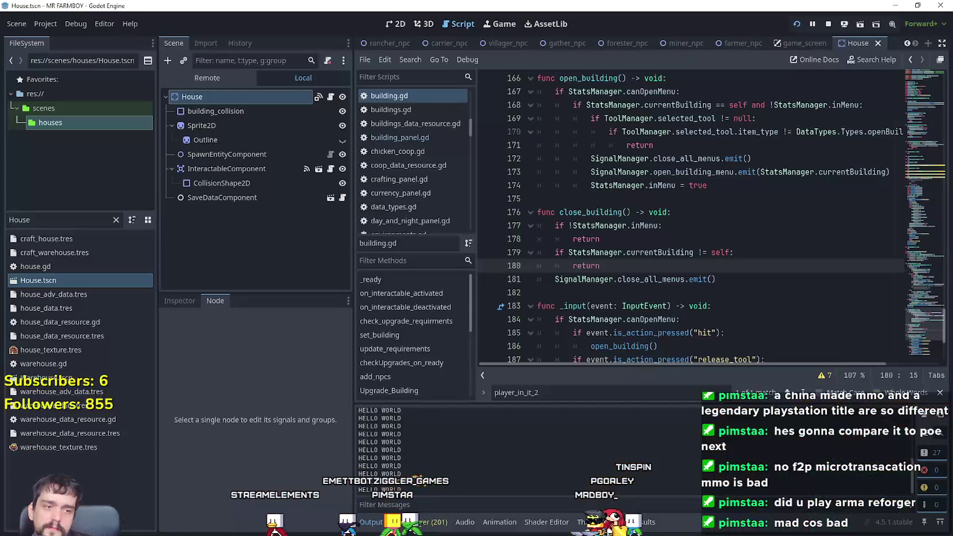
- Take the close_building function name from its definition in building.gd
{"action": "left_click", "coordinate": [747, 252]}
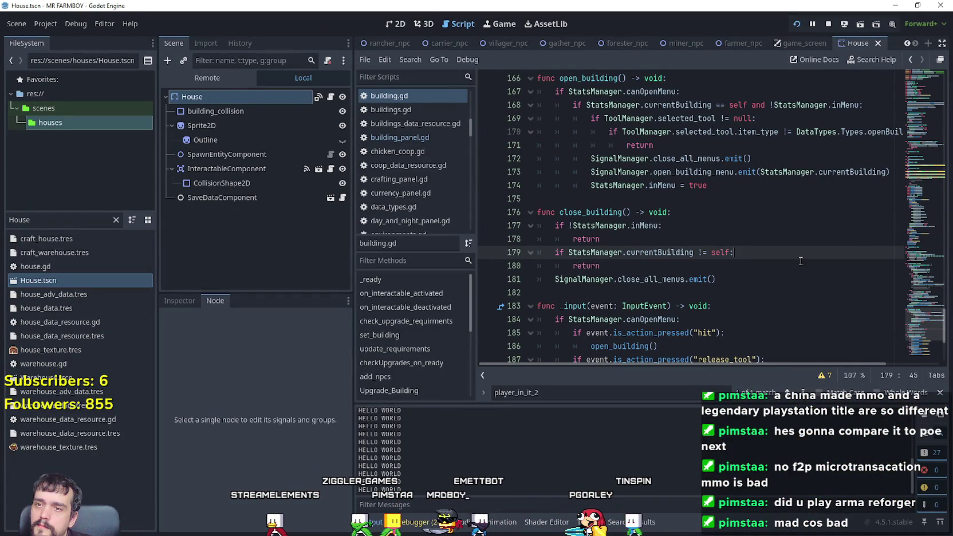
{"action": "double_click", "coordinate": [605, 211]}
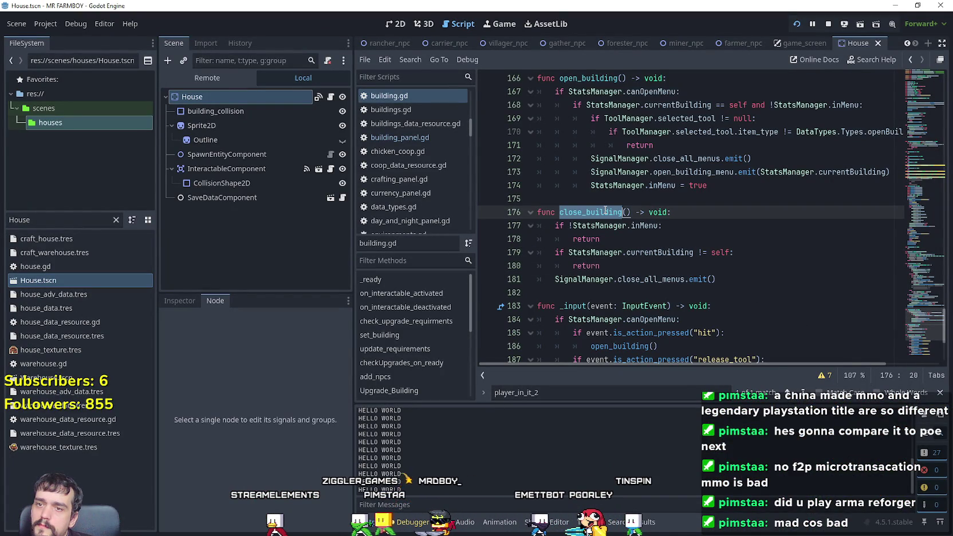
{"action": "mouse_move", "coordinate": [924, 331]}
{"action": "left_mouse_down"}
{"action": "mouse_move", "coordinate": [910, 115]}
{"action": "mouse_move", "coordinate": [909, 126]}
{"action": "left_mouse_up"}
{"action": "scroll", "coordinate": [645, 201], "scroll_direction": "down", "scroll_amount": 1}
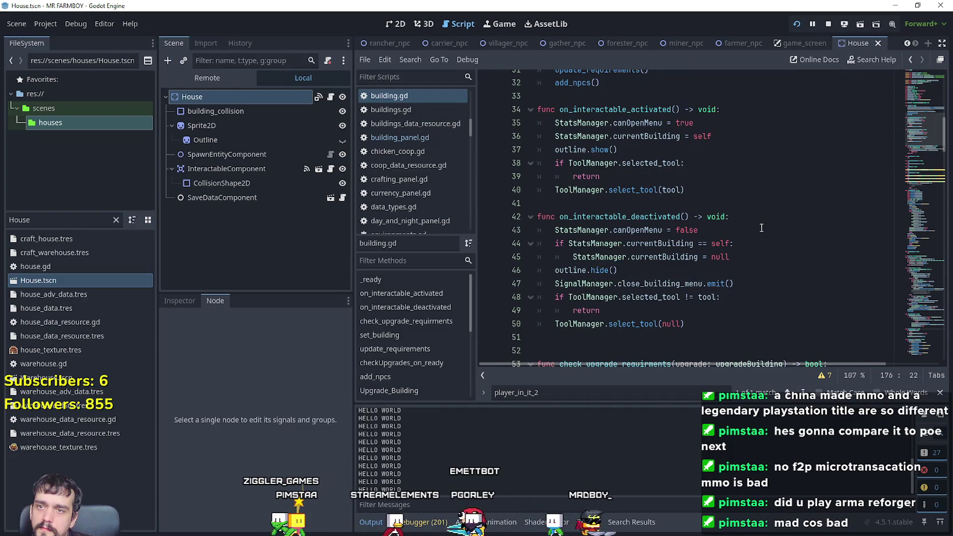
- In the deactivation handler, delete the SignalManager line and replace lines 43–45 with close_building()
{"action": "left_click", "coordinate": [744, 228]}
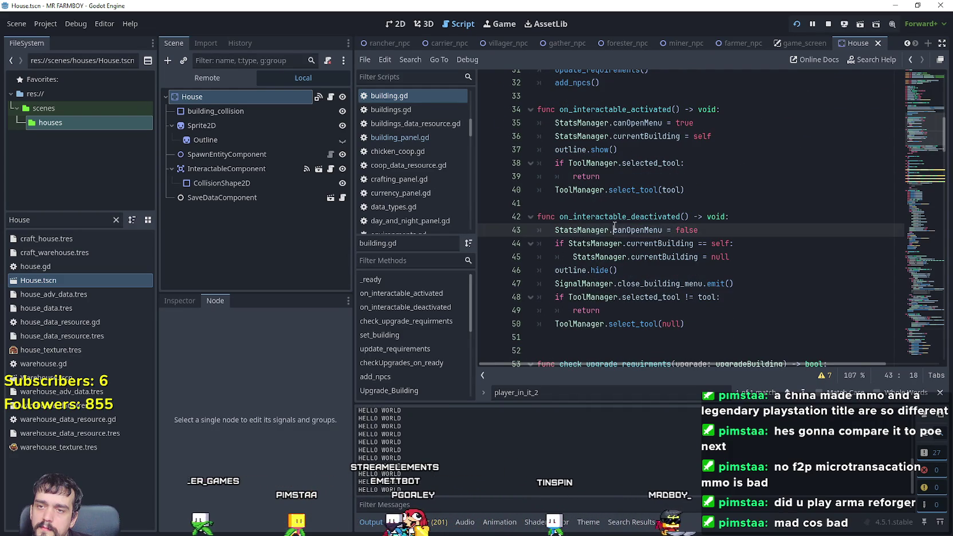
{"action": "left_click", "coordinate": [773, 256]}
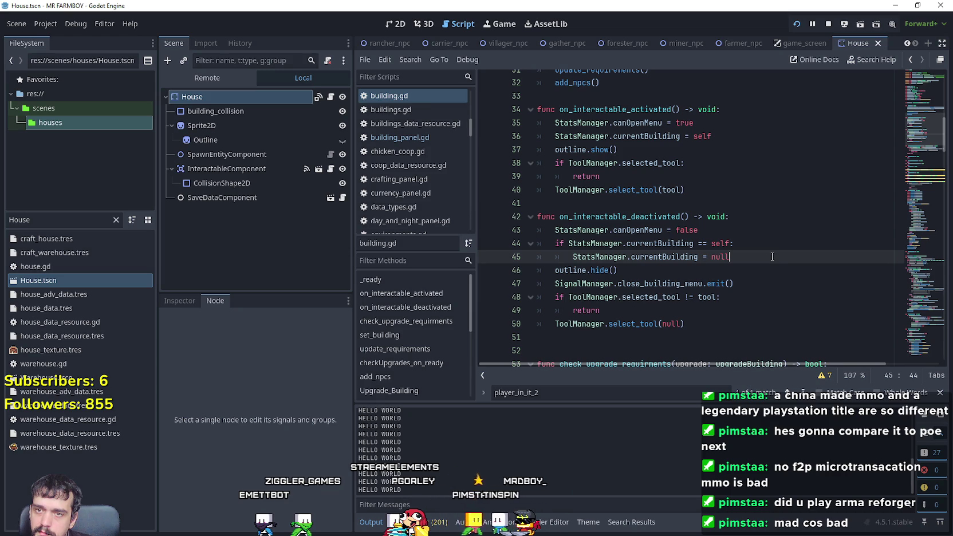
{"action": "left_click_drag", "start_coordinate": [772, 257], "coordinate": [552, 230]}
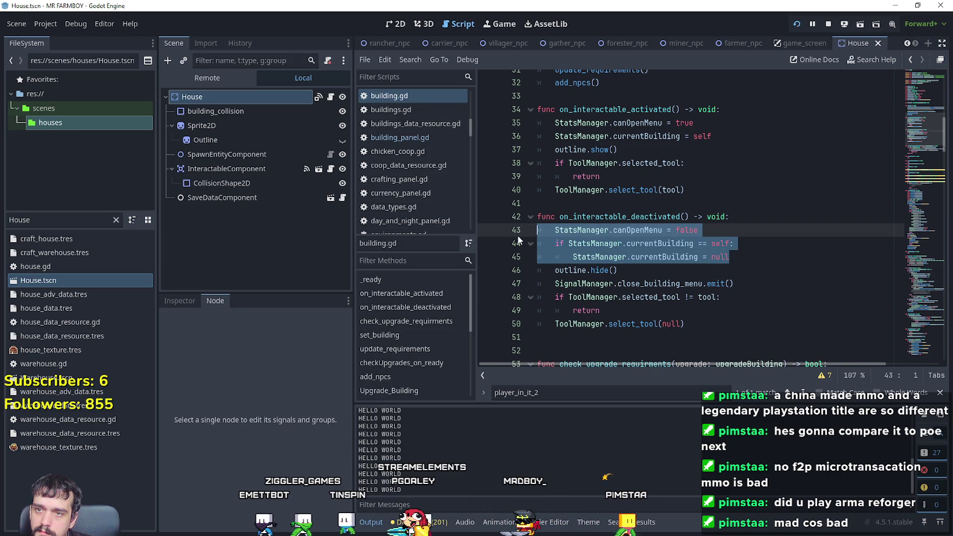
{"action": "left_click_drag", "start_coordinate": [736, 284], "coordinate": [557, 279]}
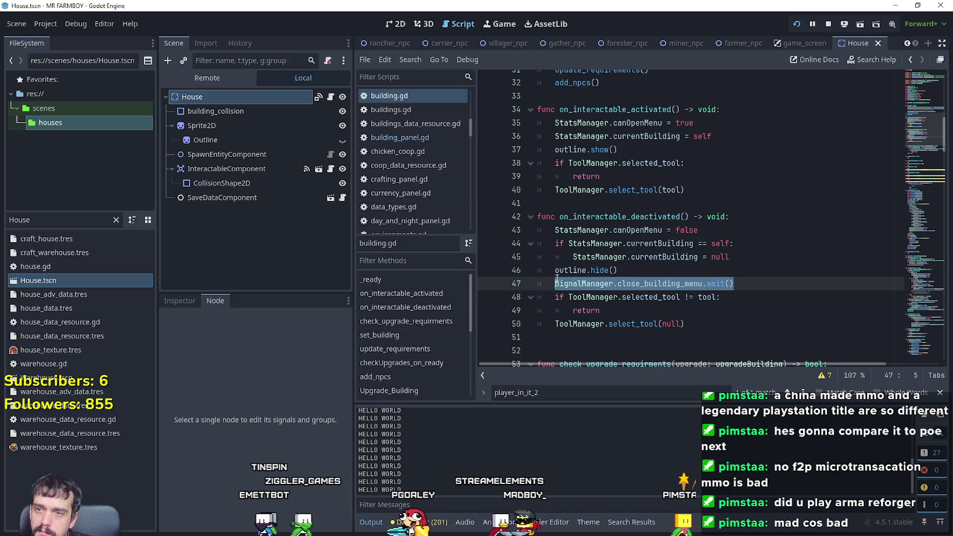
{"action": "mouse_move", "coordinate": [607, 274]}
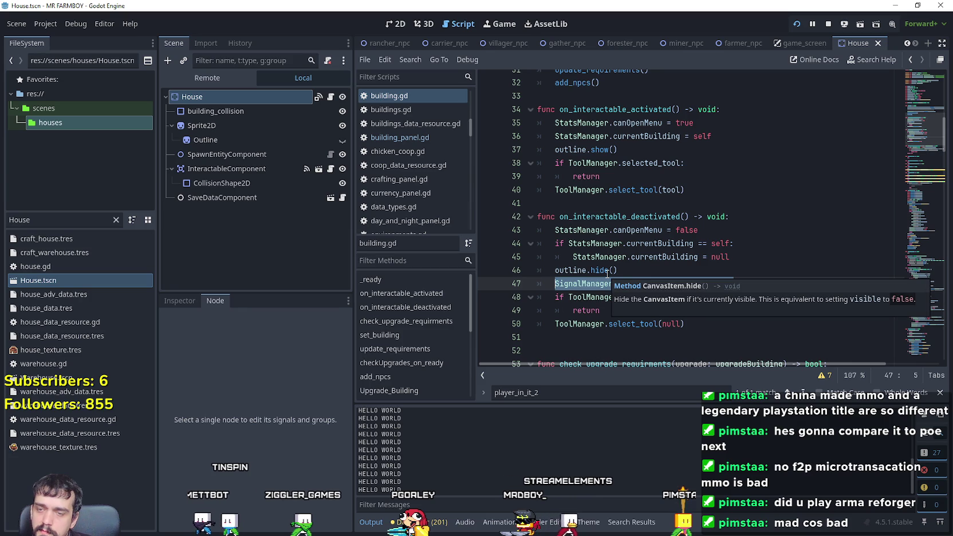
{"action": "key", "text": "Delete"}
{"action": "left_click_drag", "start_coordinate": [731, 258], "coordinate": [605, 246]}
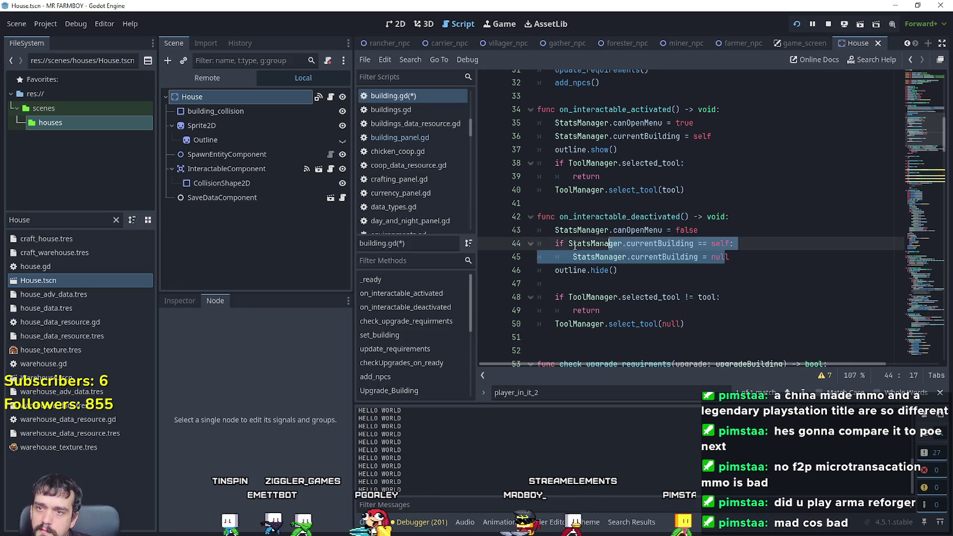
{"action": "left_click_drag", "start_coordinate": [512, 240], "coordinate": [513, 235]}
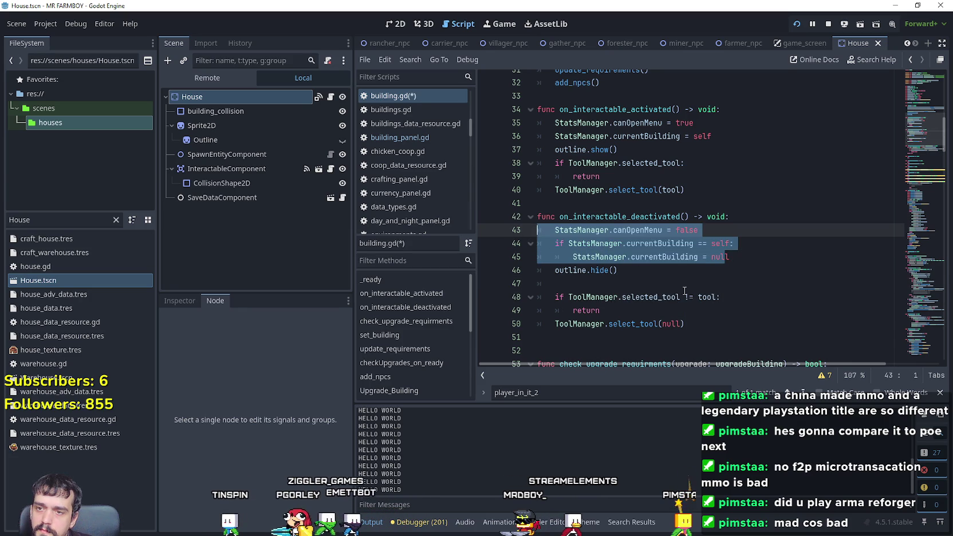
{"action": "type", "text": "close_building()"}
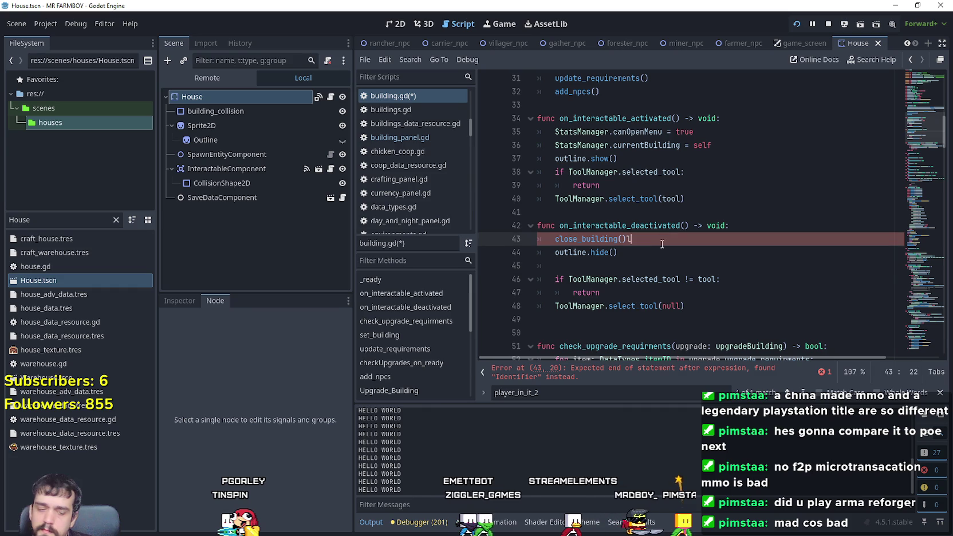
- Remove the empty line below the outline hide call, save, and run the game to open the House menu
{"action": "left_click", "coordinate": [645, 264]}
{"action": "key", "text": "BackSpace"}
{"action": "key", "text": "BackSpace"}
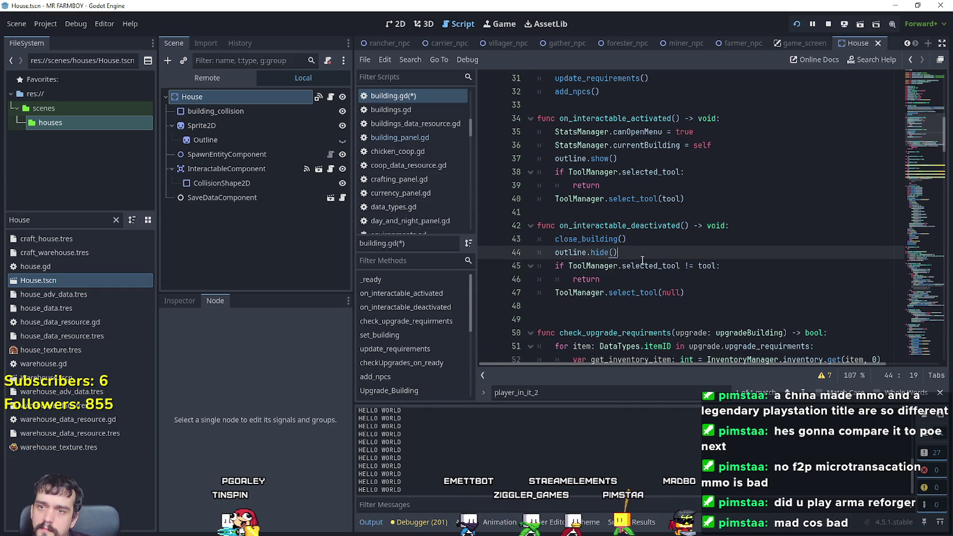
{"action": "key", "text": "ctrl+s"}
{"action": "key", "text": "F5"}
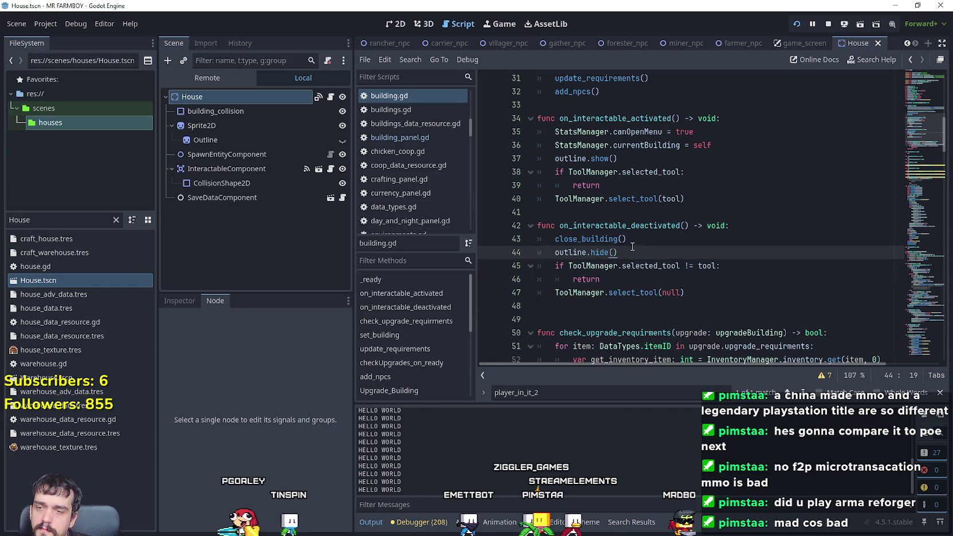
{"action": "left_click", "coordinate": [536, 217]}
- Close and reopen the House menu in-game, then jump to the close_building definition via Lookup Symbol
{"action": "left_click", "coordinate": [568, 139]}
{"action": "left_click", "coordinate": [566, 133]}
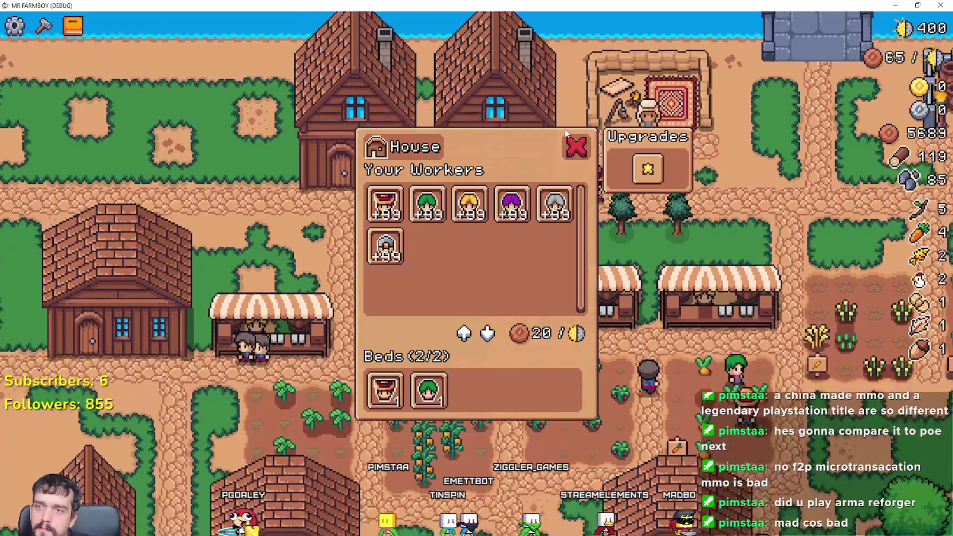
{"action": "key", "text": "F8"}
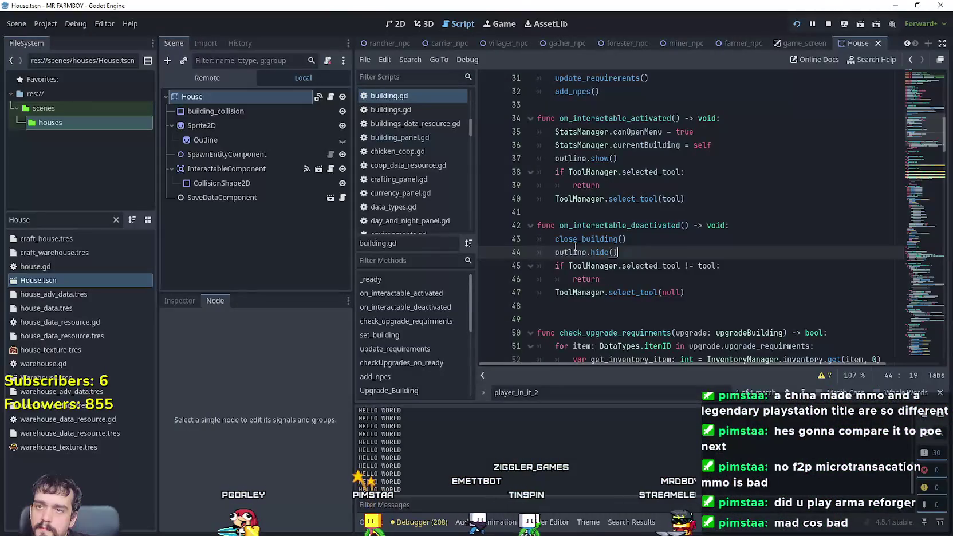
{"action": "right_click", "coordinate": [576, 244]}
{"action": "left_click", "coordinate": [659, 433]}
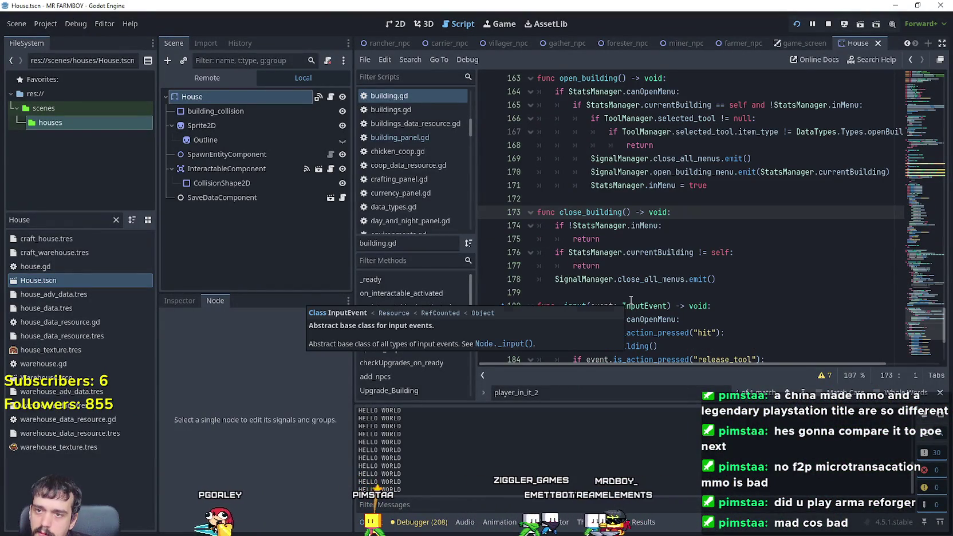
- Set breakpoints on lines 175 and 177, and close the House menu in-game to hit them
{"action": "left_click", "coordinate": [652, 253]}
{"action": "double_click", "coordinate": [651, 254]}
{"action": "left_click", "coordinate": [767, 264]}
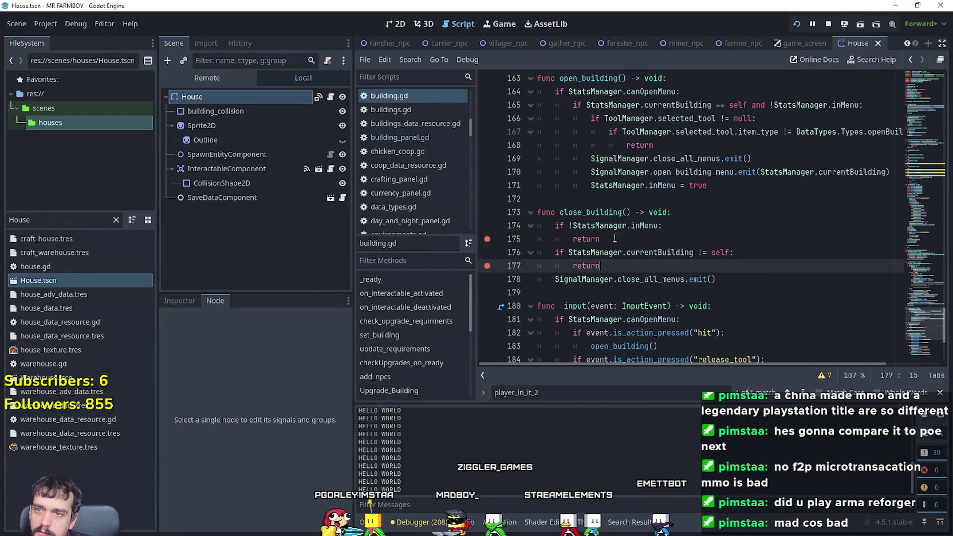
{"action": "key", "text": "alt+Tab"}
{"action": "left_click", "coordinate": [576, 146]}
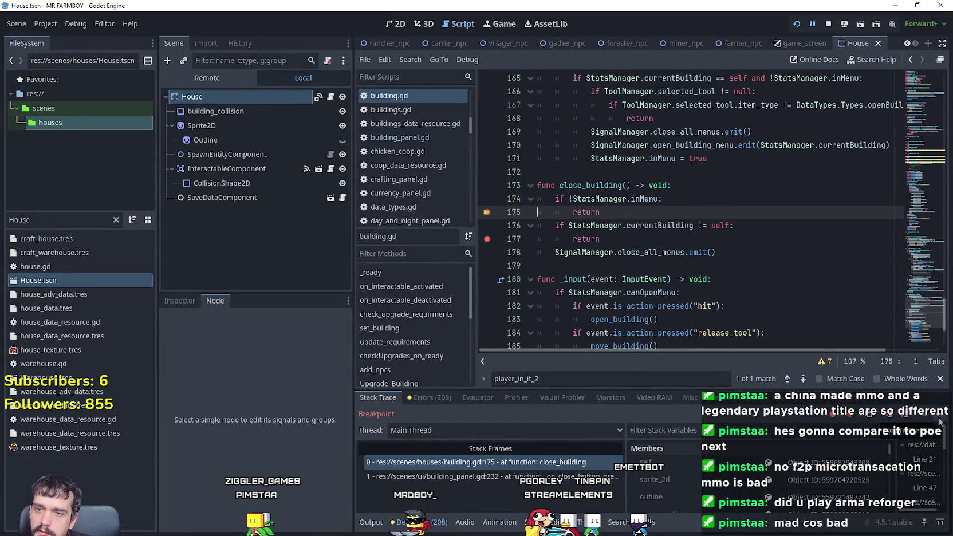
{"action": "key", "text": "F12"}
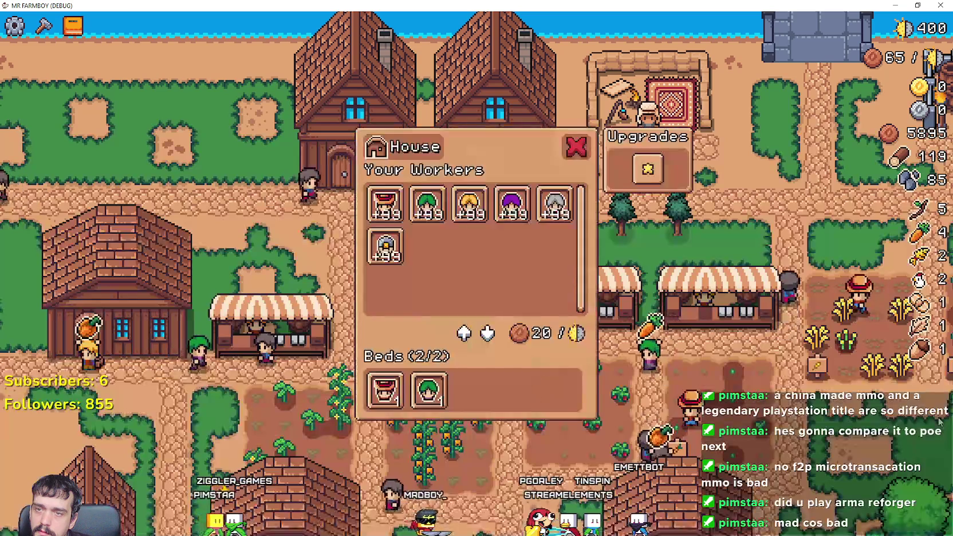
{"action": "scroll", "coordinate": [802, 340], "scroll_direction": "up", "scroll_amount": 3}
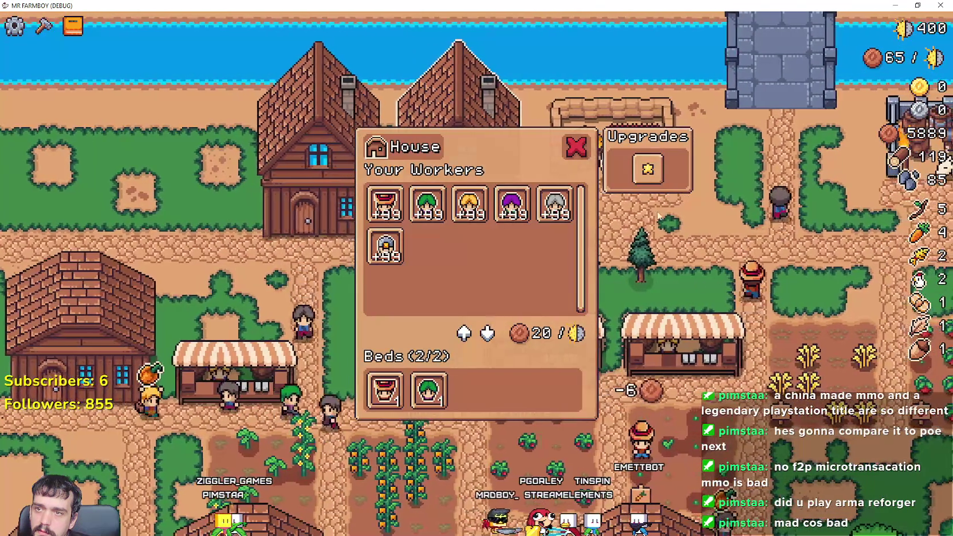
{"action": "left_click", "coordinate": [576, 147]}
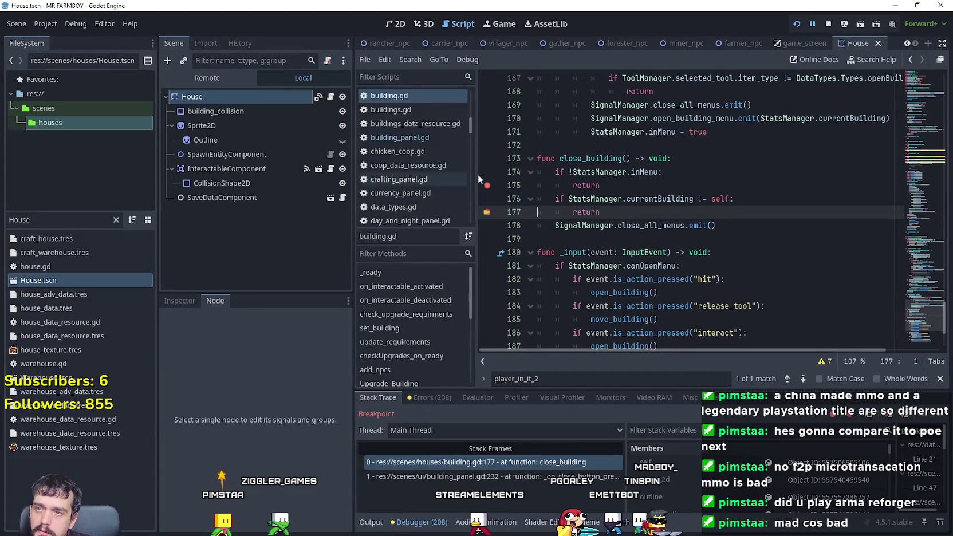
- Comment out the inMenu check and its return on lines 174–175 and save
{"action": "left_click_drag", "start_coordinate": [603, 185], "coordinate": [553, 172]}
{"action": "key", "text": "ctrl+k"}
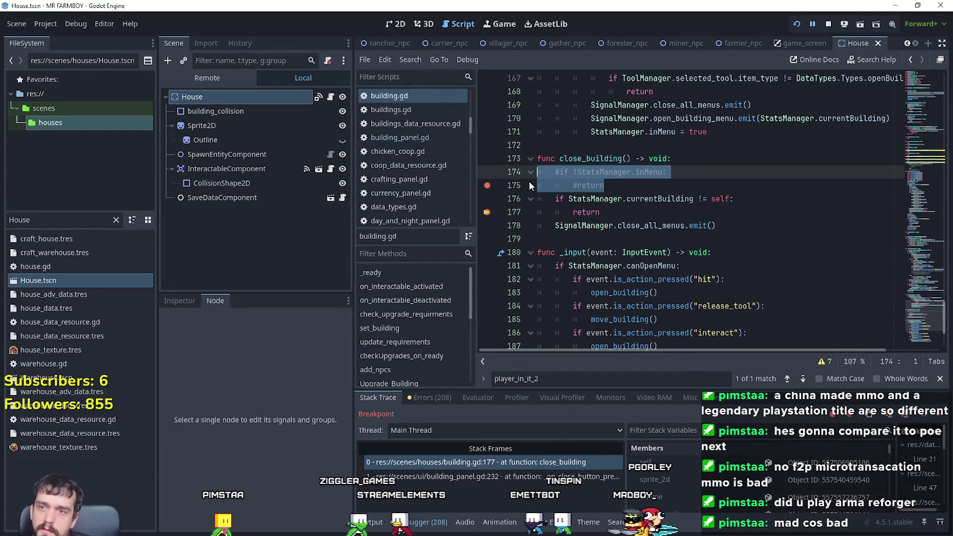
{"action": "left_click", "coordinate": [595, 185]}
{"action": "key", "text": "ctrl+s"}
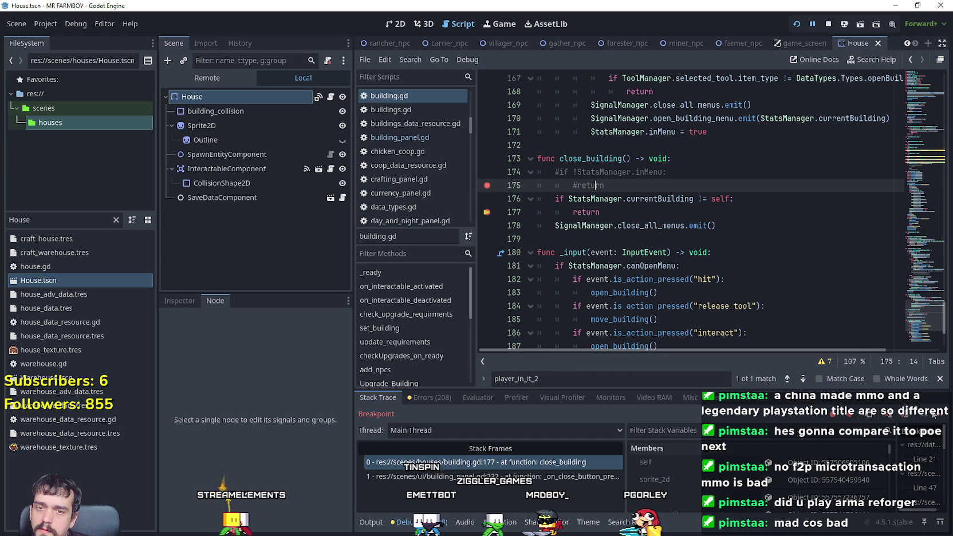
- Resume from the breakpoints and close the House menu again to test the change
{"action": "left_click", "coordinate": [937, 417]}
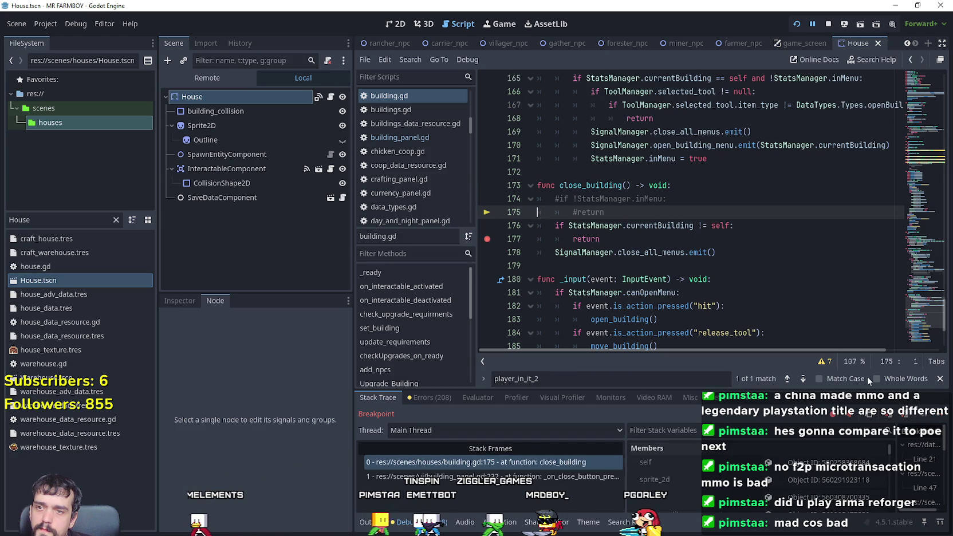
{"action": "left_click", "coordinate": [946, 420]}
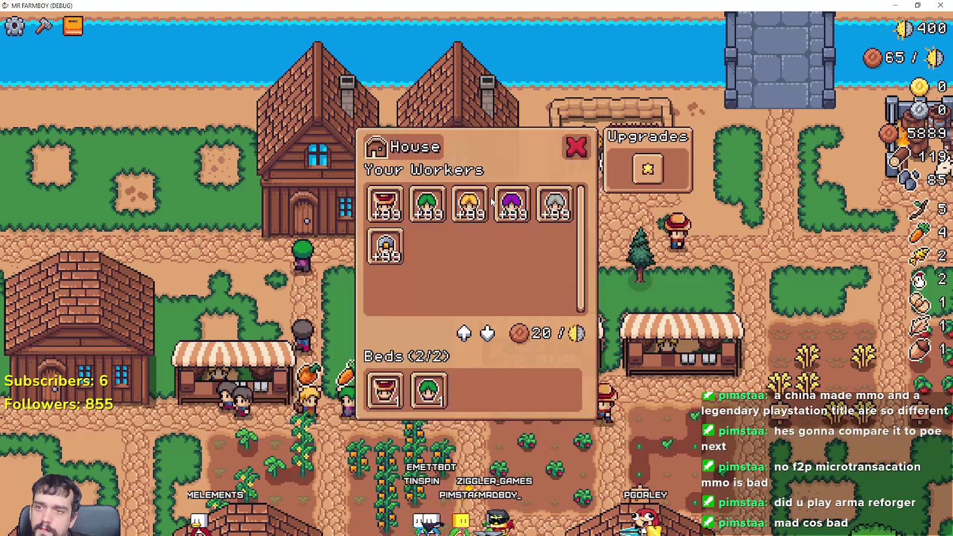
{"action": "left_click", "coordinate": [577, 150]}
{"action": "type", "text": "s"}
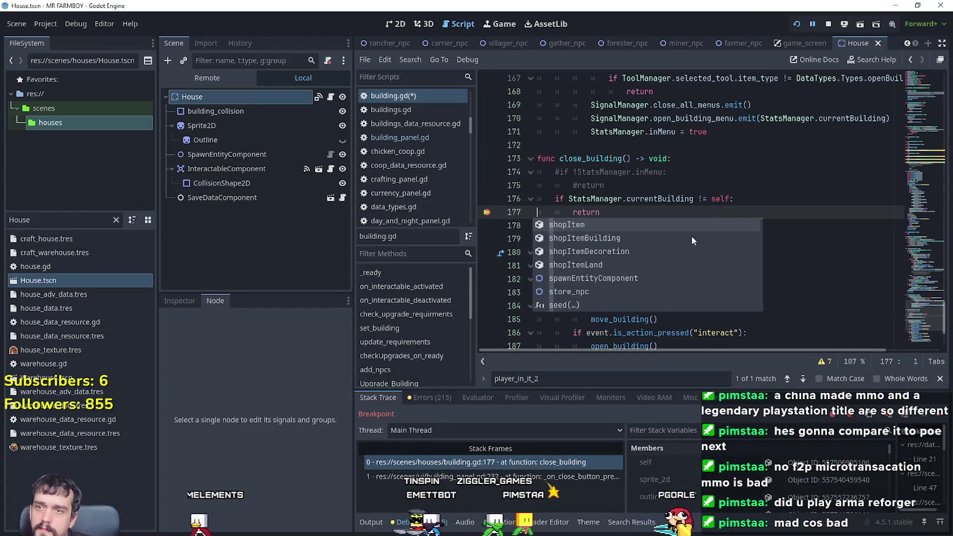
{"action": "key", "text": "Escape"}
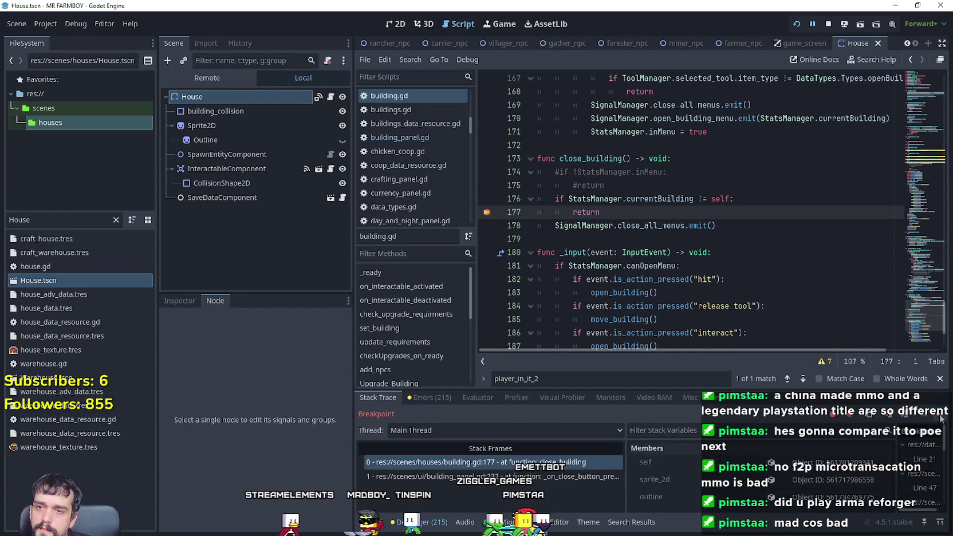
{"action": "left_click", "coordinate": [942, 419]}
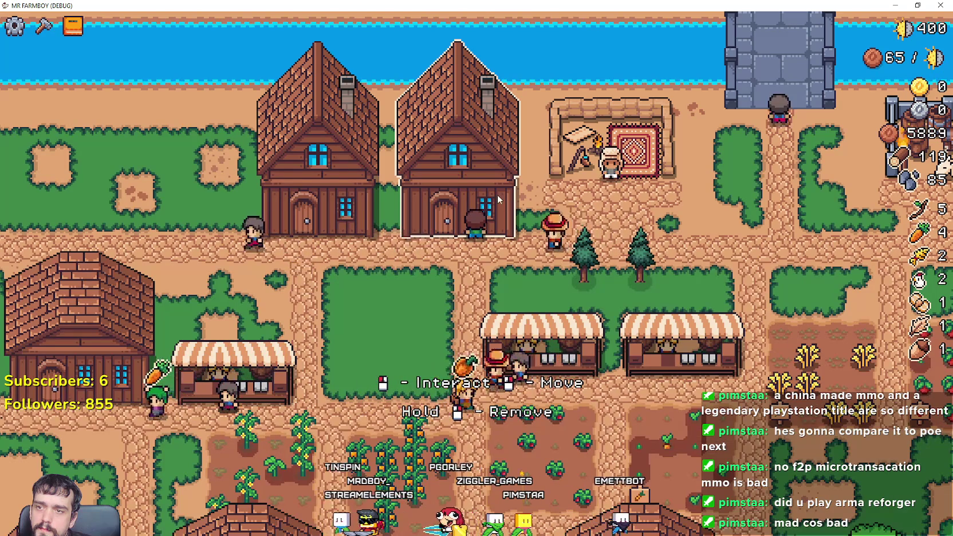
- Open and close the House menu several times, resuming past the breakpoint once
{"action": "left_click", "coordinate": [496, 195]}
{"action": "left_click", "coordinate": [576, 148]}
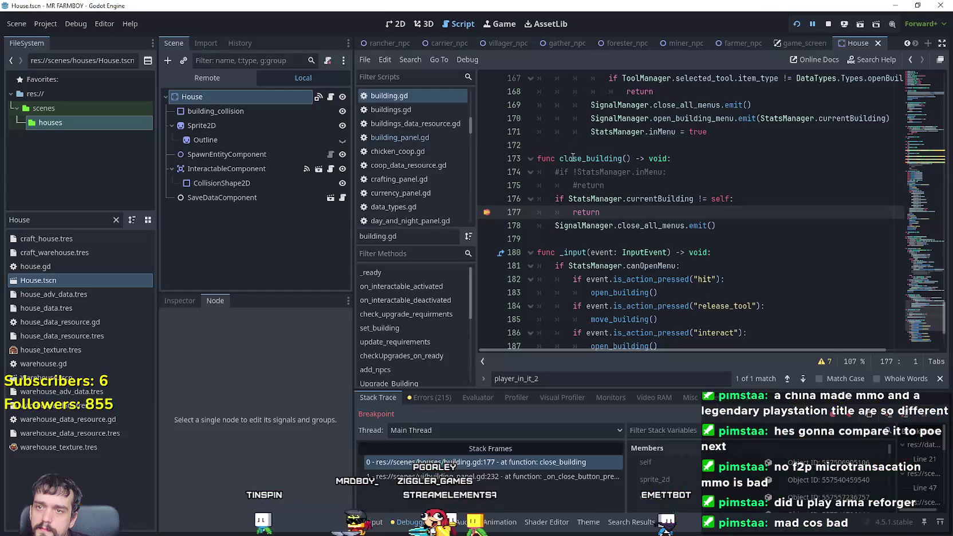
{"action": "left_click", "coordinate": [949, 421]}
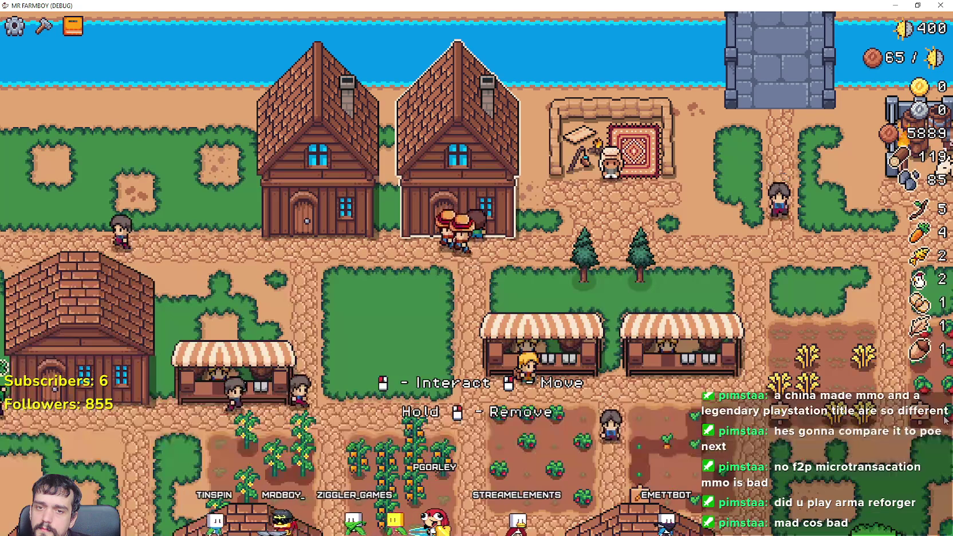
{"action": "left_click", "coordinate": [487, 166]}
{"action": "left_click", "coordinate": [550, 161]}
{"action": "left_click", "coordinate": [566, 161]}
{"action": "left_click", "coordinate": [569, 162]}
{"action": "left_click", "coordinate": [570, 160]}
{"action": "left_click", "coordinate": [569, 160]}
{"action": "left_click", "coordinate": [508, 166]}
{"action": "left_click", "coordinate": [502, 124]}
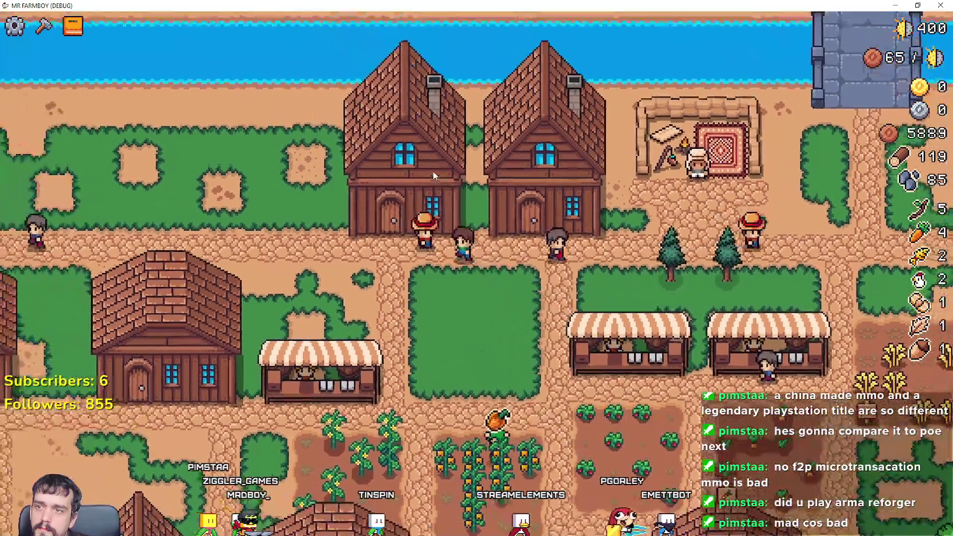
- Keep opening and closing the House panel on the left and right houses with the red X
{"action": "left_click", "coordinate": [450, 182]}
{"action": "left_click", "coordinate": [460, 145]}
{"action": "left_click", "coordinate": [464, 145]}
{"action": "left_click", "coordinate": [471, 147]}
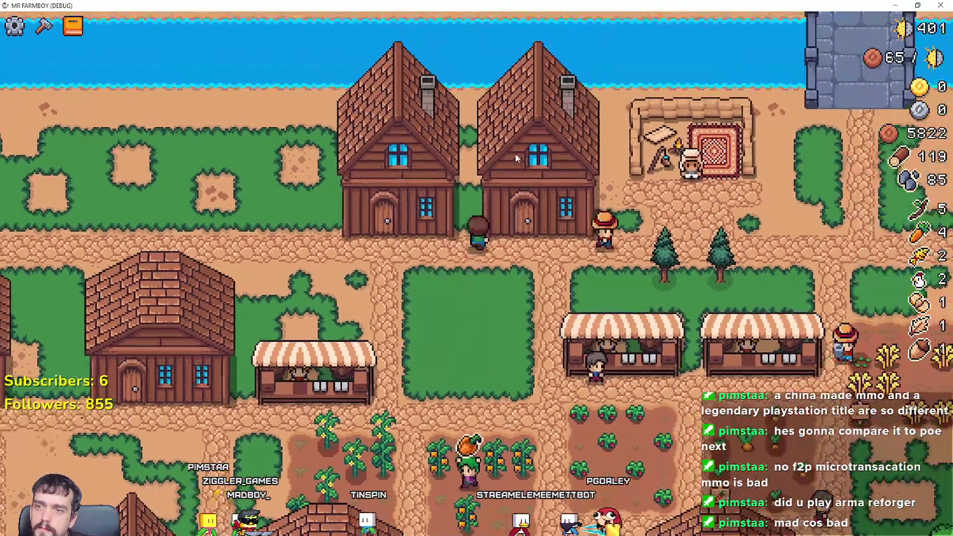
{"action": "left_click", "coordinate": [522, 154]}
{"action": "left_click", "coordinate": [523, 153]}
{"action": "left_click", "coordinate": [522, 154]}
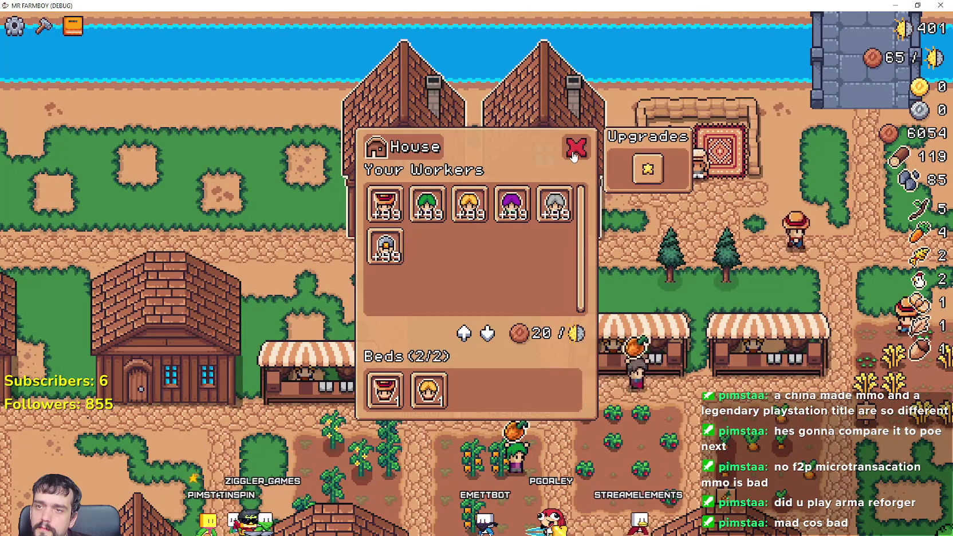
{"action": "left_click", "coordinate": [575, 149]}
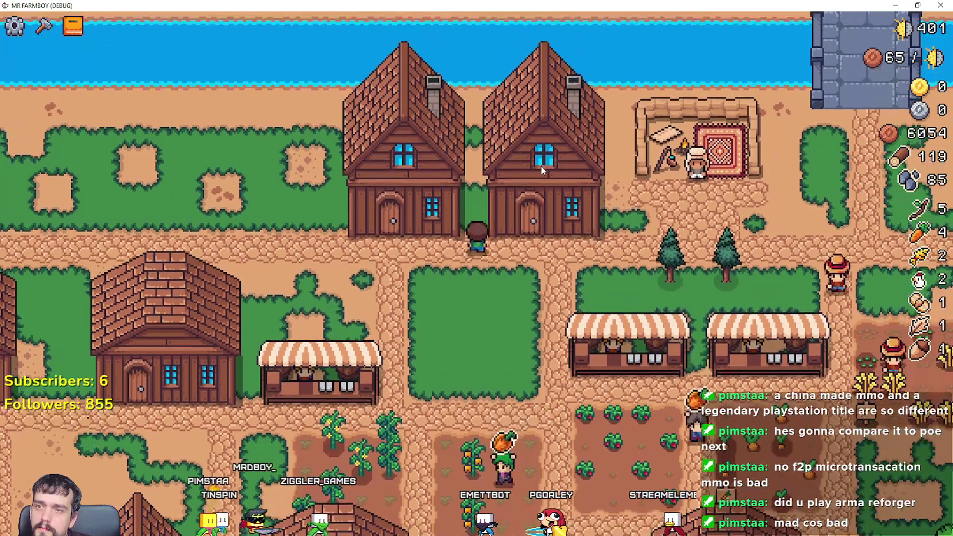
{"action": "left_click", "coordinate": [541, 165]}
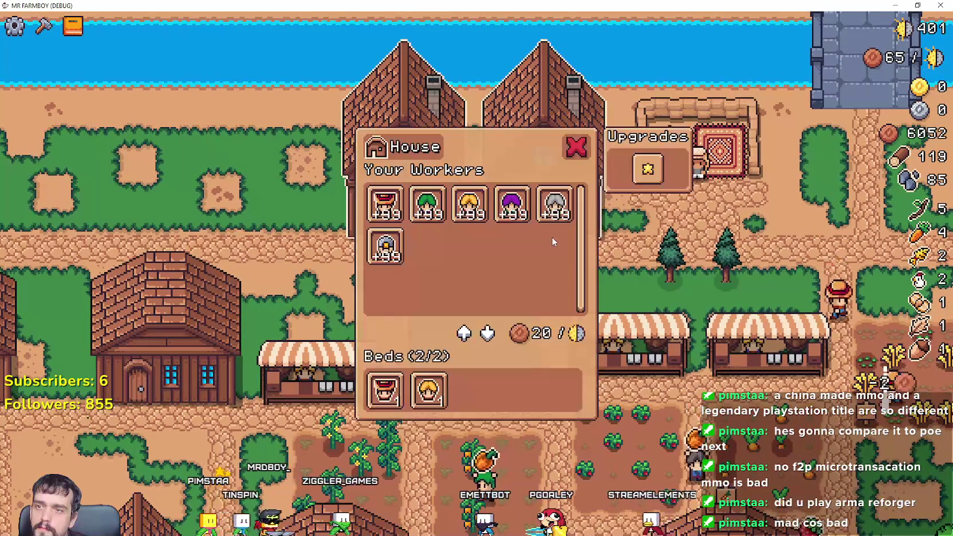
{"action": "left_click", "coordinate": [577, 148]}
{"action": "left_click", "coordinate": [535, 207]}
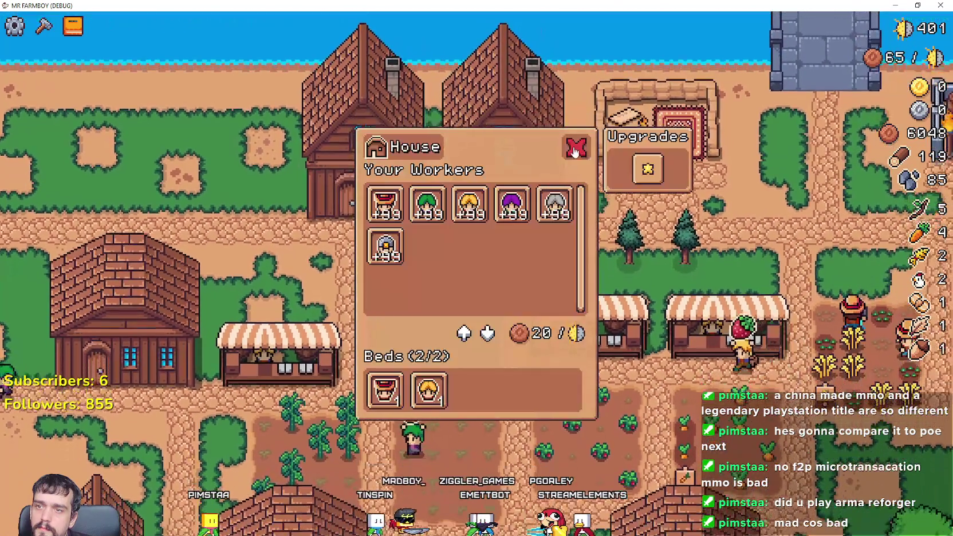
{"action": "left_click", "coordinate": [576, 147]}
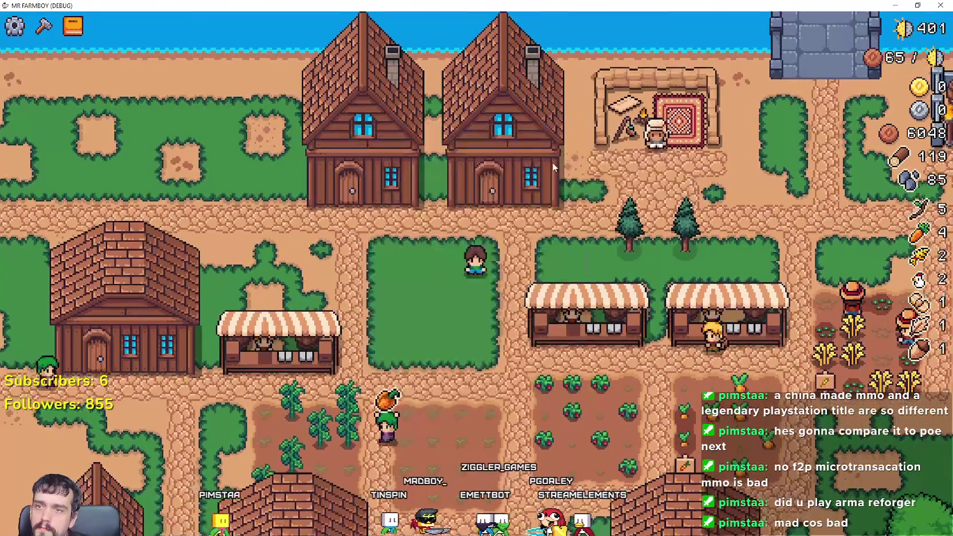
{"action": "left_click", "coordinate": [558, 158]}
{"action": "left_click", "coordinate": [577, 148]}
- Move the yellow worker into the second bed, then close the House panel, also using Escape
{"action": "left_click", "coordinate": [469, 191]}
{"action": "left_click", "coordinate": [468, 191]}
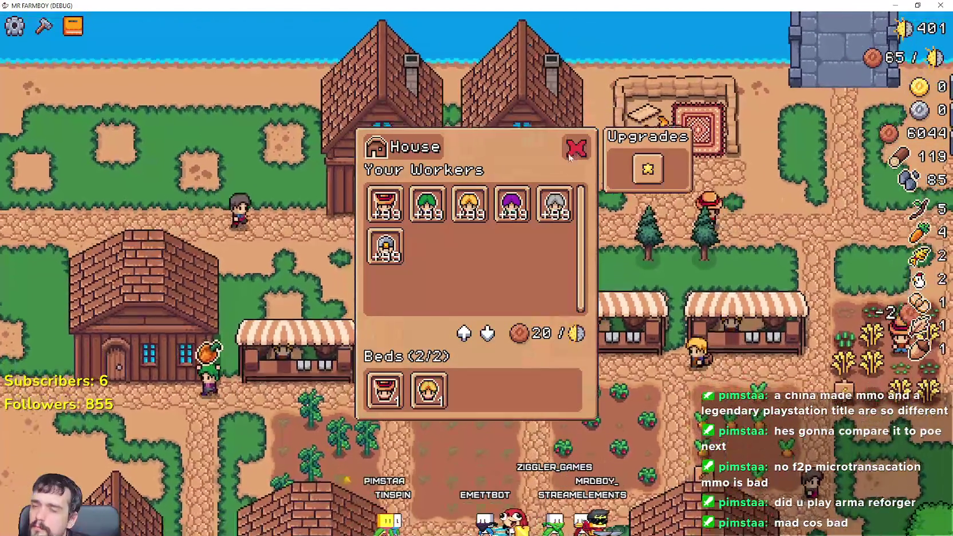
{"action": "left_click", "coordinate": [576, 148]}
{"action": "left_click", "coordinate": [495, 221]}
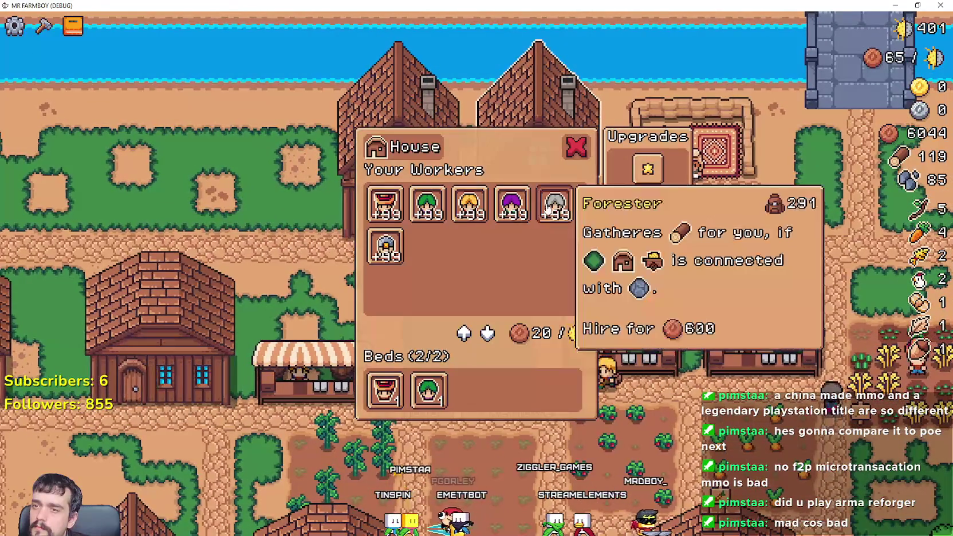
{"action": "key", "text": "Escape"}
{"action": "left_click", "coordinate": [568, 189]}
{"action": "key", "text": "Escape"}
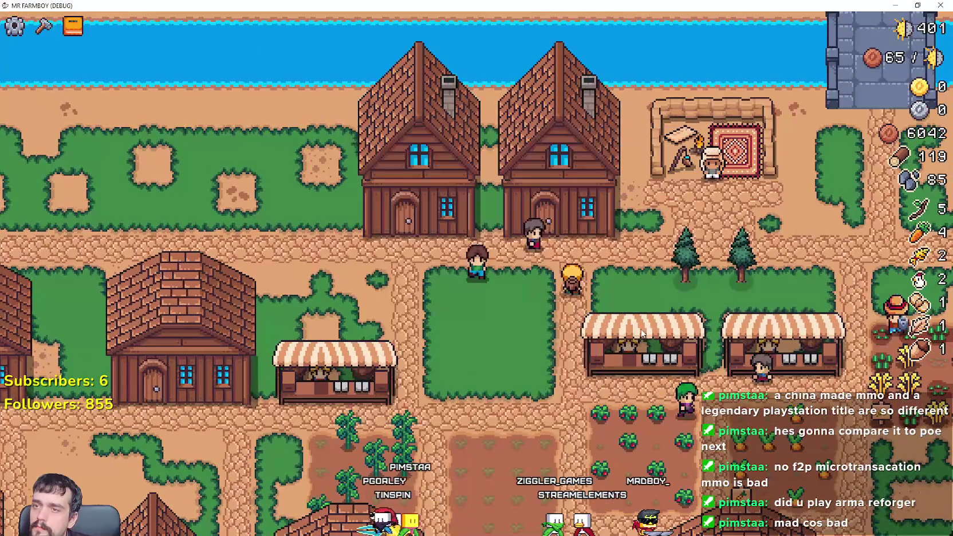
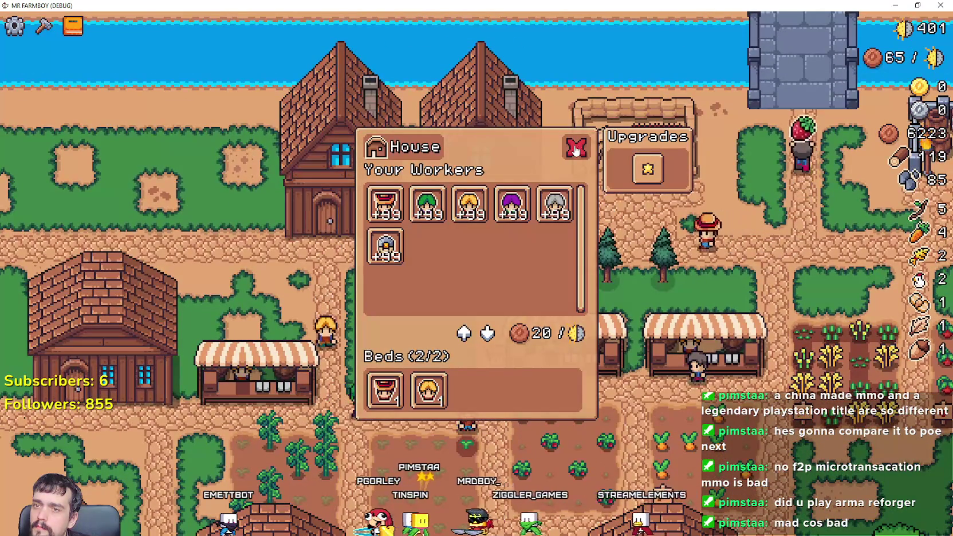
- Close and reopen the right-hand house's House menu twice to test it
{"action": "left_click", "coordinate": [576, 148]}
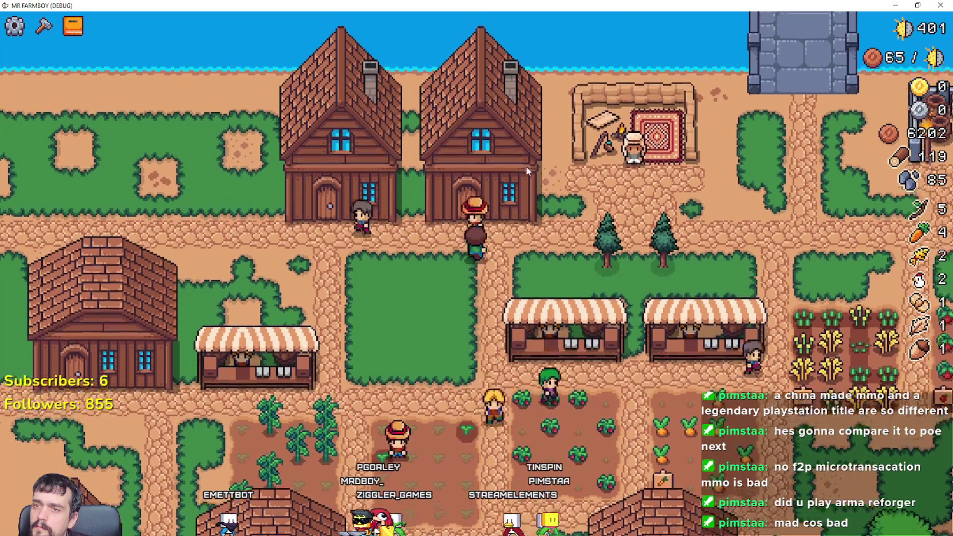
{"action": "left_click", "coordinate": [526, 166]}
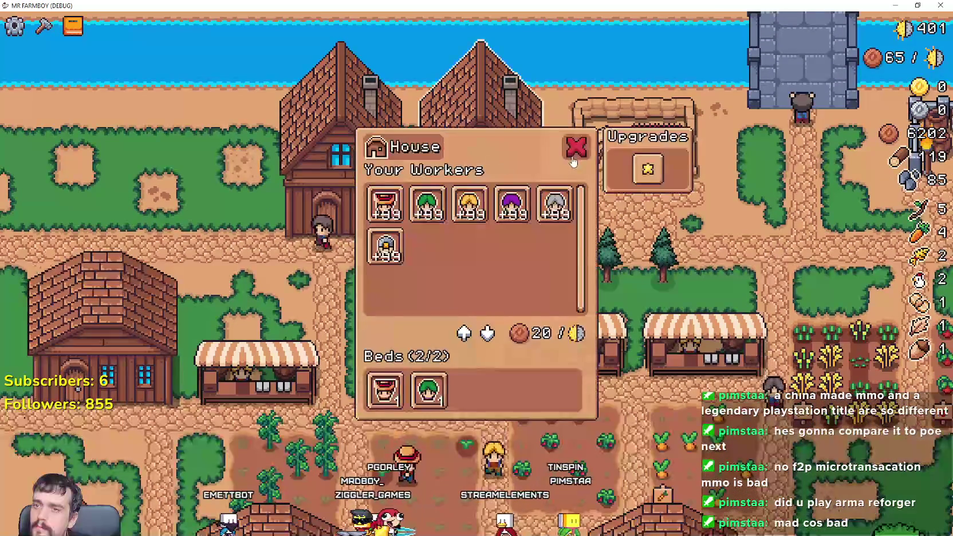
{"action": "left_click", "coordinate": [577, 148]}
{"action": "left_click", "coordinate": [526, 167]}
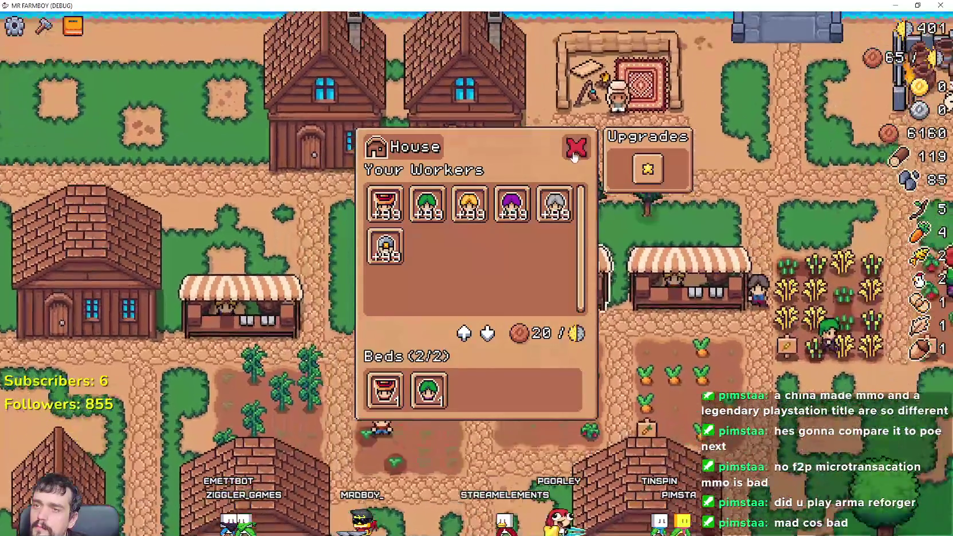
{"action": "left_click", "coordinate": [572, 154]}
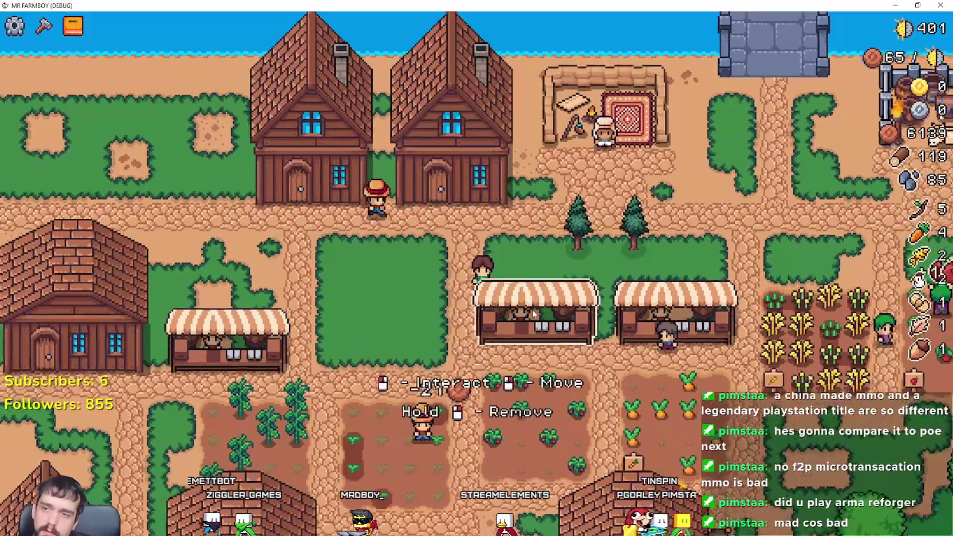
- Open and close the Market stall menu and the House menu, then return to building.gd
{"action": "left_click", "coordinate": [533, 314]}
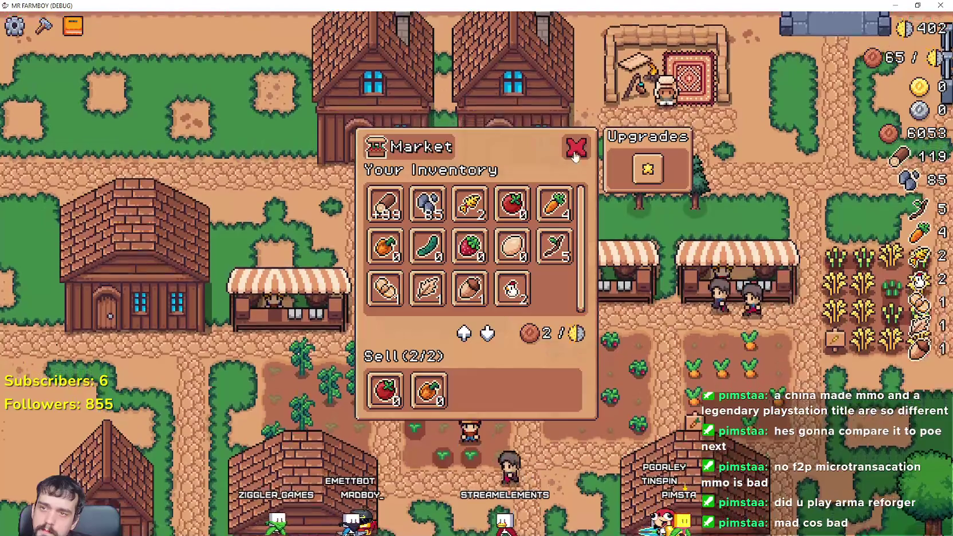
{"action": "left_click", "coordinate": [577, 147]}
{"action": "left_click", "coordinate": [558, 194]}
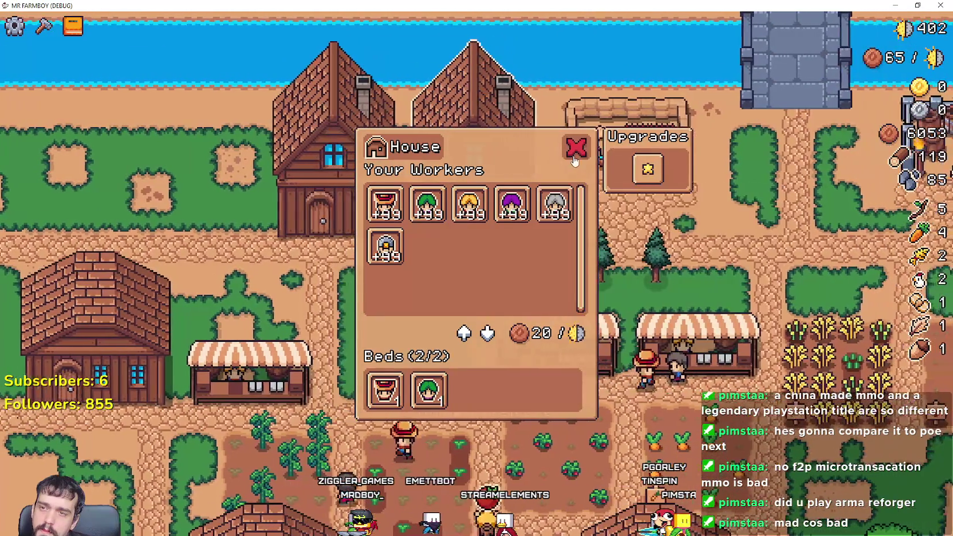
{"action": "left_click", "coordinate": [574, 145]}
{"action": "key", "text": "alt+Tab"}
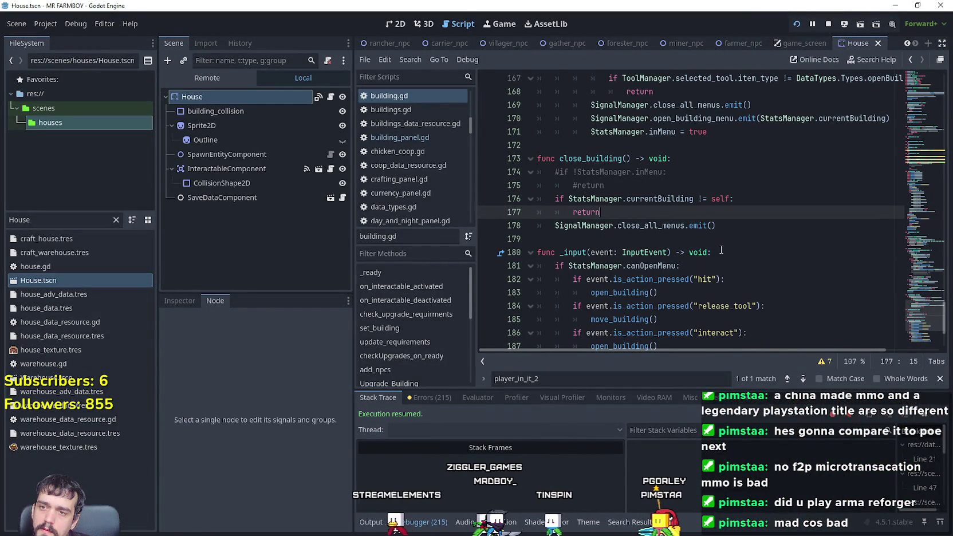
- Add 'StatsManager.currentBuilding = null' in close_building, save, and reopen the House menu in the game
{"action": "key", "text": "Return"}
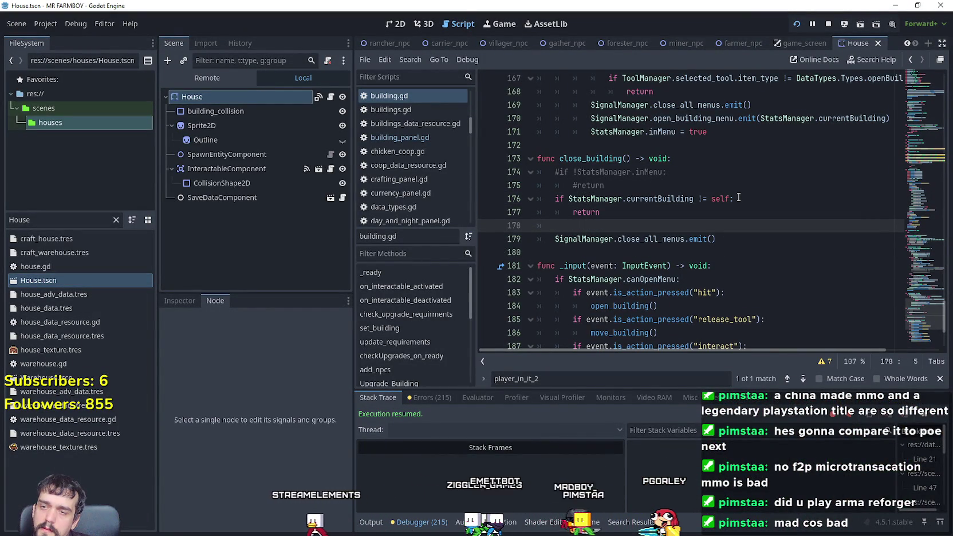
{"action": "type", "text": "StatsManager.currentBuilding = null"}
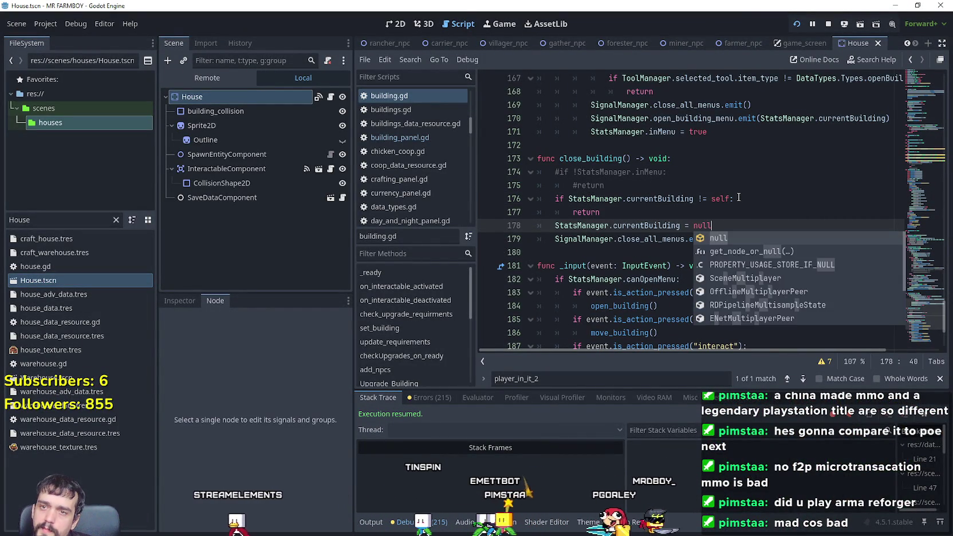
{"action": "key", "text": "ctrl+s"}
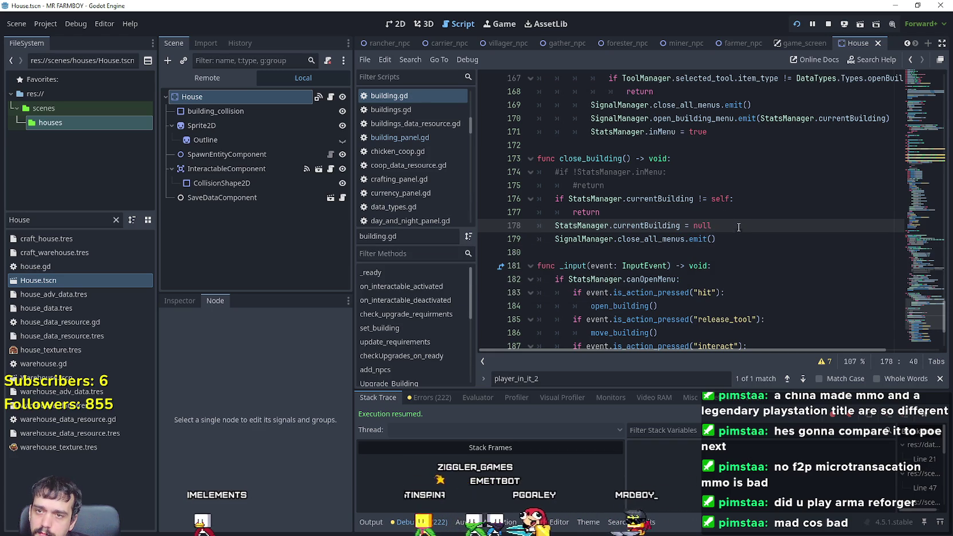
{"action": "key", "text": "alt+Tab"}
{"action": "left_click", "coordinate": [559, 154]}
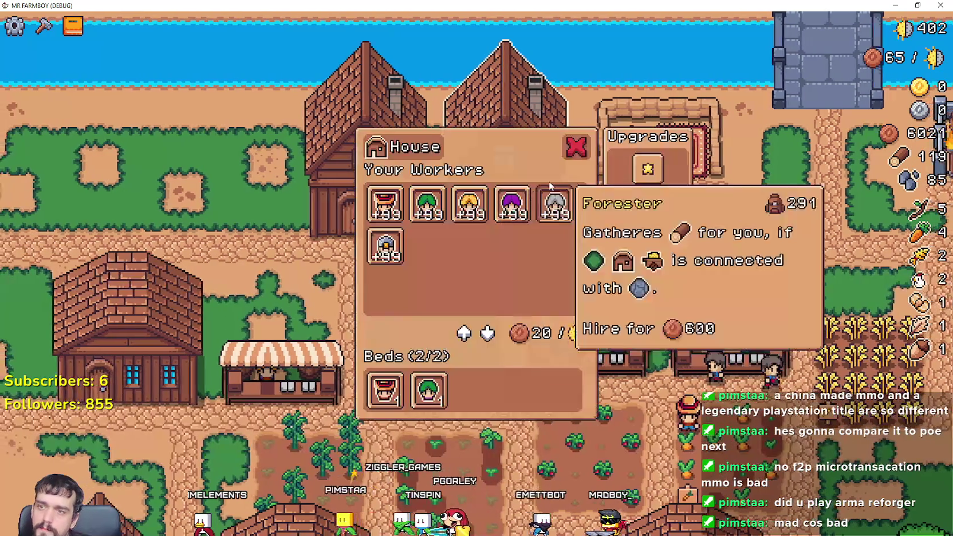
- Shift the map view with S and W, then open and close the House menu three times
{"action": "key", "text": "s"}
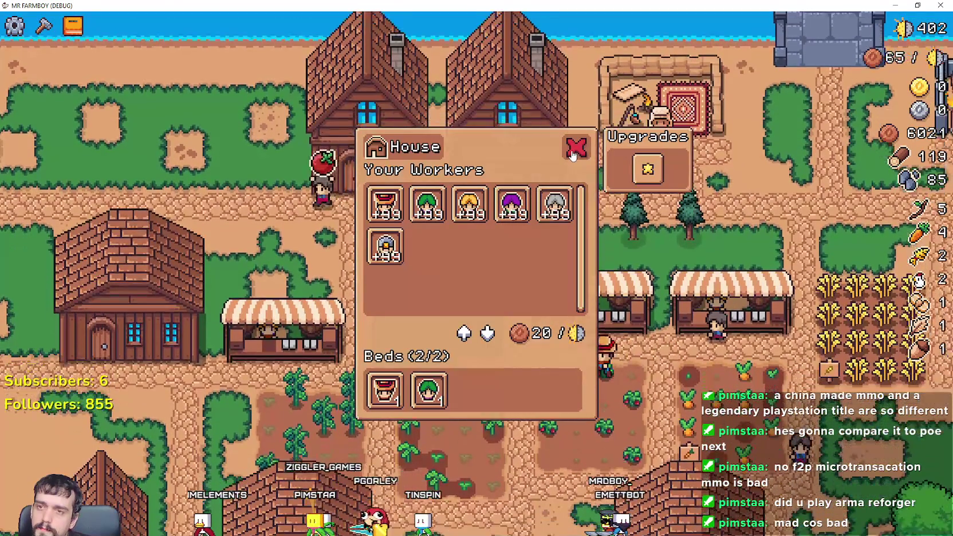
{"action": "key", "text": "w"}
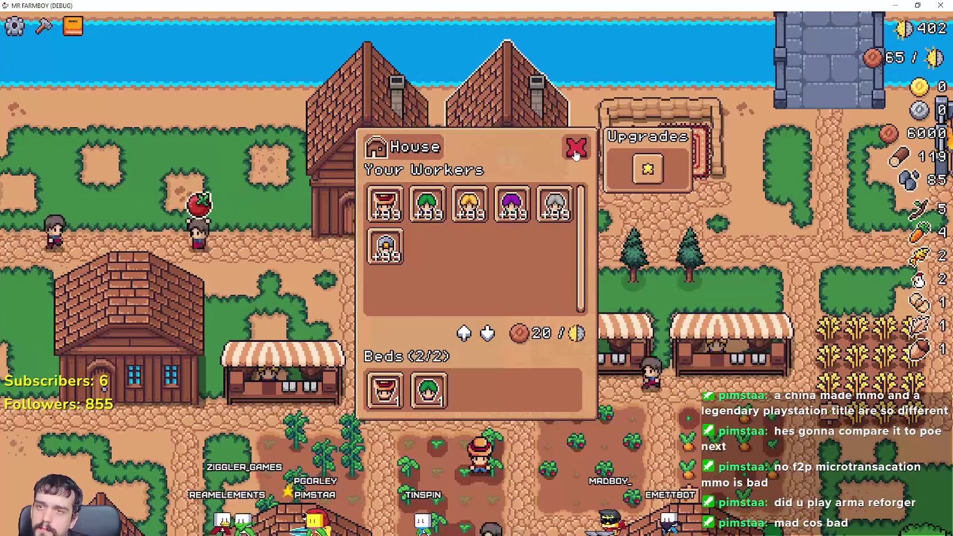
{"action": "left_click", "coordinate": [575, 150]}
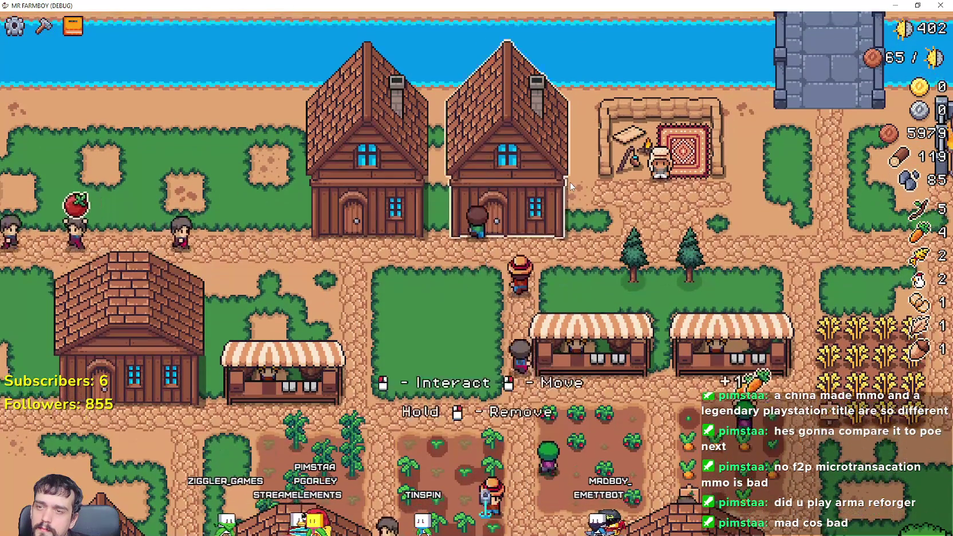
{"action": "left_click", "coordinate": [569, 182]}
{"action": "left_click", "coordinate": [574, 145]}
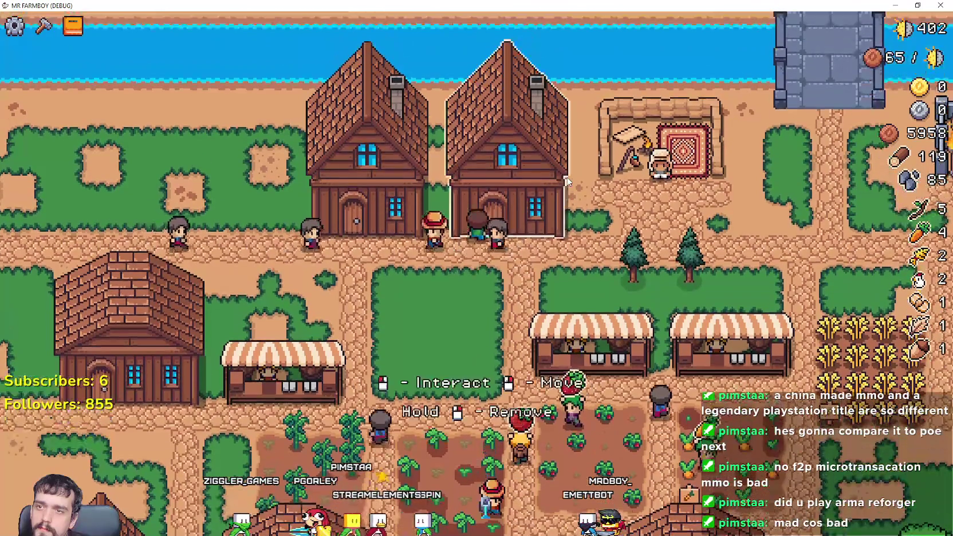
{"action": "left_click", "coordinate": [566, 181]}
{"action": "left_click", "coordinate": [575, 145]}
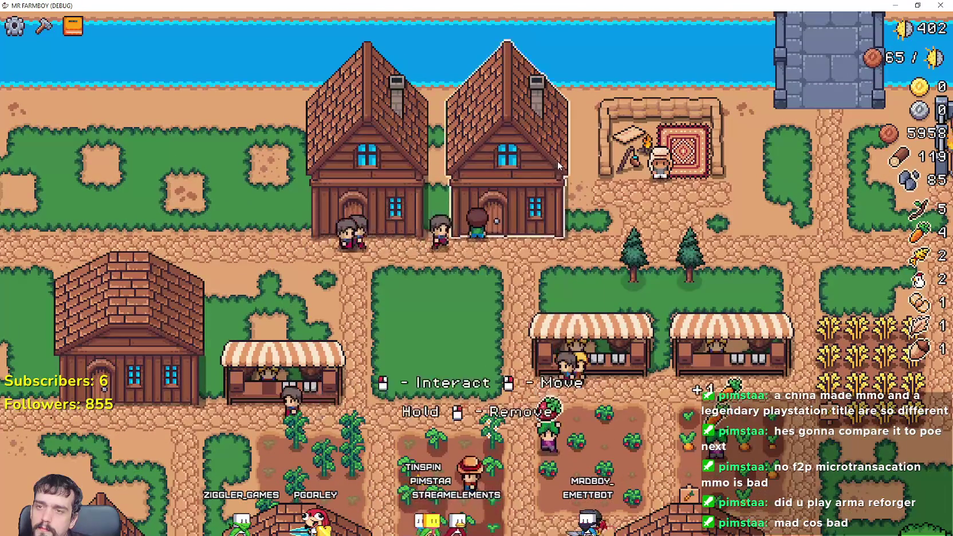
{"action": "left_click", "coordinate": [557, 161]}
{"action": "left_click", "coordinate": [574, 145]}
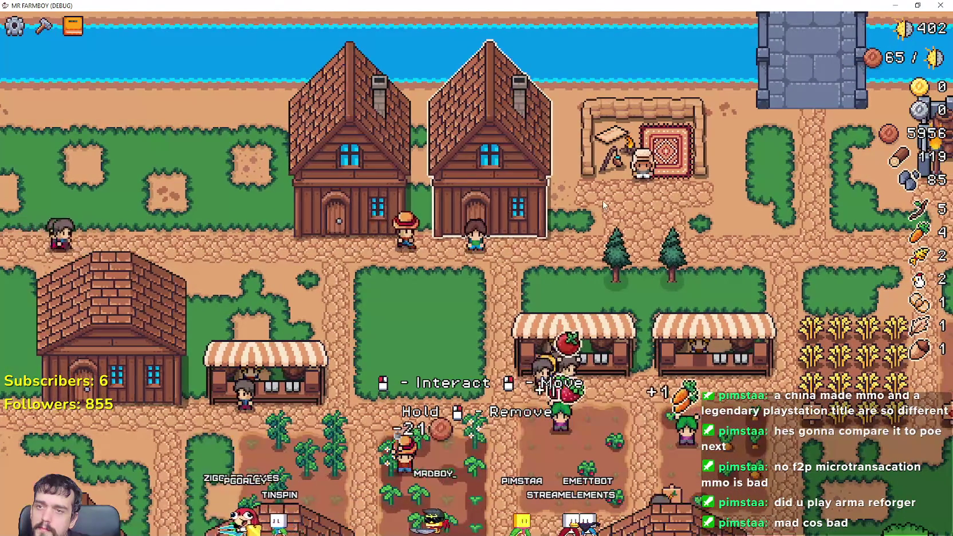
{"action": "key", "text": "alt+Tab"}
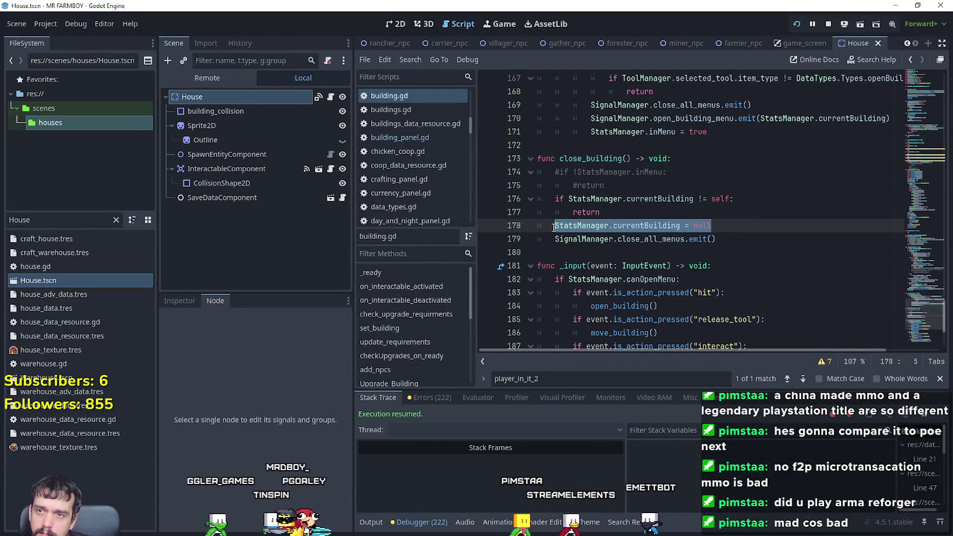
- Move the currentBuilding reset to after close_building() in on_interactable_deactivated and save building.gd
{"action": "key", "text": "BackSpace"}
{"action": "key", "text": "BackSpace"}
{"action": "key", "text": "BackSpace"}
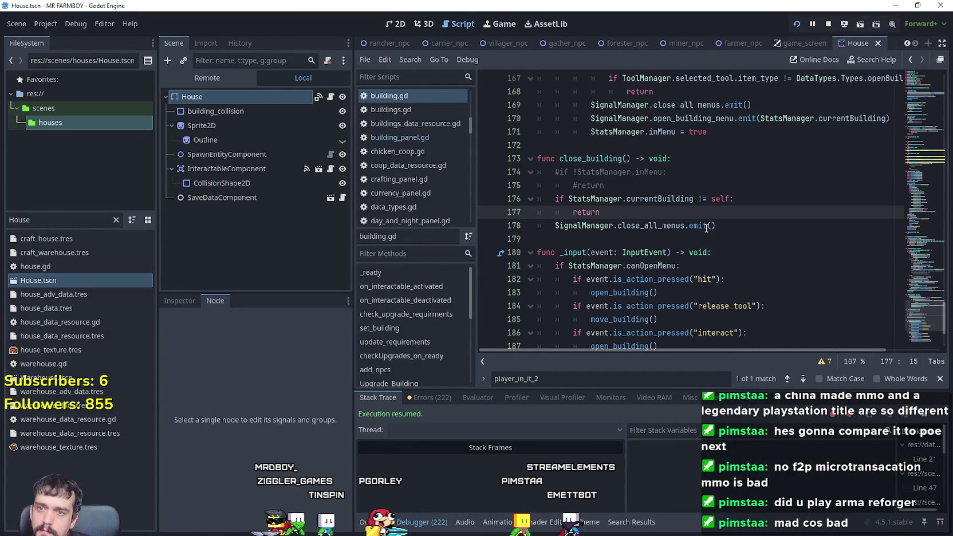
{"action": "scroll", "coordinate": [706, 228], "scroll_direction": "up", "scroll_amount": 3}
{"action": "left_click_drag", "start_coordinate": [917, 296], "coordinate": [920, 133]}
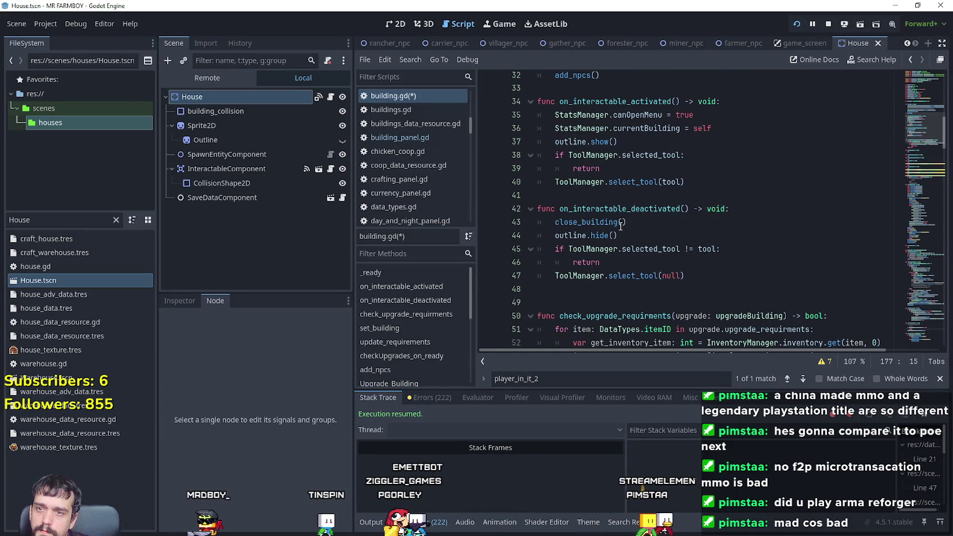
{"action": "left_click", "coordinate": [767, 206]}
{"action": "left_click", "coordinate": [695, 226]}
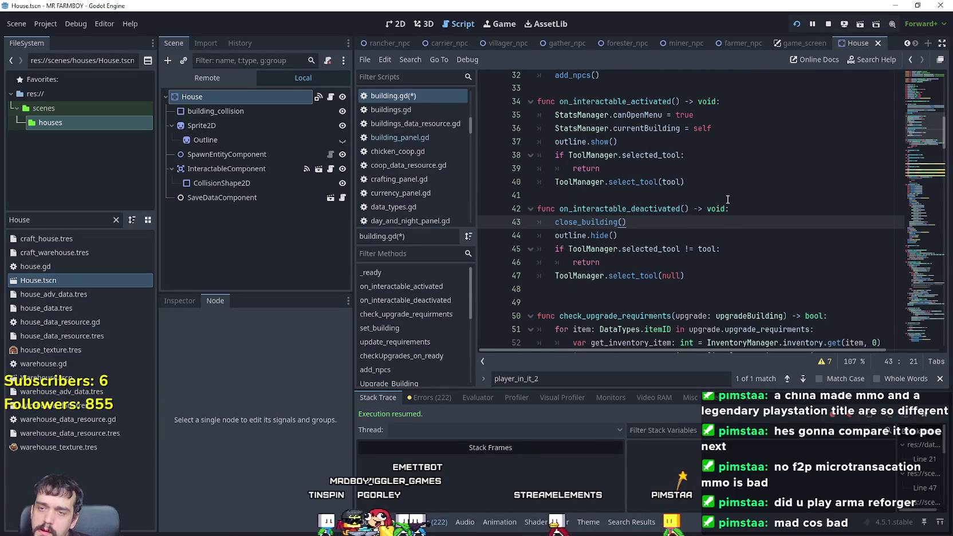
{"action": "key", "text": "Return"}
{"action": "key", "text": "ctrl+s"}
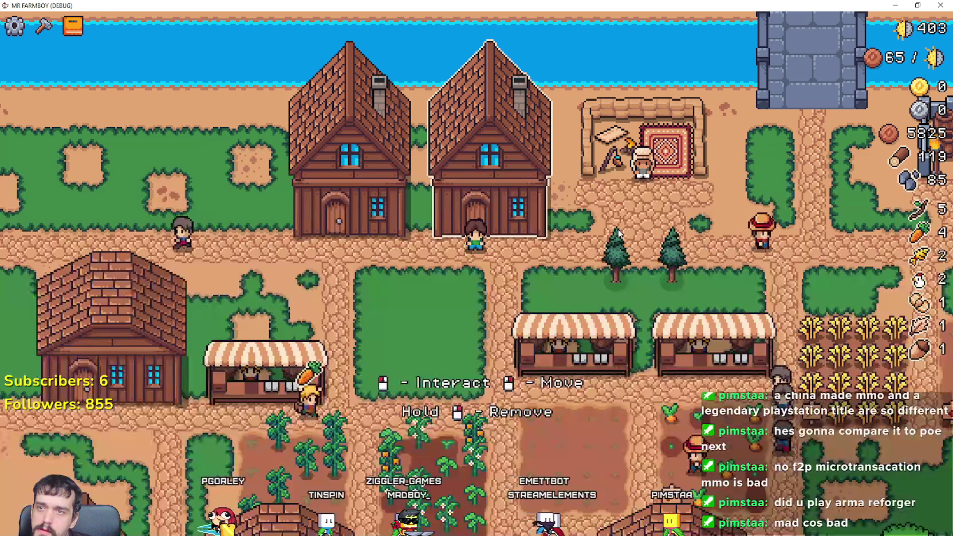
- Open and close the House menu four times to test the new code
{"action": "left_click", "coordinate": [500, 169]}
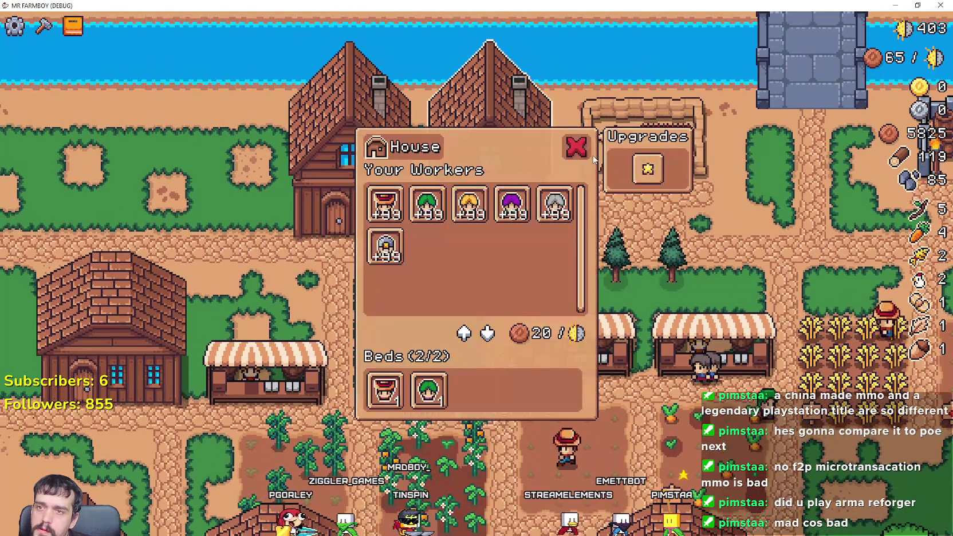
{"action": "left_click", "coordinate": [577, 148]}
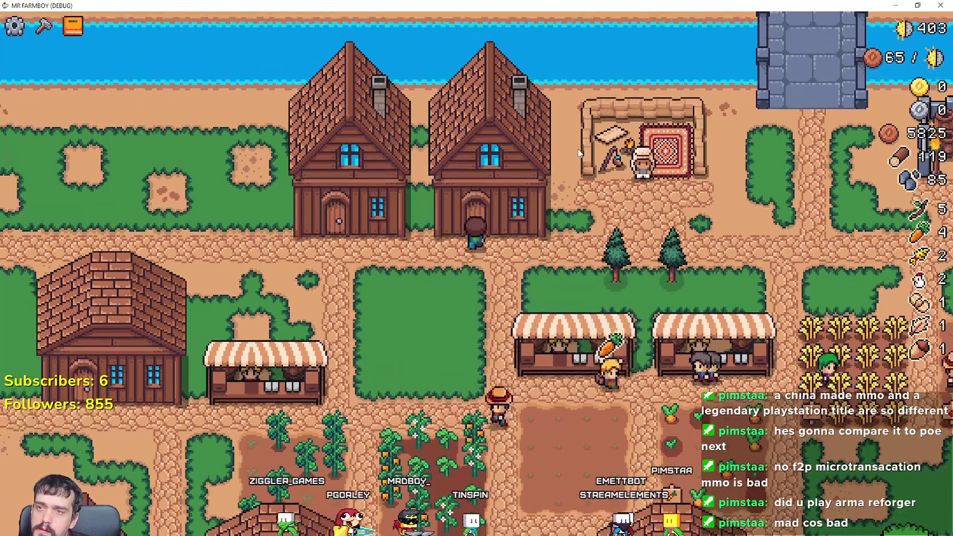
{"action": "left_click", "coordinate": [580, 150]}
{"action": "left_click", "coordinate": [577, 147]}
{"action": "left_click", "coordinate": [579, 150]}
{"action": "left_click", "coordinate": [578, 150]}
{"action": "left_click", "coordinate": [578, 154]}
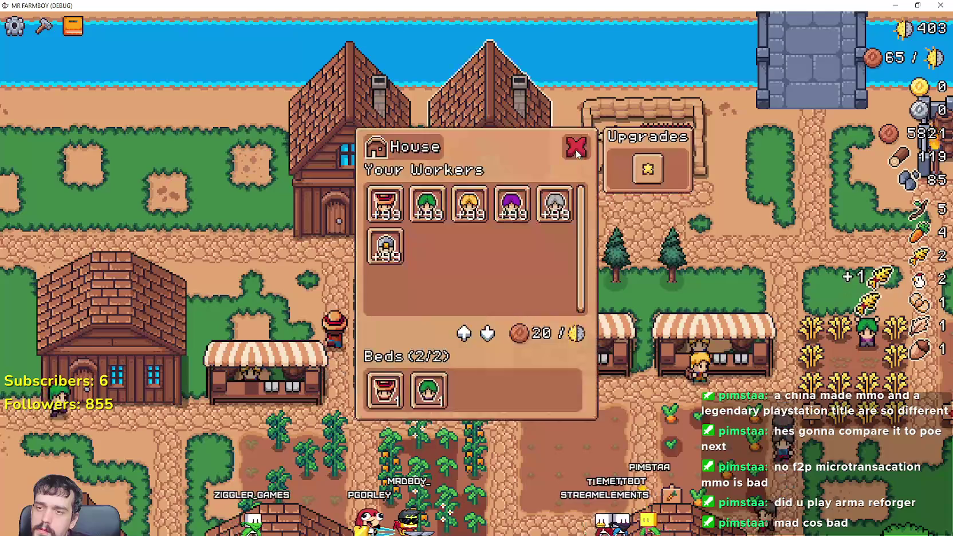
{"action": "left_click", "coordinate": [573, 149]}
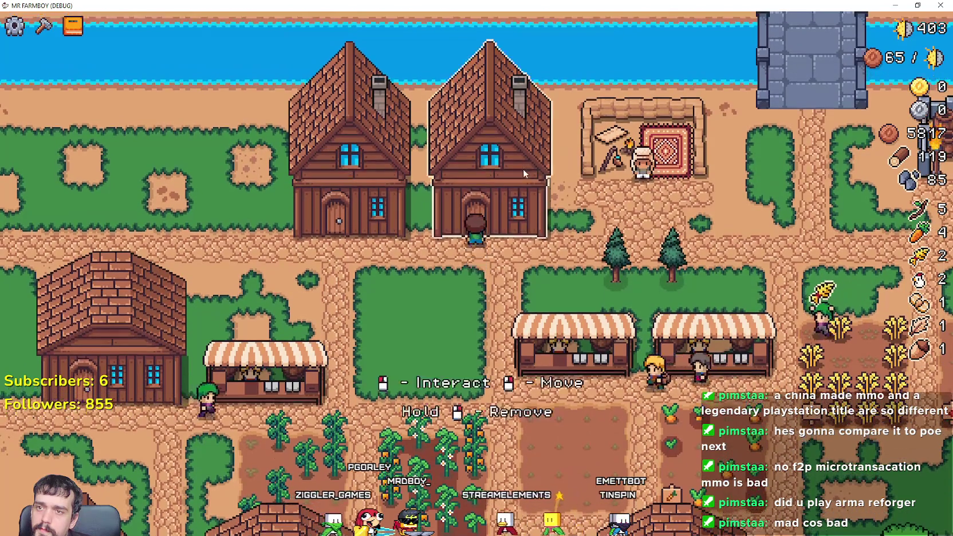
{"action": "left_click", "coordinate": [572, 154]}
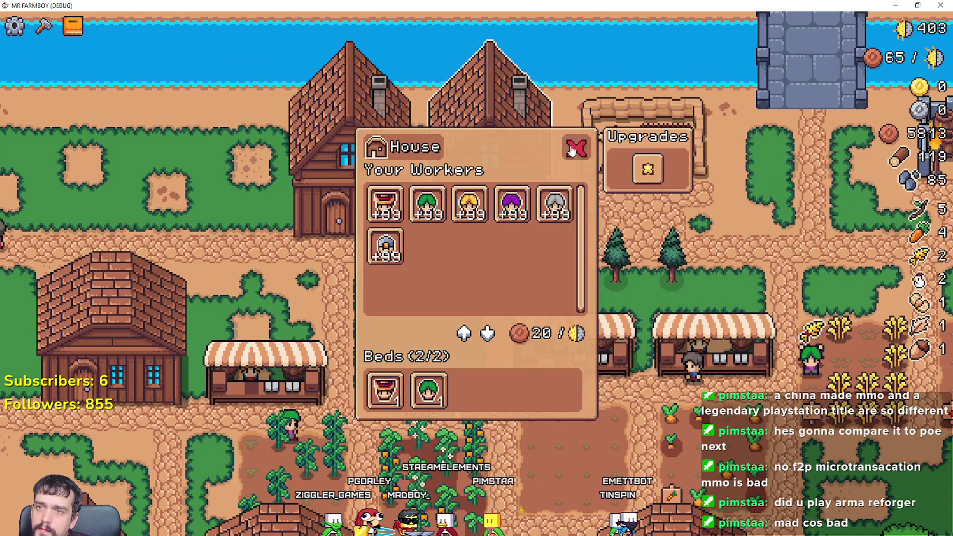
{"action": "left_click", "coordinate": [572, 150]}
- Keep toggling the House workers menu open and closed, then return to the editor
{"action": "left_click", "coordinate": [545, 158]}
{"action": "left_click", "coordinate": [514, 125]}
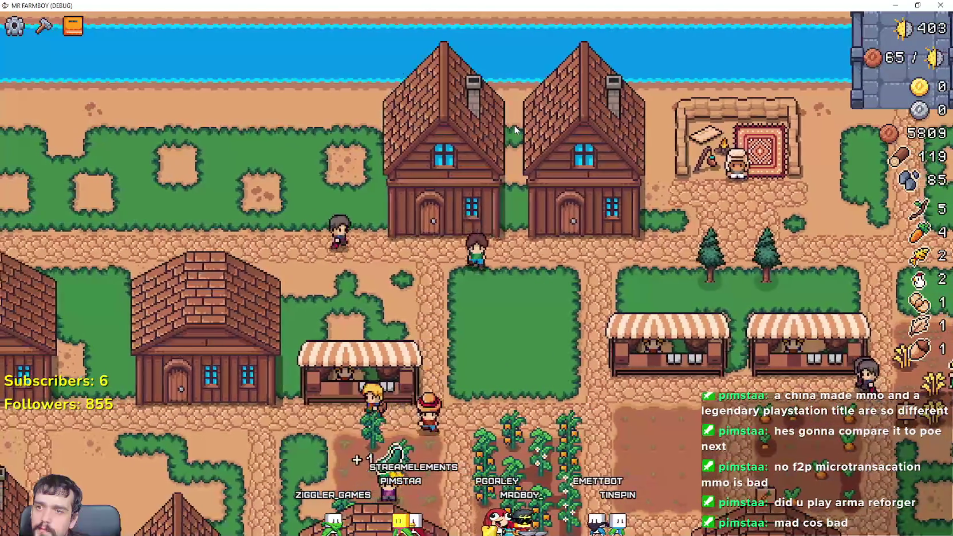
{"action": "left_click", "coordinate": [514, 126]}
{"action": "left_click", "coordinate": [514, 126]}
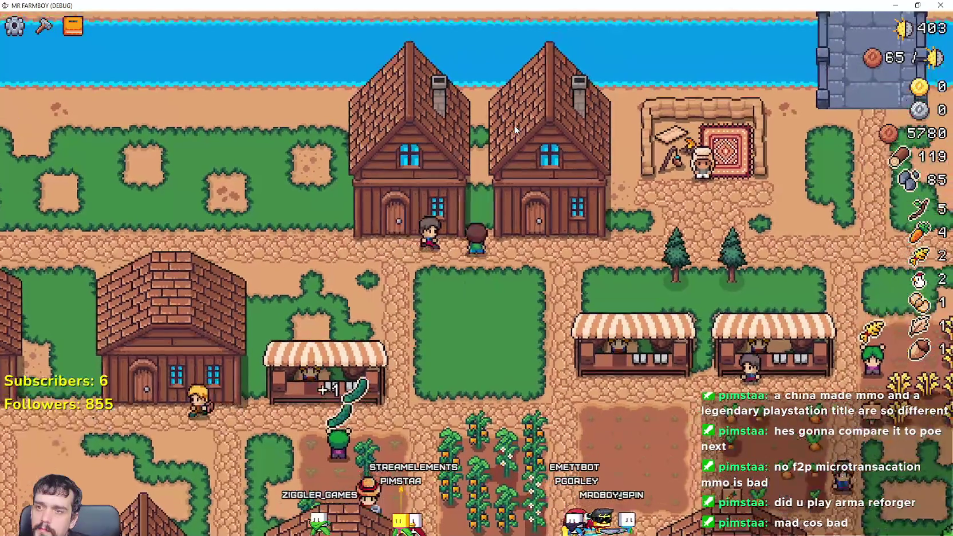
{"action": "left_click", "coordinate": [515, 129]}
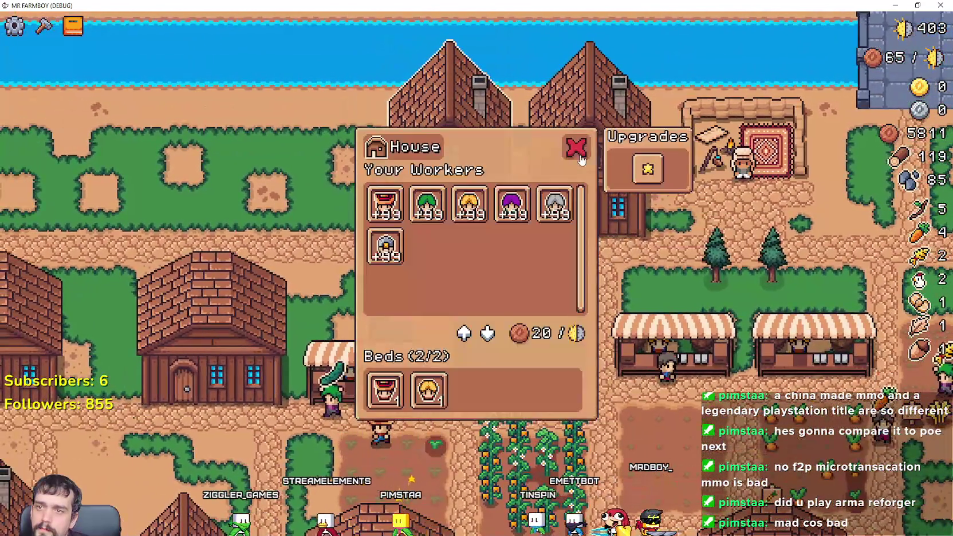
{"action": "left_click", "coordinate": [581, 156]}
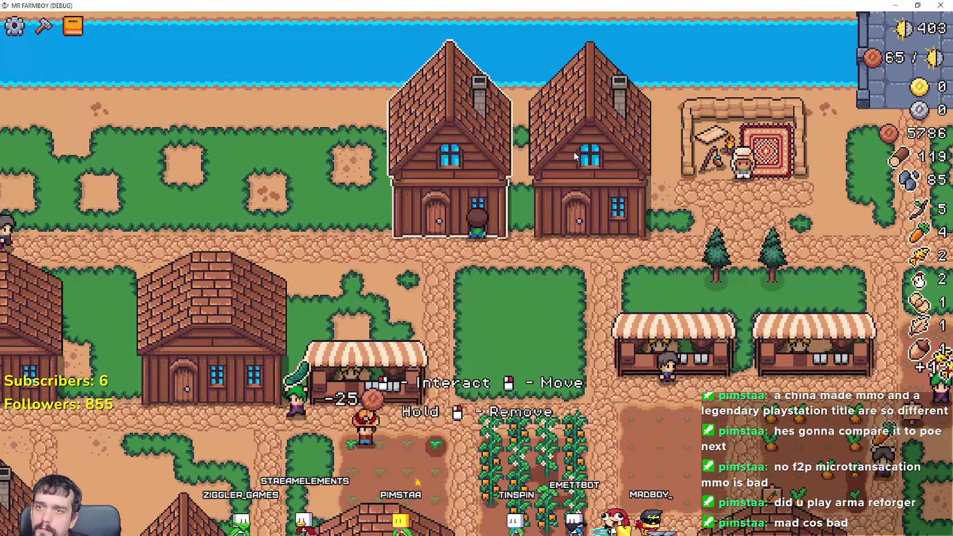
{"action": "left_click", "coordinate": [570, 151]}
{"action": "left_click", "coordinate": [571, 152]}
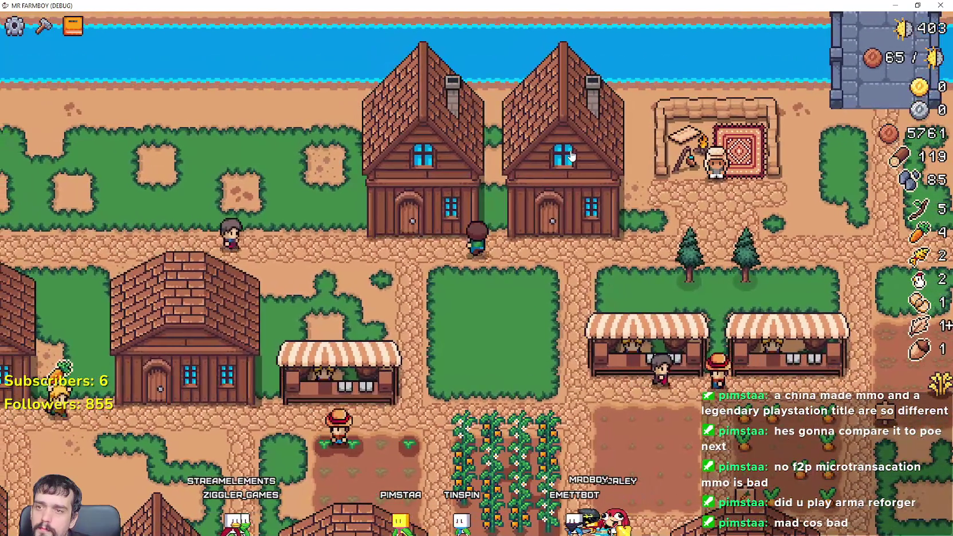
{"action": "left_click", "coordinate": [571, 156]}
{"action": "left_click", "coordinate": [571, 153]}
{"action": "key", "text": "alt+Tab"}
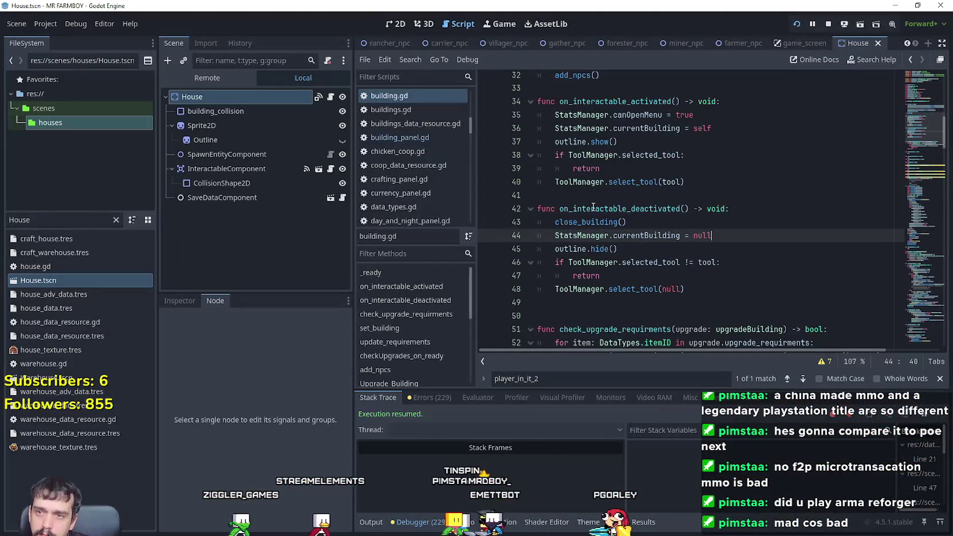
- Look up the close_building definition from its call on line 43
{"action": "left_click", "coordinate": [596, 222]}
{"action": "right_click", "coordinate": [596, 223]}
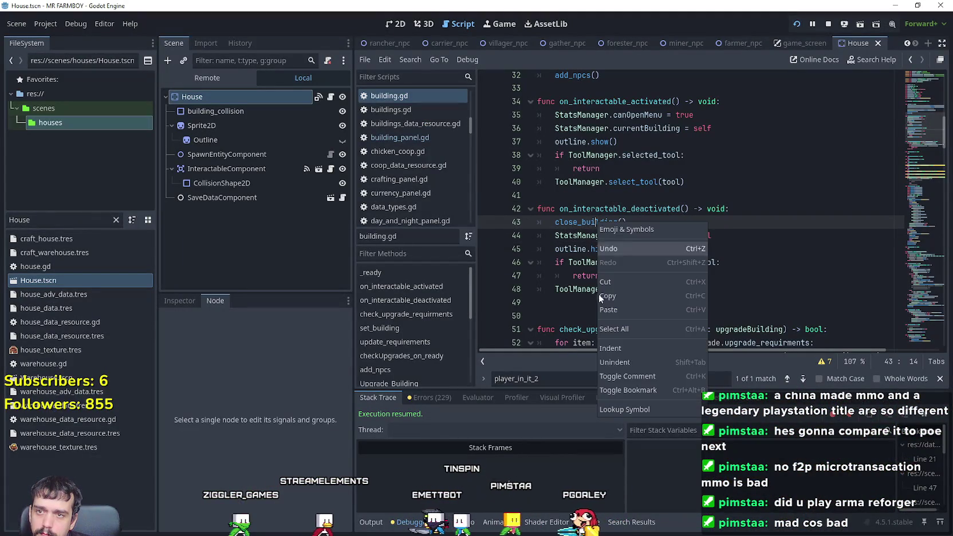
{"action": "left_click", "coordinate": [646, 410]}
- Comment out the currentBuilding check, gate the close_all_menus emit under 'if StatsManager.inMenu:', and save
{"action": "left_click", "coordinate": [605, 266]}
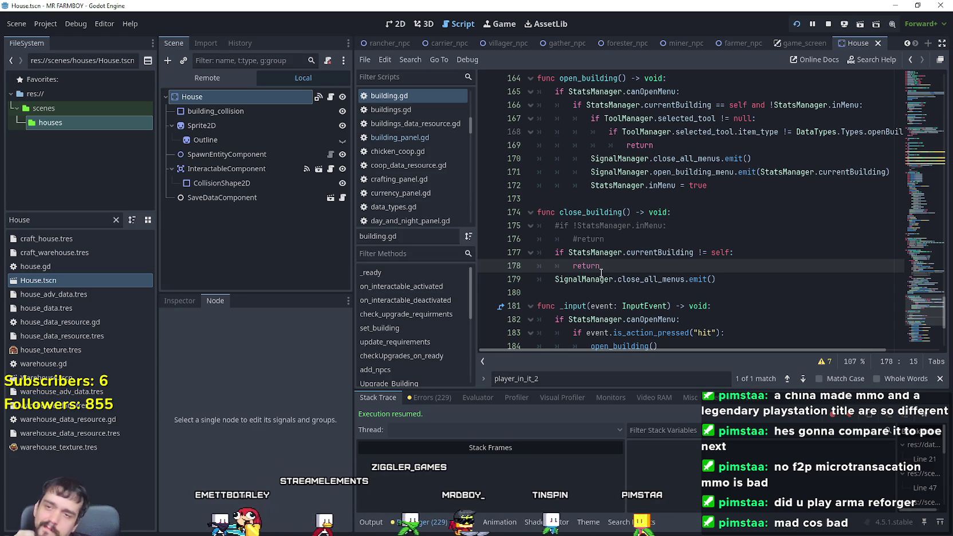
{"action": "left_click", "coordinate": [614, 240]}
{"action": "left_click", "coordinate": [554, 253]}
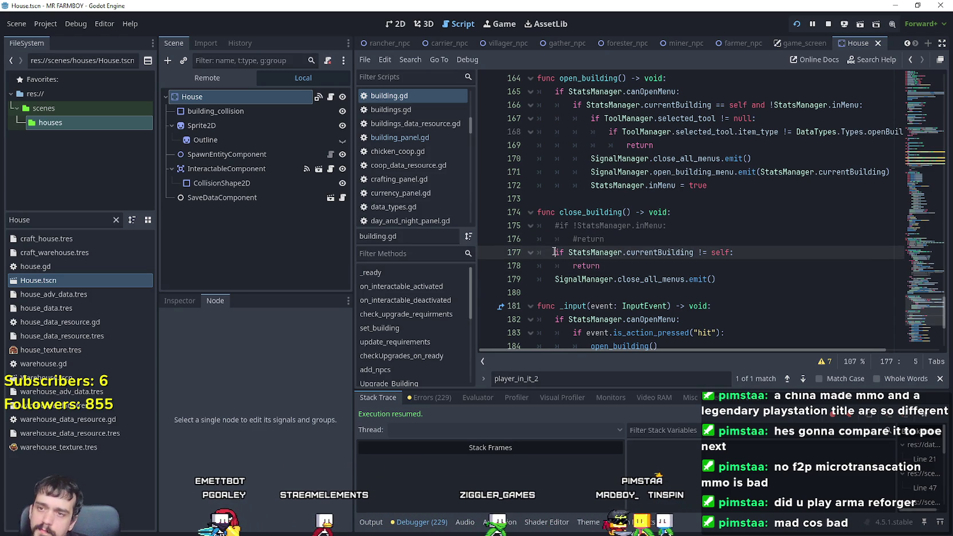
{"action": "key", "text": "ctrl+k"}
{"action": "left_click", "coordinate": [551, 267]}
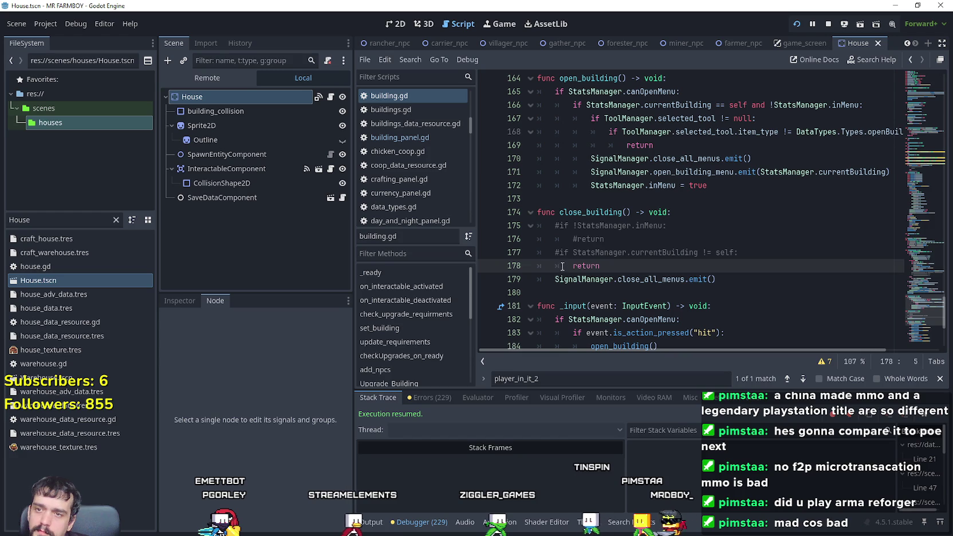
{"action": "left_click", "coordinate": [582, 226]}
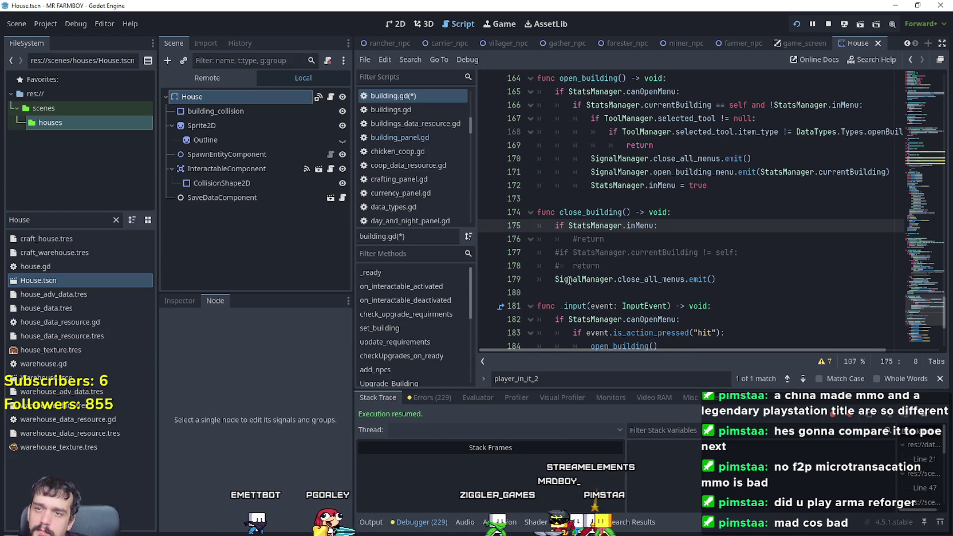
{"action": "left_click", "coordinate": [550, 281]}
{"action": "key", "text": "Tab"}
{"action": "left_click", "coordinate": [598, 268]}
{"action": "key", "text": "ctrl+s"}
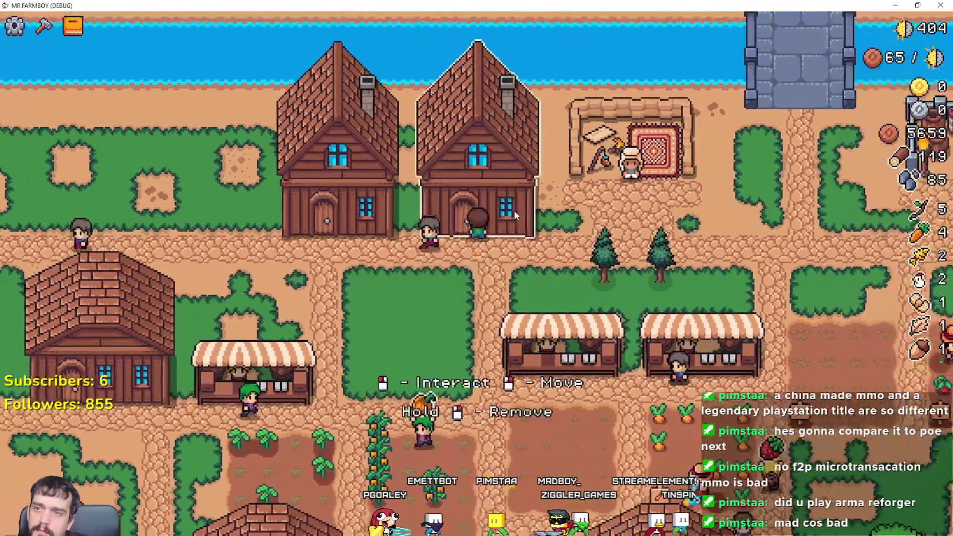
- Open and close the House menu three times with the revised script
{"action": "left_click", "coordinate": [514, 210]}
{"action": "left_click", "coordinate": [576, 147]}
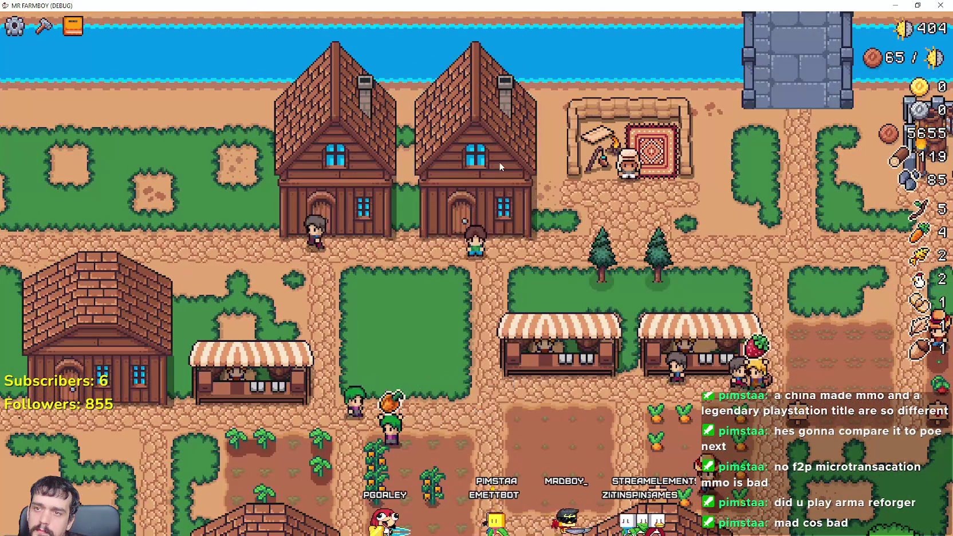
{"action": "left_click", "coordinate": [499, 162]}
{"action": "left_click", "coordinate": [576, 146]}
{"action": "left_click", "coordinate": [465, 195]}
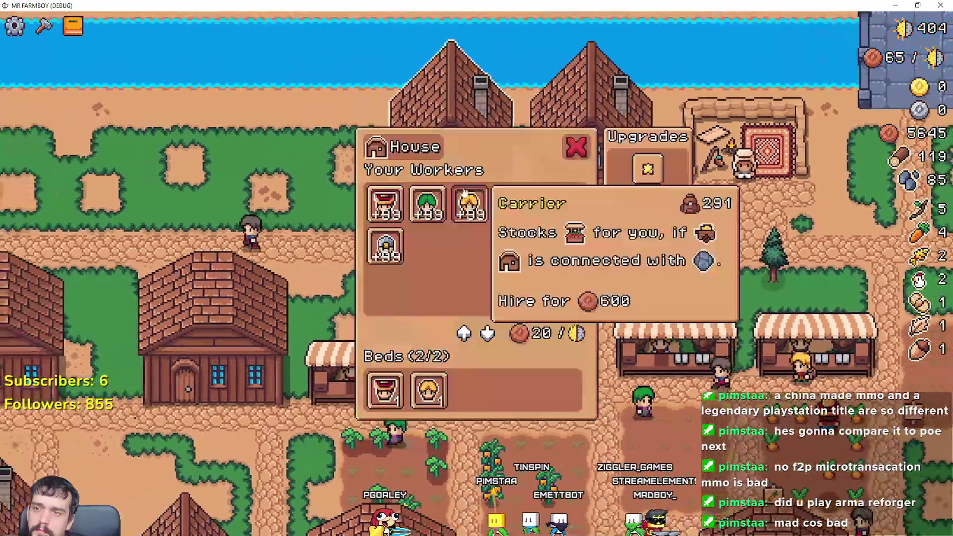
{"action": "left_click", "coordinate": [576, 146]}
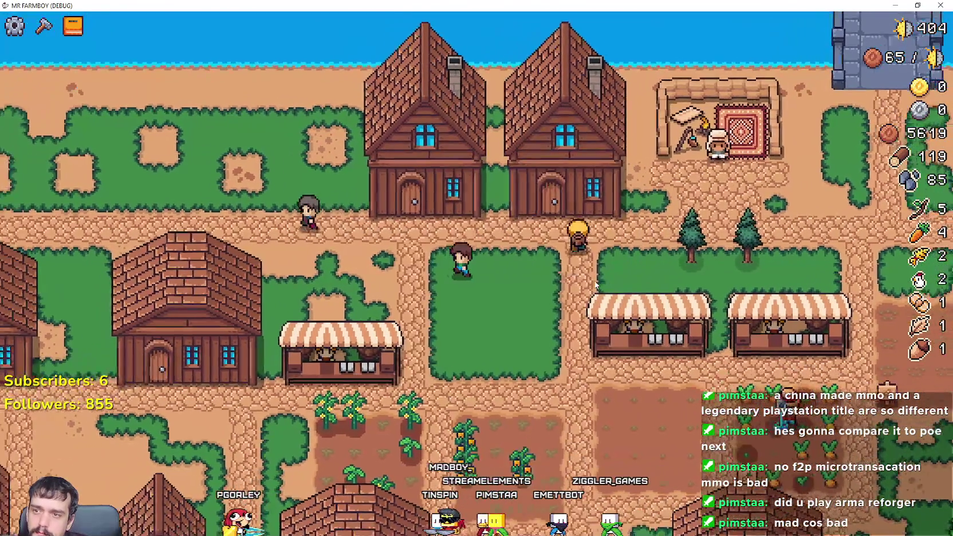
- Interact with the house using E to open the House workers menu showing six workers and Beds (2/2)
{"action": "key", "text": "e"}
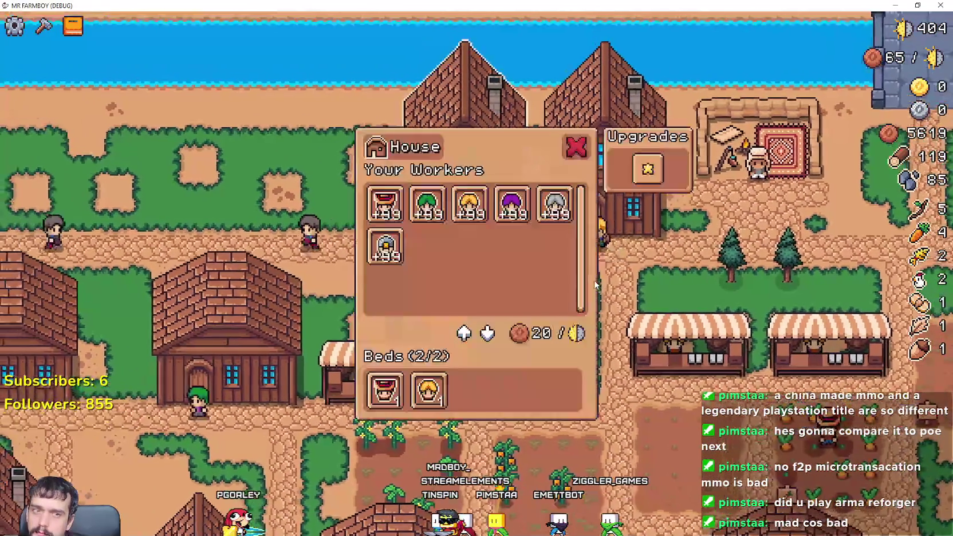
{"action": "key", "text": "Escape"}
{"action": "key", "text": "e"}
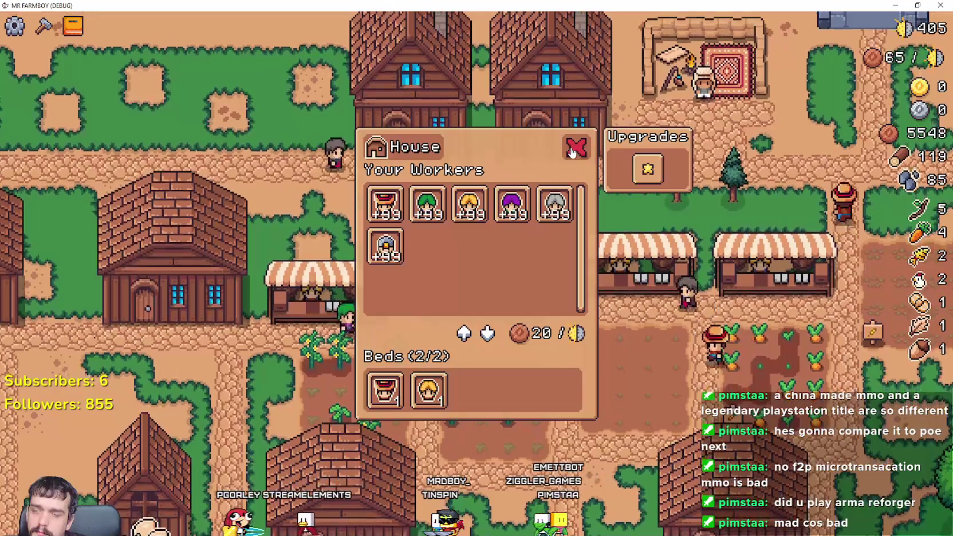
{"action": "key", "text": "alt+Tab"}
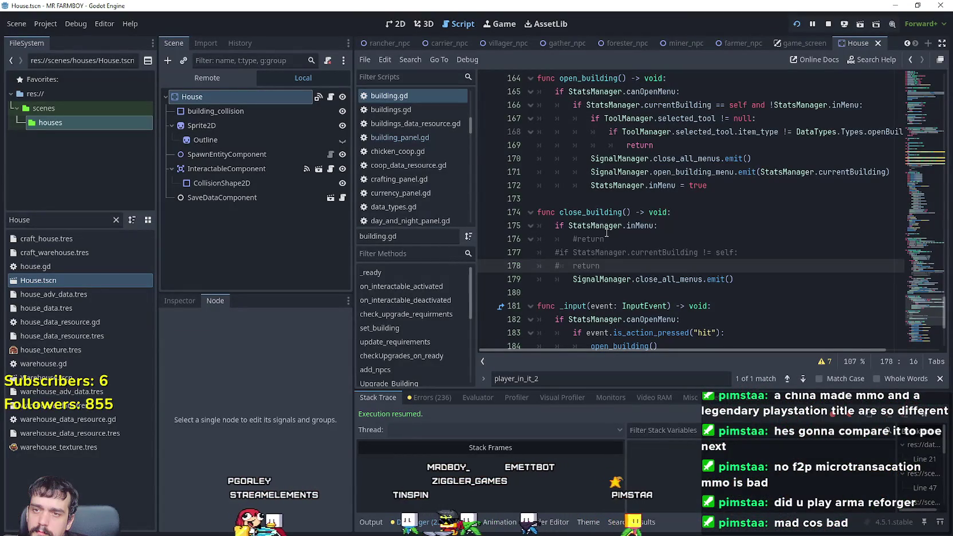
{"action": "left_click", "coordinate": [596, 215]}
{"action": "left_click", "coordinate": [638, 227]}
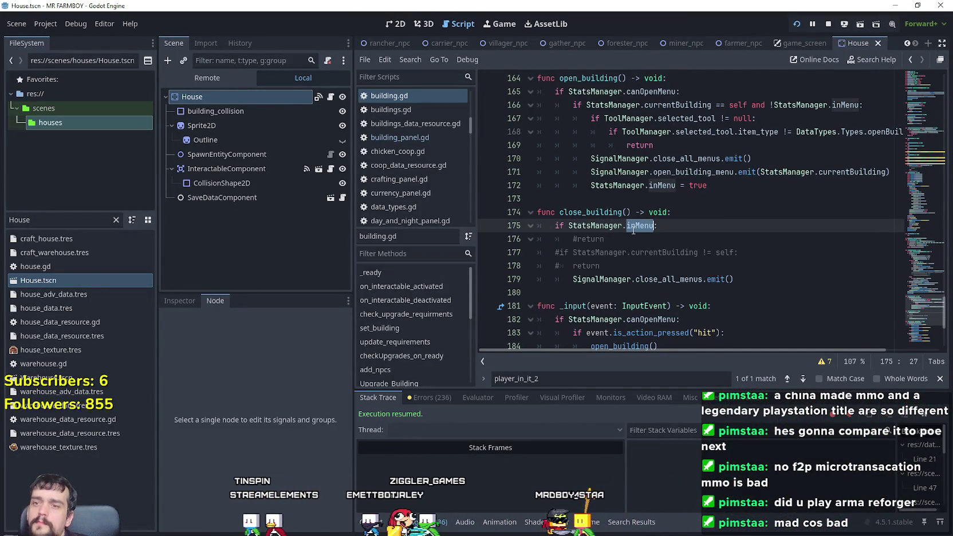
{"action": "mouse_move", "coordinate": [634, 231]}
{"action": "scroll", "coordinate": [740, 246], "scroll_direction": "up", "scroll_amount": 1}
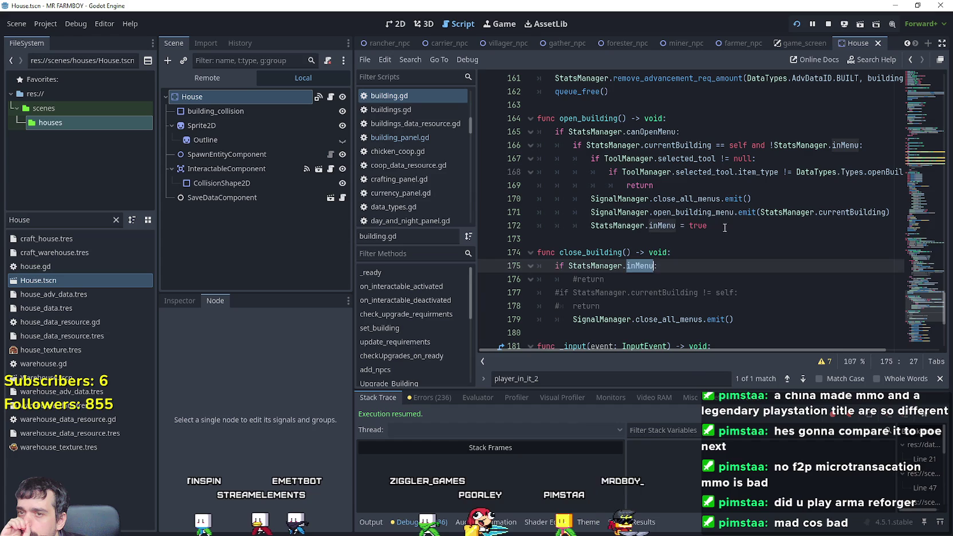